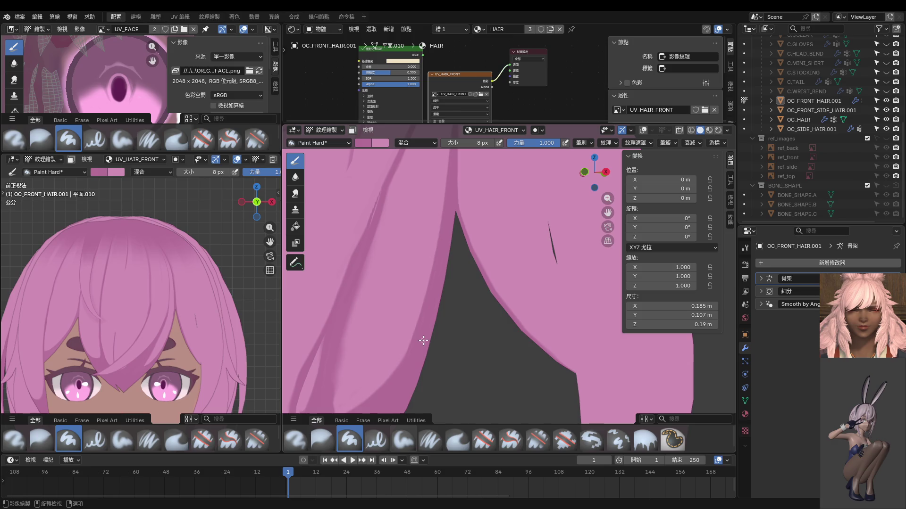
Step: Zoom in on the bangs in front view and switch OC_FRONT_HAIR.001 into Edit Mode
{"action": "scroll", "coordinate": [216, 259], "scroll_direction": "up", "scroll_amount": 5}
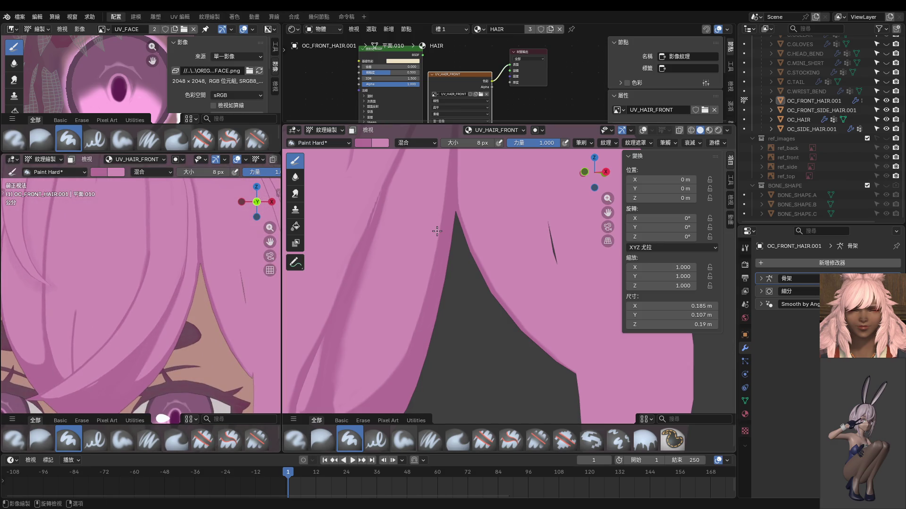
{"action": "key", "text": "KP_1"}
{"action": "scroll", "coordinate": [437, 232], "scroll_direction": "up", "scroll_amount": 4}
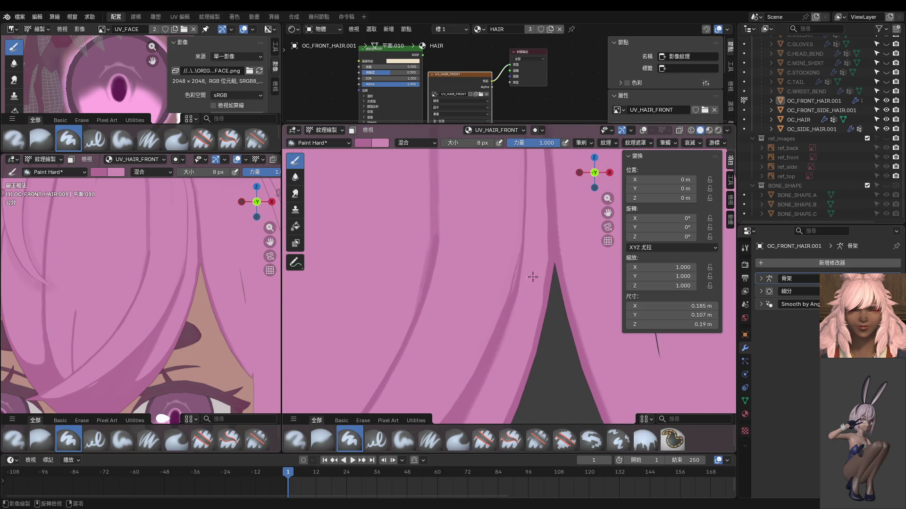
{"action": "key", "text": "ctrl+Tab"}
{"action": "left_click", "coordinate": [588, 304]}
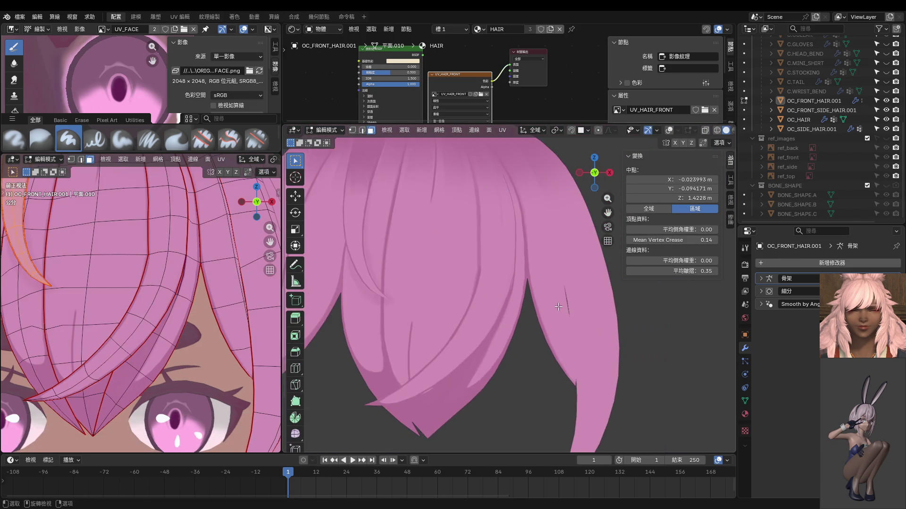
Step: Show the mesh overlays and pan the front view down over the bangs
{"action": "key", "text": "ctrl+Tab"}
{"action": "left_click", "coordinate": [596, 316]}
{"action": "left_click", "coordinate": [669, 130]}
{"action": "middle_click_drag", "start_coordinate": [433, 227], "coordinate": [433, 283], "text": "shift"}
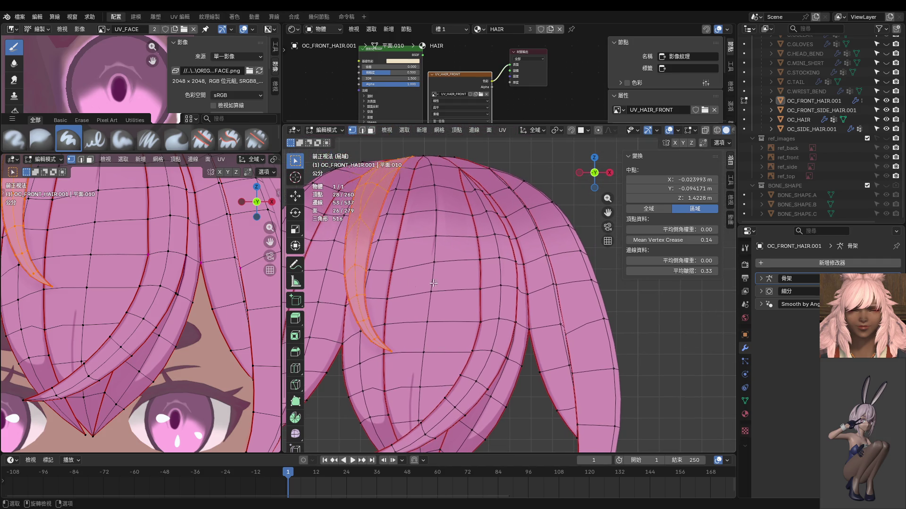
Step: Nudge two vertices on the bang strands to new positions
{"action": "left_click", "coordinate": [485, 288]}
{"action": "key", "text": "g"}
{"action": "left_click", "coordinate": [503, 286]}
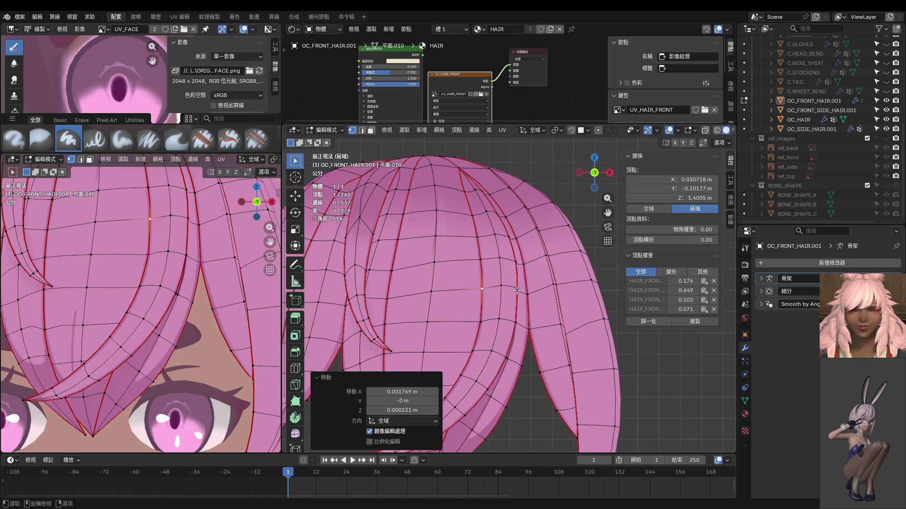
{"action": "left_click", "coordinate": [518, 290]}
{"action": "key", "text": "g"}
{"action": "left_click", "coordinate": [517, 289]}
Step: Move the vertex where the strands meet near the top
{"action": "mouse_move", "coordinate": [518, 289]}
{"action": "middle_mouse_down"}
{"action": "mouse_move", "coordinate": [497, 234]}
{"action": "mouse_move", "coordinate": [484, 235]}
{"action": "middle_mouse_up"}
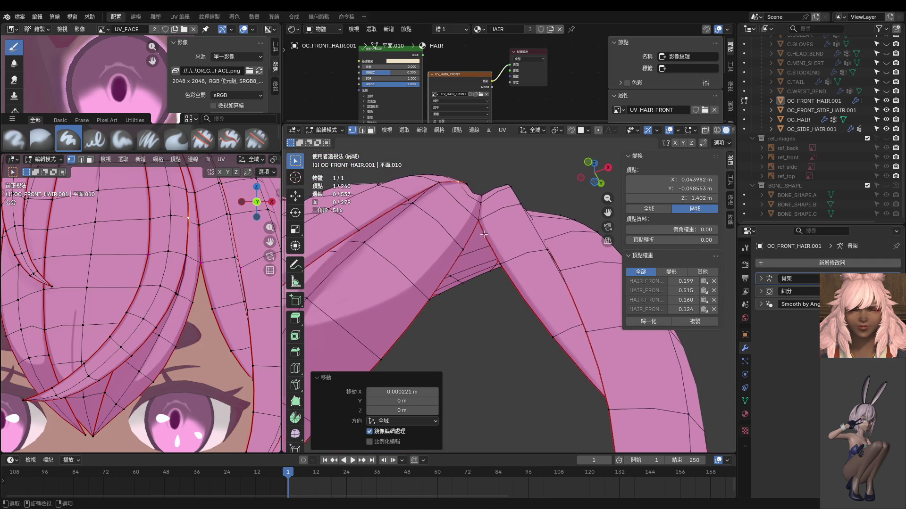
{"action": "left_click", "coordinate": [438, 184]}
{"action": "key", "text": "g"}
{"action": "left_click", "coordinate": [458, 200]}
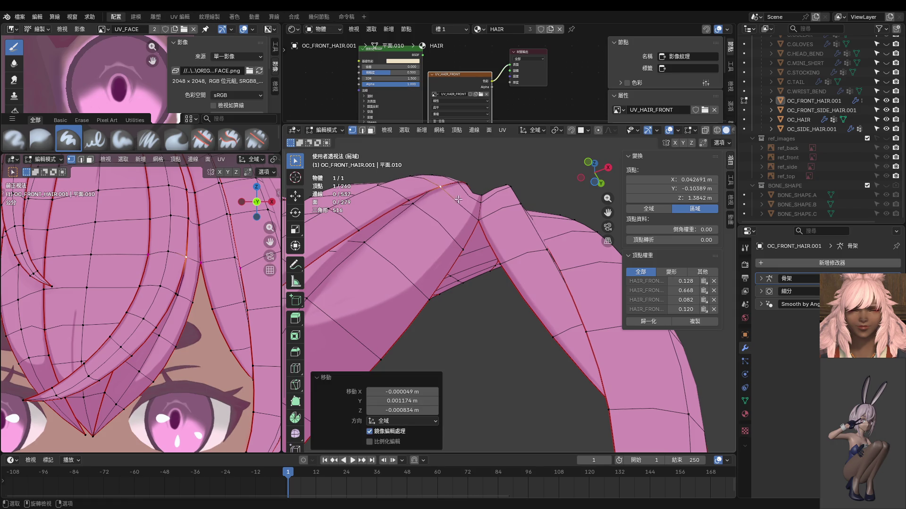
Step: Select two joining vertices, cancel and undo that change, then clear the selection
{"action": "middle_click_drag", "start_coordinate": [463, 206], "coordinate": [447, 201]}
{"action": "left_click_drag", "start_coordinate": [439, 194], "coordinate": [465, 212]}
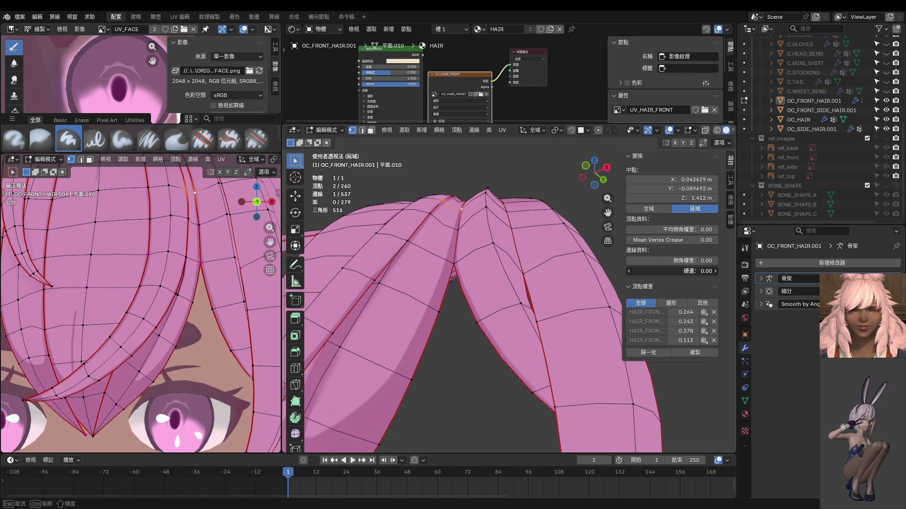
{"action": "key", "text": "Escape"}
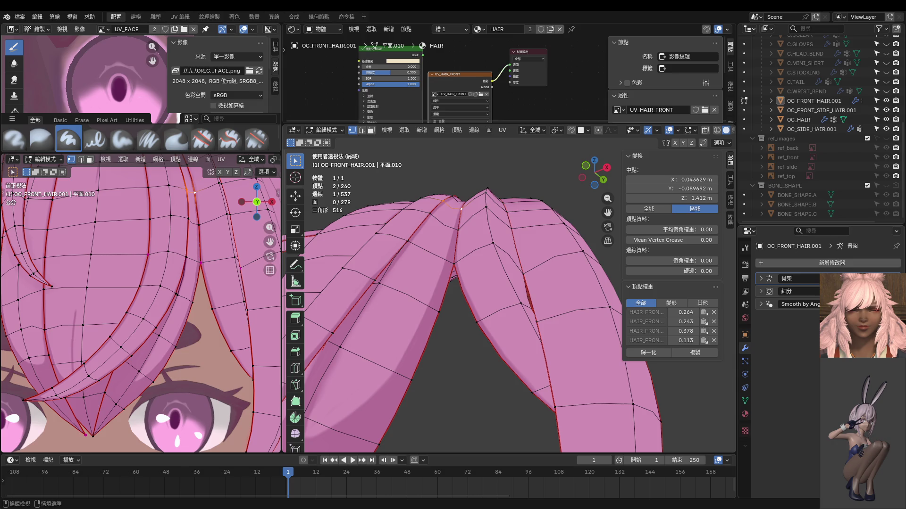
{"action": "key", "text": "ctrl+z"}
{"action": "middle_click_drag", "start_coordinate": [531, 233], "coordinate": [516, 221]}
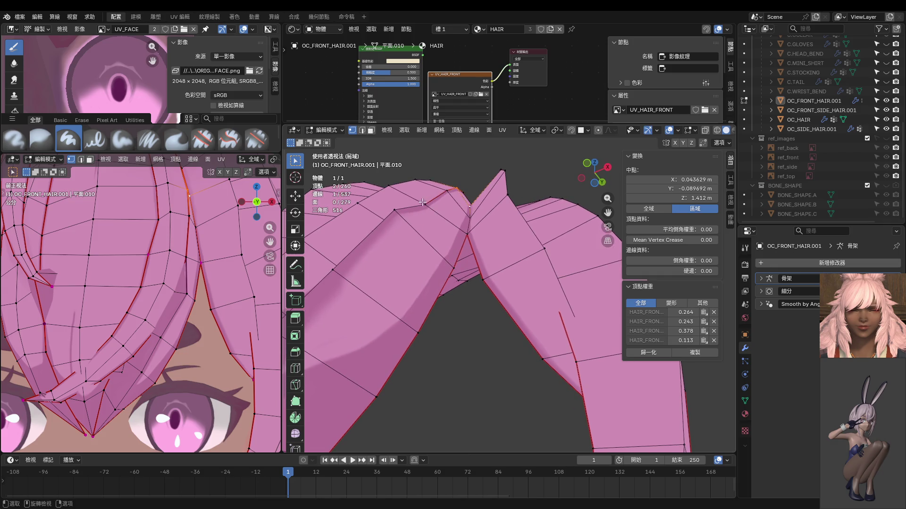
{"action": "middle_click_drag", "start_coordinate": [423, 202], "coordinate": [397, 207]}
{"action": "key", "text": "alt+a"}
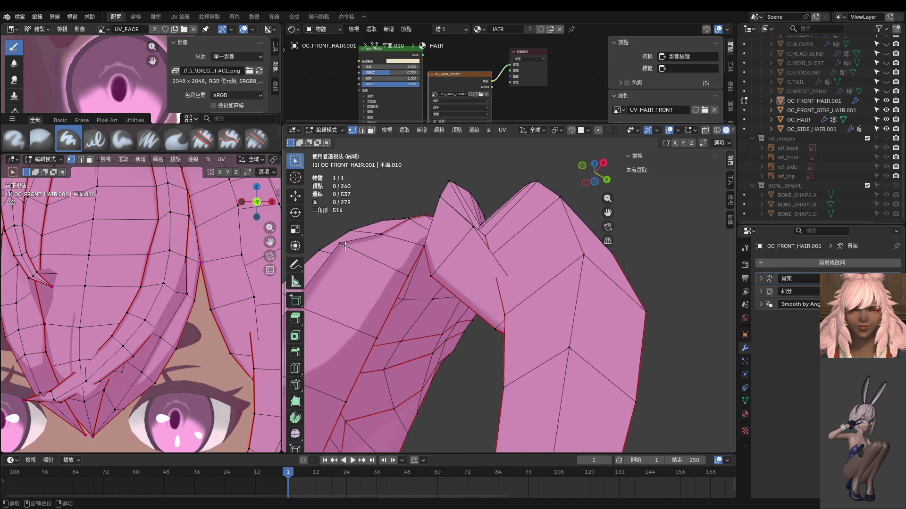
Step: Move a vertex on the strand's top edge, then reposition it again
{"action": "left_click", "coordinate": [345, 246]}
{"action": "key", "text": "g"}
{"action": "left_click", "coordinate": [356, 261]}
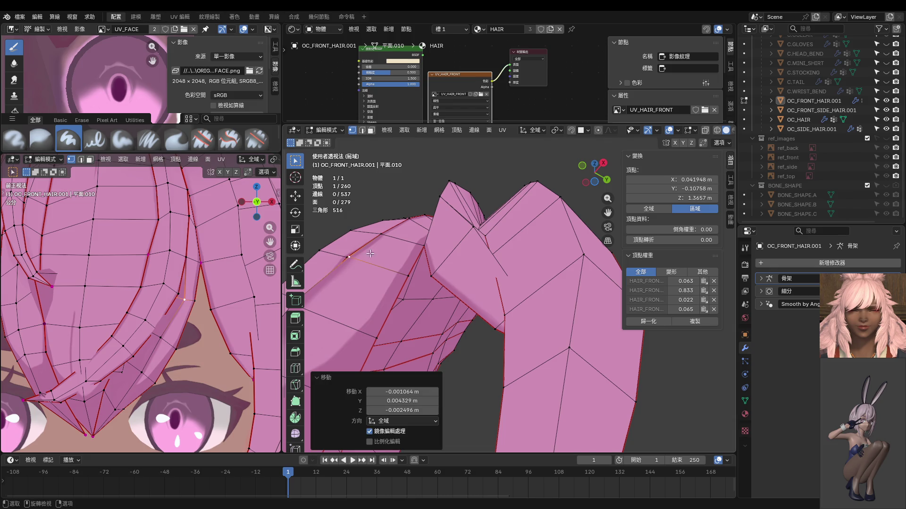
{"action": "mouse_move", "coordinate": [381, 239]}
{"action": "middle_mouse_down"}
{"action": "mouse_move", "coordinate": [433, 261]}
{"action": "mouse_move", "coordinate": [391, 243]}
{"action": "mouse_move", "coordinate": [412, 275]}
{"action": "mouse_move", "coordinate": [476, 178]}
{"action": "middle_mouse_up"}
{"action": "key", "text": "g"}
{"action": "left_click", "coordinate": [427, 255]}
Step: Select a seven-vertex path down the strand and shrink it inward by -0.00763 m
{"action": "left_click", "coordinate": [479, 179]}
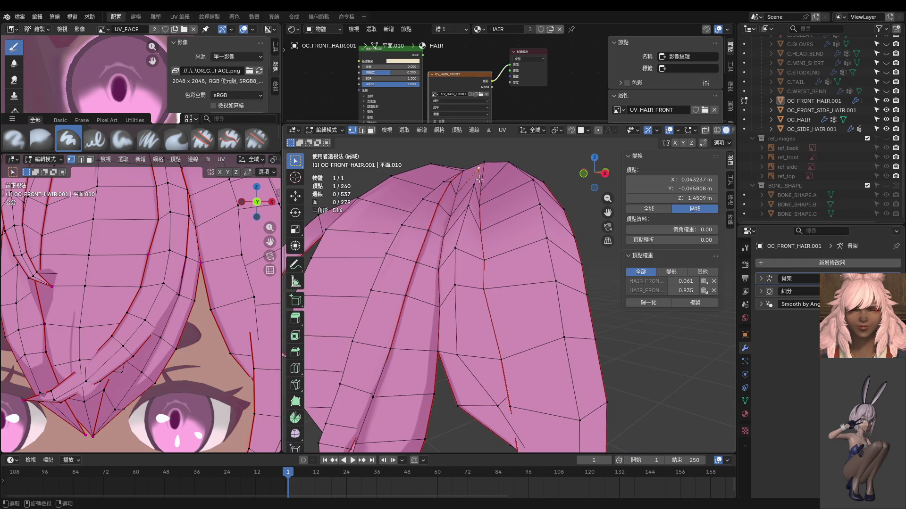
{"action": "left_click", "coordinate": [500, 402], "text": "ctrl"}
{"action": "middle_click_drag", "start_coordinate": [500, 402], "coordinate": [516, 280]}
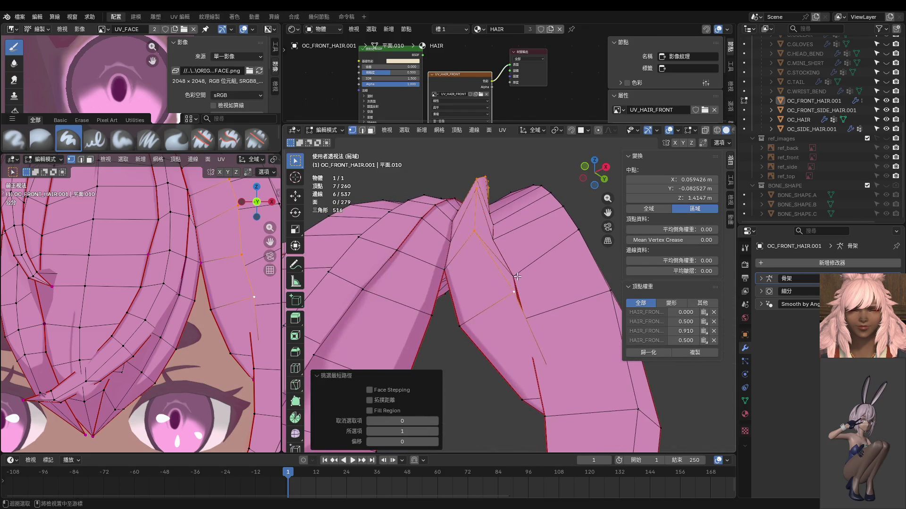
{"action": "key", "text": "alt+s"}
{"action": "left_click", "coordinate": [567, 325]}
Step: Turn on X-ray and select a single vertex behind the surface
{"action": "key", "text": "alt+z"}
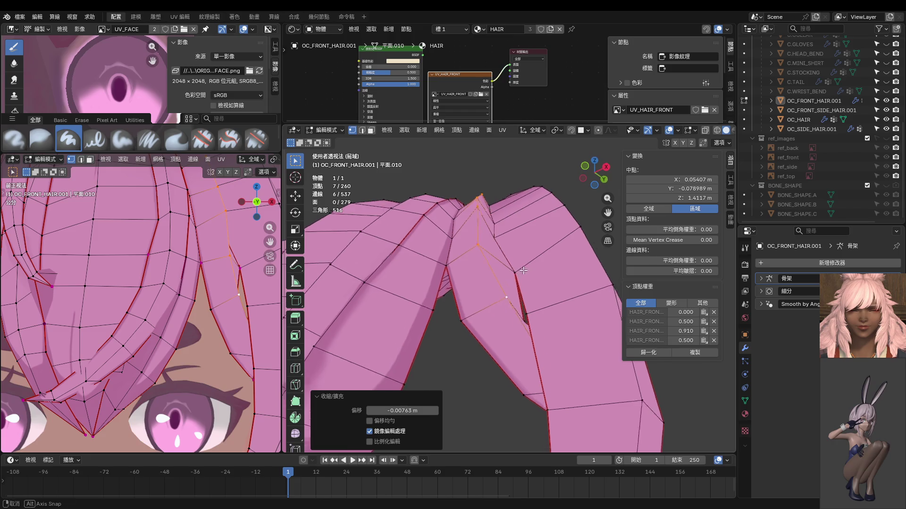
{"action": "left_click", "coordinate": [576, 365]}
{"action": "mouse_move", "coordinate": [576, 365]}
{"action": "middle_mouse_down"}
{"action": "mouse_move", "coordinate": [555, 347]}
{"action": "mouse_move", "coordinate": [548, 352]}
{"action": "middle_mouse_up"}
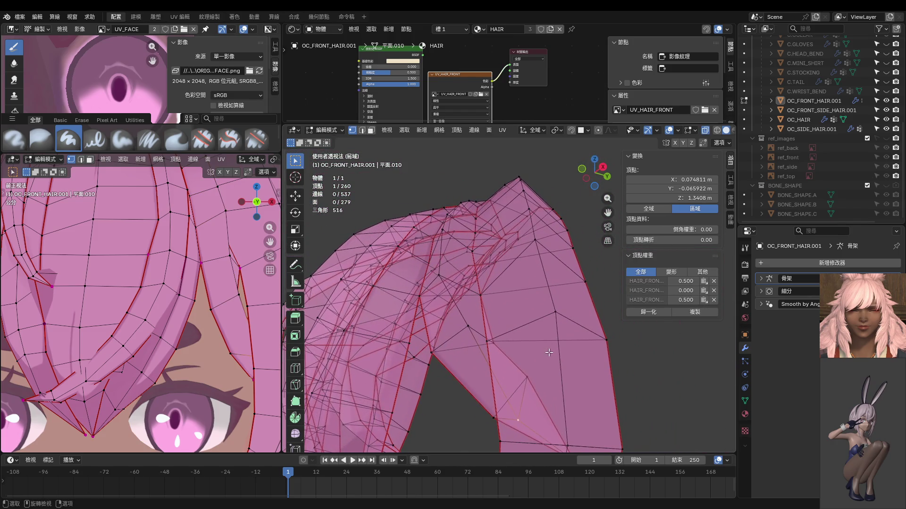
Step: Turn X-ray off and shrink the selected vertex slightly inward along its normal
{"action": "key", "text": "alt+z"}
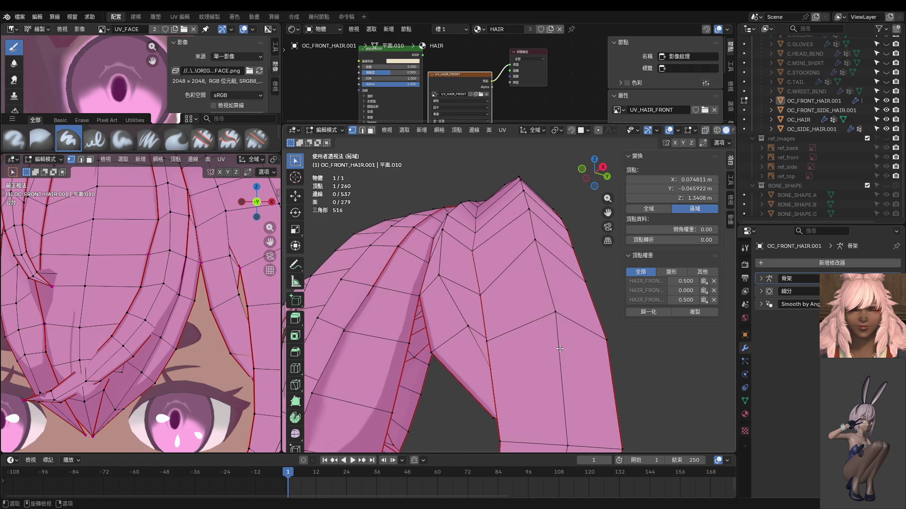
{"action": "middle_click_drag", "start_coordinate": [562, 345], "coordinate": [469, 333]}
{"action": "key", "text": "alt+s"}
{"action": "left_click", "coordinate": [469, 332]}
Step: Reposition two vertices near the strand tips so the locks overlap
{"action": "left_click", "coordinate": [420, 362]}
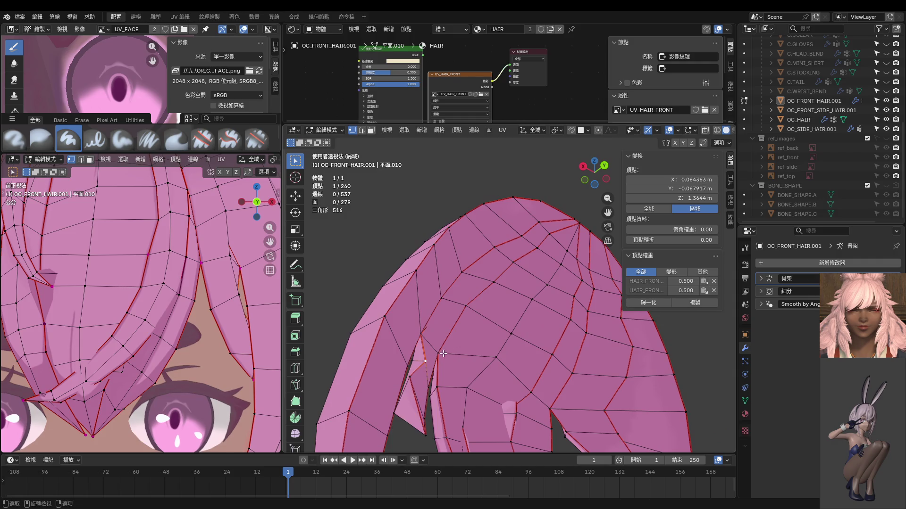
{"action": "key", "text": "g"}
{"action": "left_click", "coordinate": [438, 347]}
{"action": "mouse_move", "coordinate": [439, 347]}
{"action": "middle_mouse_down"}
{"action": "mouse_move", "coordinate": [402, 354]}
{"action": "mouse_move", "coordinate": [453, 335]}
{"action": "middle_mouse_up"}
{"action": "left_click", "coordinate": [453, 335]}
{"action": "key", "text": "g"}
{"action": "key", "text": "g"}
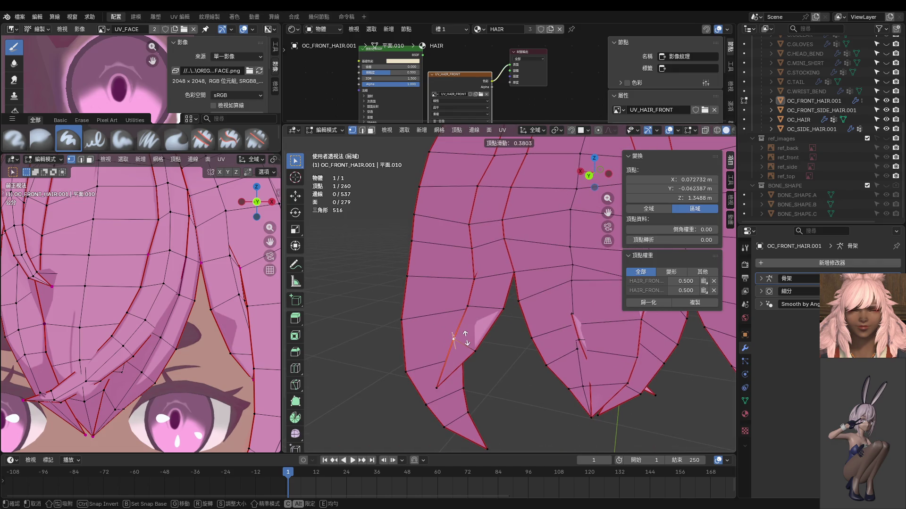
{"action": "left_click", "coordinate": [467, 338]}
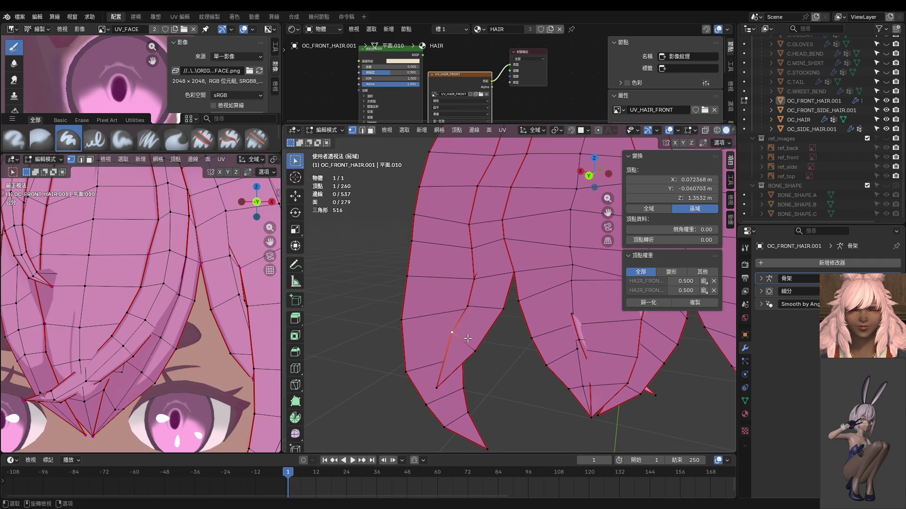
Step: Nudge the tip vertex by about 0.002 m more, then select a crown vertex
{"action": "key", "text": "g"}
{"action": "left_click", "coordinate": [475, 344]}
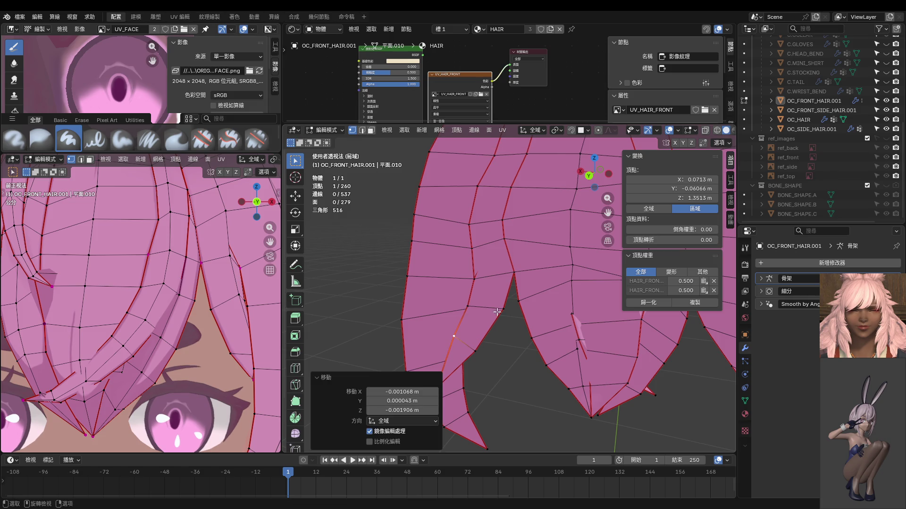
{"action": "key", "text": "g"}
{"action": "middle_click_drag", "start_coordinate": [484, 279], "coordinate": [480, 286]}
{"action": "key", "text": "g"}
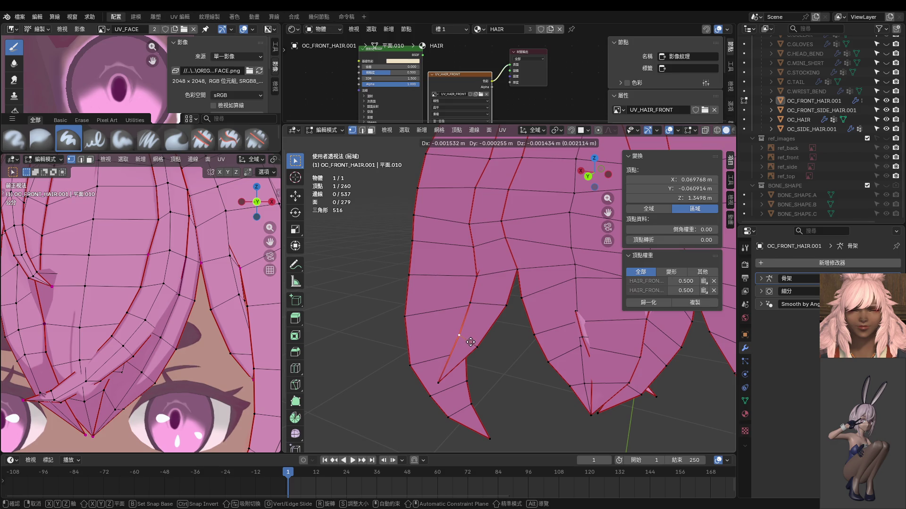
{"action": "left_click", "coordinate": [470, 342]}
{"action": "mouse_move", "coordinate": [470, 342]}
{"action": "middle_mouse_down"}
{"action": "mouse_move", "coordinate": [680, 281]}
{"action": "mouse_move", "coordinate": [519, 184]}
{"action": "mouse_move", "coordinate": [509, 217]}
{"action": "middle_mouse_up"}
{"action": "left_click", "coordinate": [511, 216]}
Step: Move the selected crown vertex and one more nearby vertex
{"action": "key", "text": "g"}
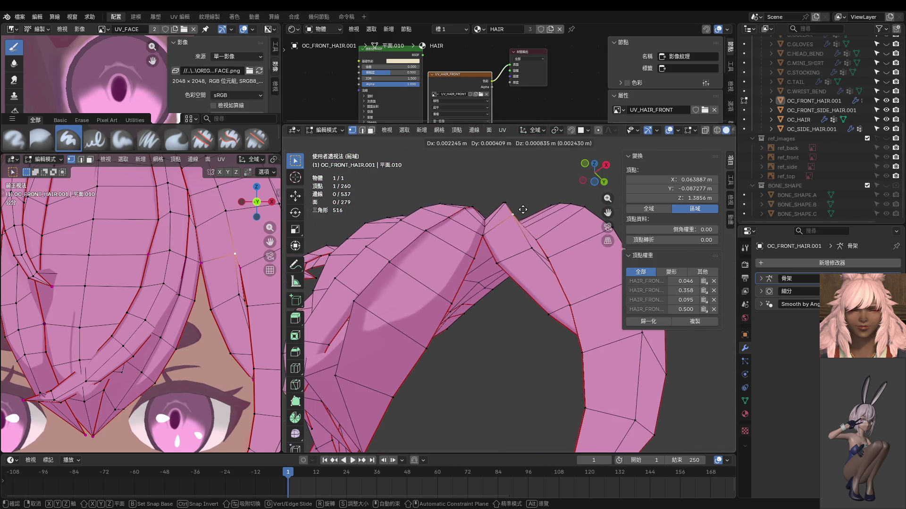
{"action": "left_click", "coordinate": [523, 209]}
{"action": "left_click", "coordinate": [532, 246]}
{"action": "key", "text": "g"}
{"action": "left_click", "coordinate": [542, 226]}
{"action": "mouse_move", "coordinate": [542, 226]}
{"action": "middle_mouse_down"}
{"action": "mouse_move", "coordinate": [492, 223]}
{"action": "mouse_move", "coordinate": [505, 178]}
{"action": "mouse_move", "coordinate": [507, 219]}
{"action": "middle_mouse_up"}
Step: Move three crown vertices together to reshape where the strands meet
{"action": "left_click", "coordinate": [497, 171]}
{"action": "left_click", "coordinate": [494, 185], "text": "shift"}
{"action": "left_click", "coordinate": [486, 222], "text": "shift"}
{"action": "key", "text": "g"}
{"action": "left_click", "coordinate": [504, 184]}
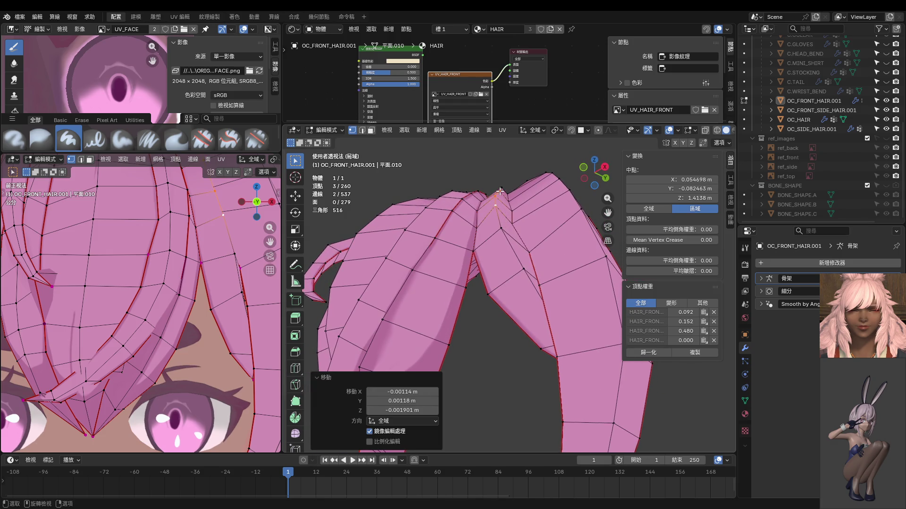
{"action": "mouse_move", "coordinate": [501, 186]}
{"action": "middle_mouse_down"}
{"action": "mouse_move", "coordinate": [504, 175]}
{"action": "mouse_move", "coordinate": [517, 184]}
{"action": "mouse_move", "coordinate": [505, 164]}
{"action": "mouse_move", "coordinate": [488, 226]}
{"action": "middle_mouse_up"}
Step: Reposition three more crown vertices one by one, nudging the last one twice
{"action": "left_click", "coordinate": [504, 172]}
{"action": "key", "text": "g"}
{"action": "left_click", "coordinate": [511, 162]}
{"action": "left_click", "coordinate": [502, 150]}
{"action": "key", "text": "g"}
{"action": "left_click", "coordinate": [503, 148]}
{"action": "left_click", "coordinate": [503, 185]}
{"action": "key", "text": "g"}
{"action": "left_click", "coordinate": [503, 187]}
{"action": "key", "text": "g"}
{"action": "left_click", "coordinate": [508, 217]}
Step: Preview the smoothed hair in Object Mode, then return to Edit Mode in front view
{"action": "scroll", "coordinate": [508, 217], "scroll_direction": "down", "scroll_amount": 4}
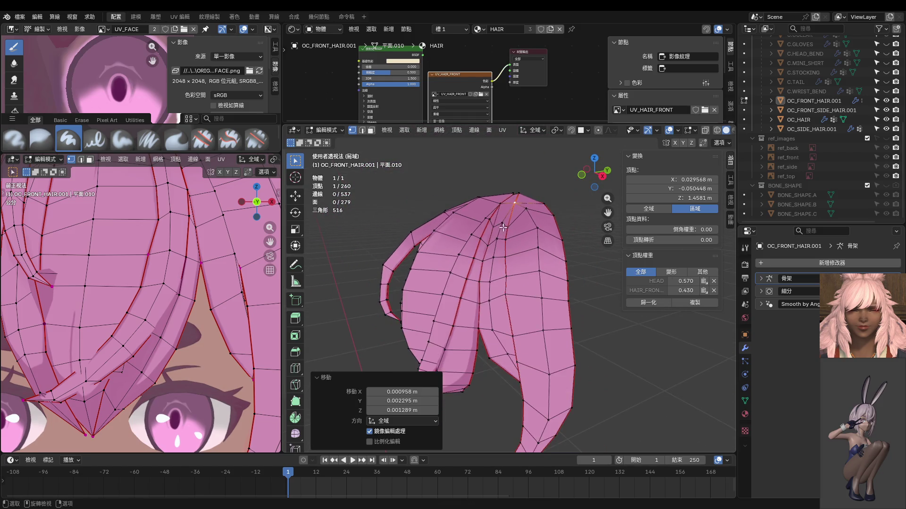
{"action": "mouse_move", "coordinate": [557, 283]}
{"action": "middle_mouse_down"}
{"action": "mouse_move", "coordinate": [552, 242]}
{"action": "mouse_move", "coordinate": [522, 404]}
{"action": "mouse_move", "coordinate": [534, 267]}
{"action": "middle_mouse_up"}
{"action": "scroll", "coordinate": [167, 296], "scroll_direction": "down", "scroll_amount": 2}
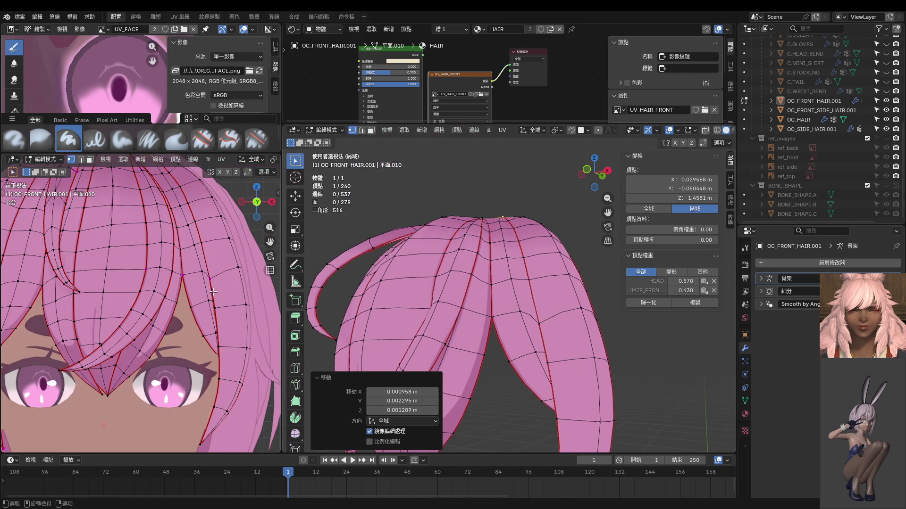
{"action": "key", "text": "ctrl+Tab"}
{"action": "left_click", "coordinate": [310, 279]}
{"action": "scroll", "coordinate": [183, 261], "scroll_direction": "up", "scroll_amount": 5}
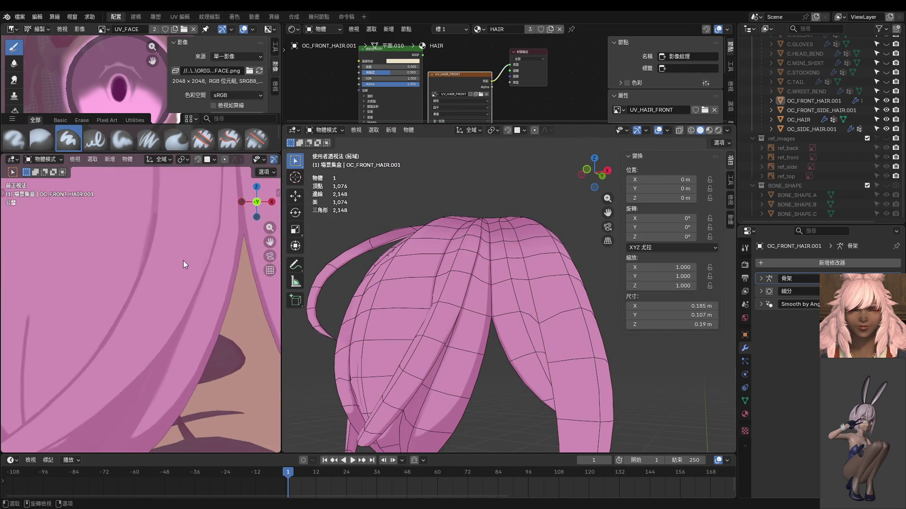
{"action": "scroll", "coordinate": [183, 264], "scroll_direction": "down", "scroll_amount": 2}
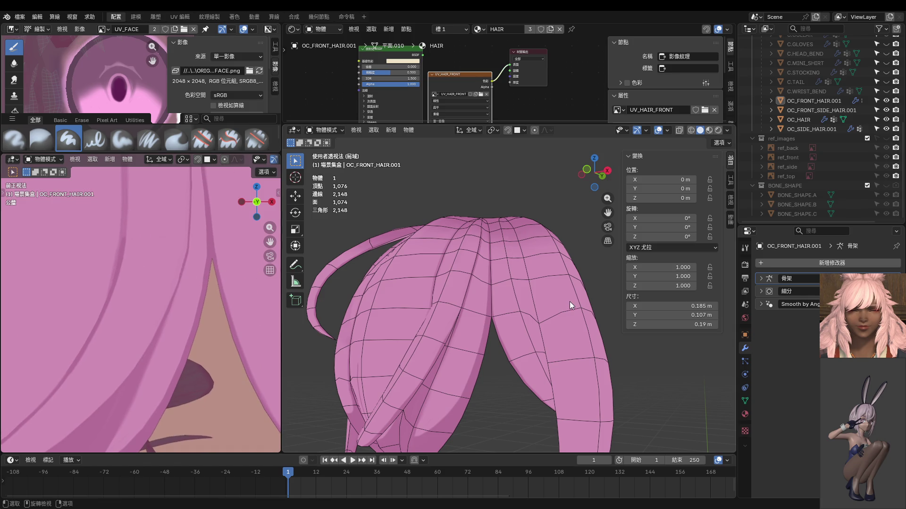
{"action": "key", "text": "Tab"}
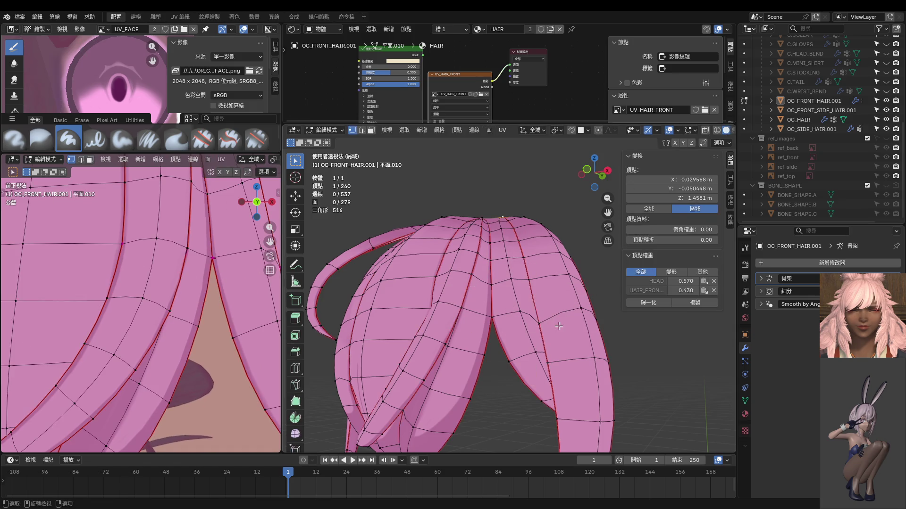
{"action": "key", "text": "KP_1"}
{"action": "scroll", "coordinate": [538, 323], "scroll_direction": "up", "scroll_amount": 5}
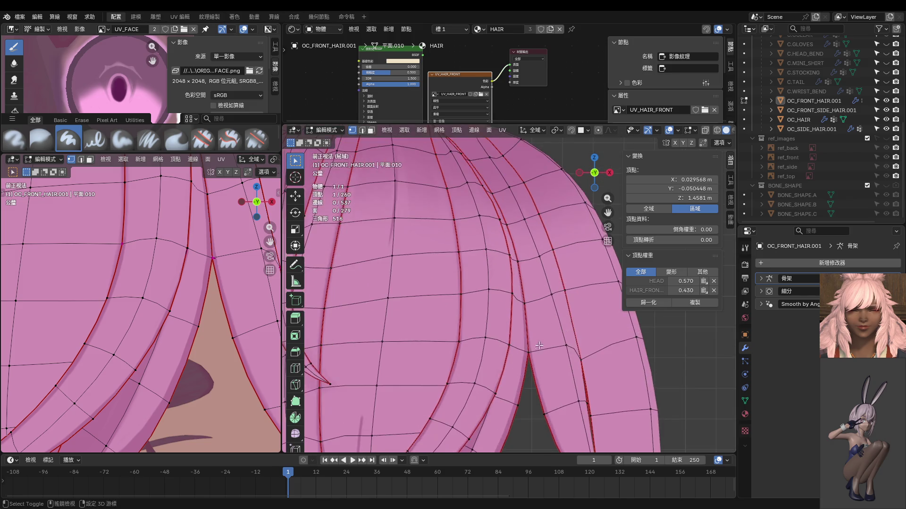
Step: Nudge a lower bangs vertex and one higher up the strand
{"action": "left_click", "coordinate": [521, 354]}
{"action": "key", "text": "g"}
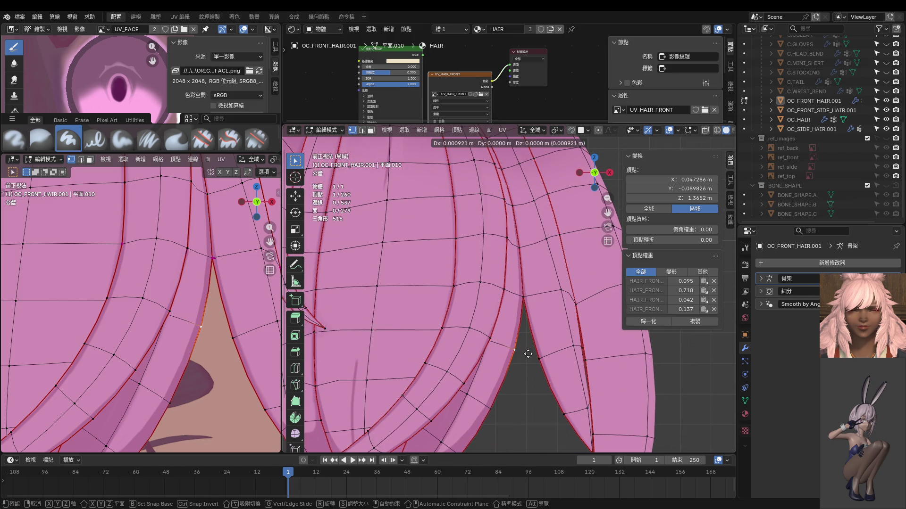
{"action": "left_click", "coordinate": [530, 354]}
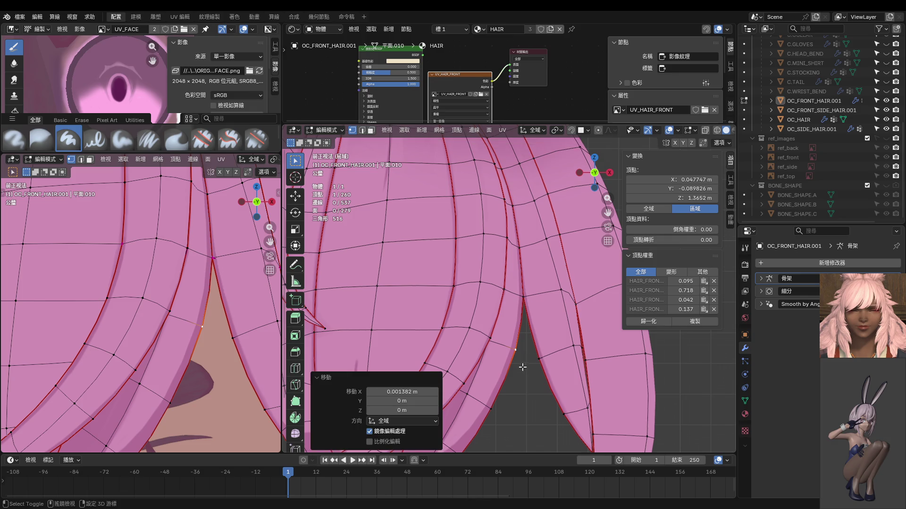
{"action": "left_click", "coordinate": [520, 235]}
{"action": "key", "text": "g"}
{"action": "left_click", "coordinate": [522, 234]}
Step: Adjust three vertices along the hair edges and tips
{"action": "middle_click_drag", "start_coordinate": [549, 347], "coordinate": [557, 288], "text": "shift"}
{"action": "left_click", "coordinate": [540, 330]}
{"action": "key", "text": "g"}
{"action": "left_click", "coordinate": [544, 329]}
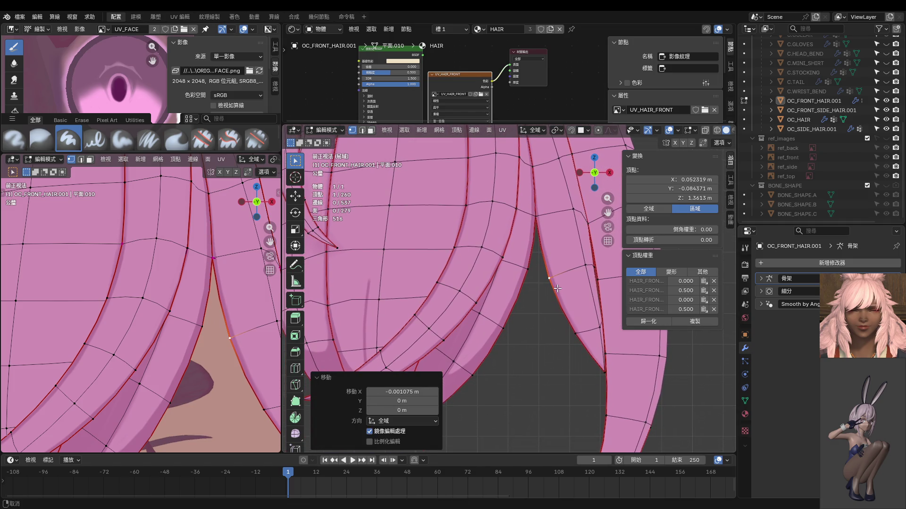
{"action": "left_click", "coordinate": [519, 330]}
{"action": "key", "text": "g"}
{"action": "left_click", "coordinate": [520, 329]}
{"action": "left_click", "coordinate": [483, 369]}
{"action": "middle_click_drag", "start_coordinate": [483, 370], "coordinate": [504, 358], "text": "shift"}
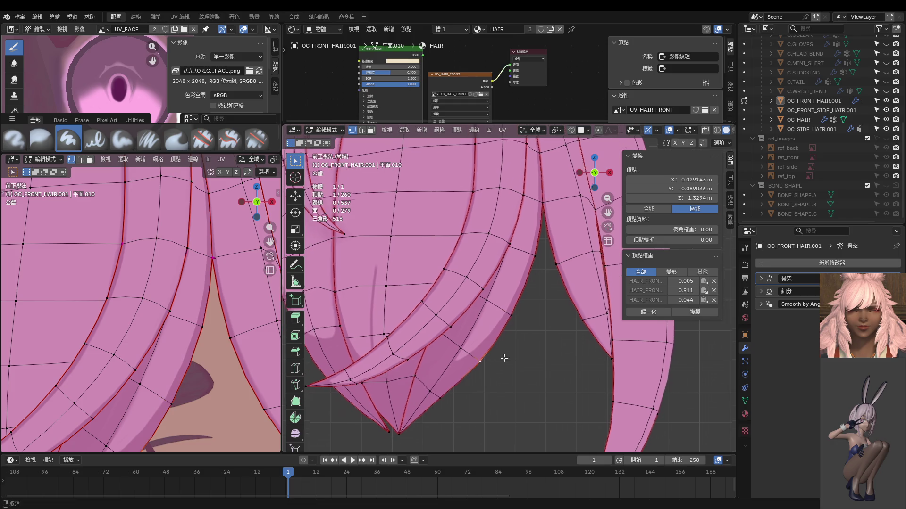
{"action": "key", "text": "g"}
{"action": "left_click", "coordinate": [506, 366]}
Step: Move the notch vertex between two strands 0.000256 m along X
{"action": "scroll", "coordinate": [510, 348], "scroll_direction": "down", "scroll_amount": 2}
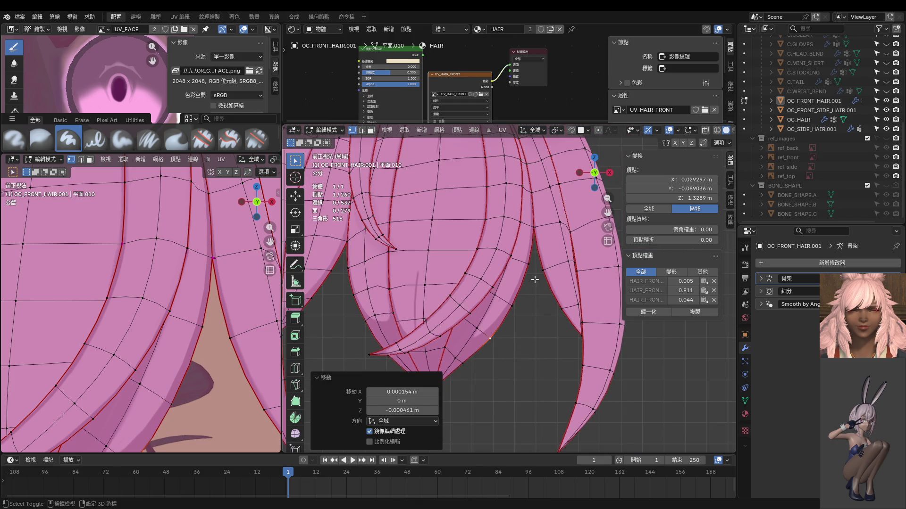
{"action": "scroll", "coordinate": [534, 279], "scroll_direction": "up", "scroll_amount": 4}
{"action": "left_click", "coordinate": [538, 298]}
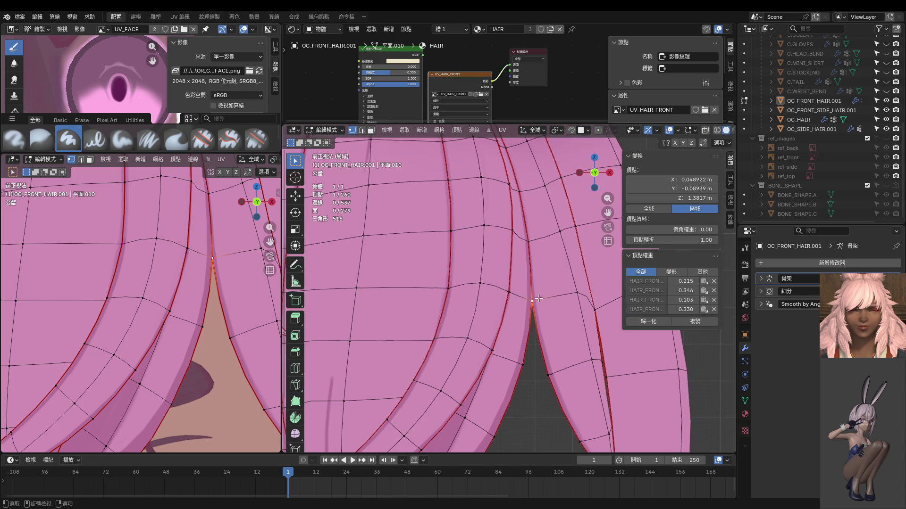
{"action": "key", "text": "g"}
{"action": "left_click", "coordinate": [543, 297]}
Step: Check the bangs in Object Mode, comparing before and after with undo, then return to Edit Mode
{"action": "scroll", "coordinate": [548, 301], "scroll_direction": "up", "scroll_amount": 1}
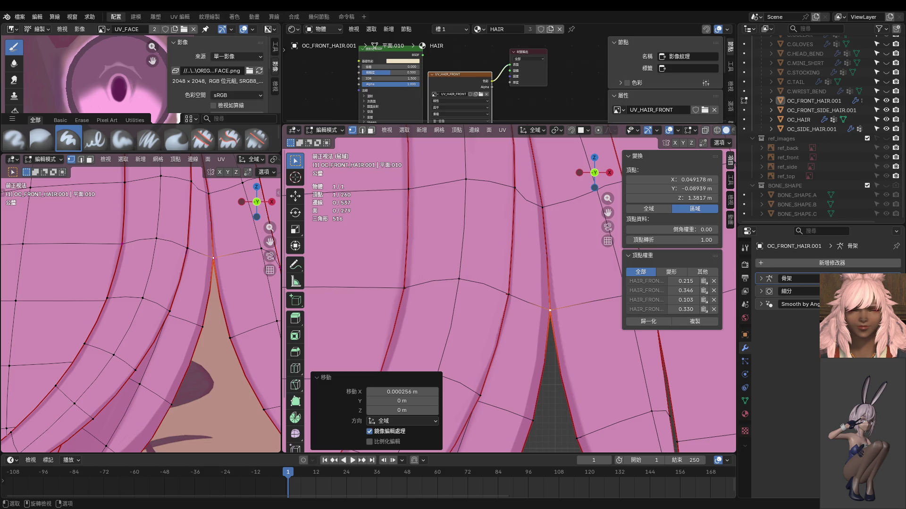
{"action": "scroll", "coordinate": [524, 242], "scroll_direction": "down", "scroll_amount": 2}
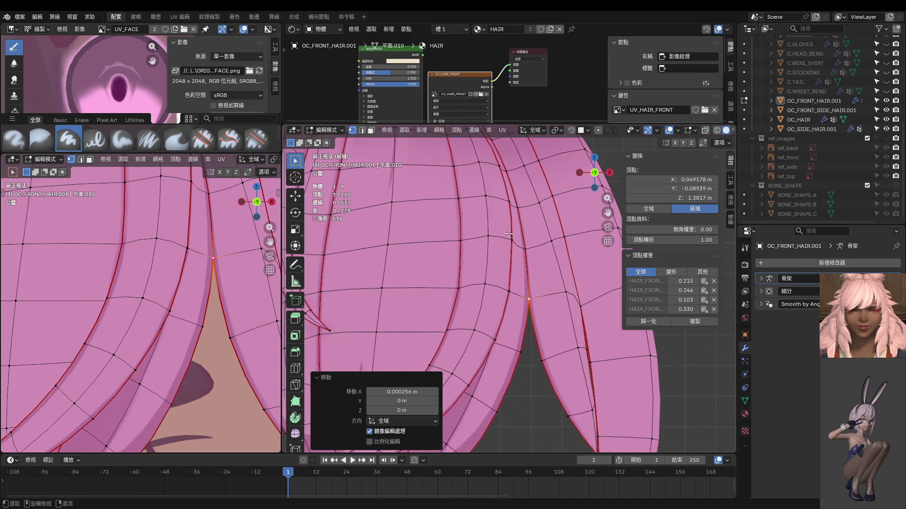
{"action": "scroll", "coordinate": [185, 279], "scroll_direction": "down", "scroll_amount": 3}
{"action": "key", "text": "Tab"}
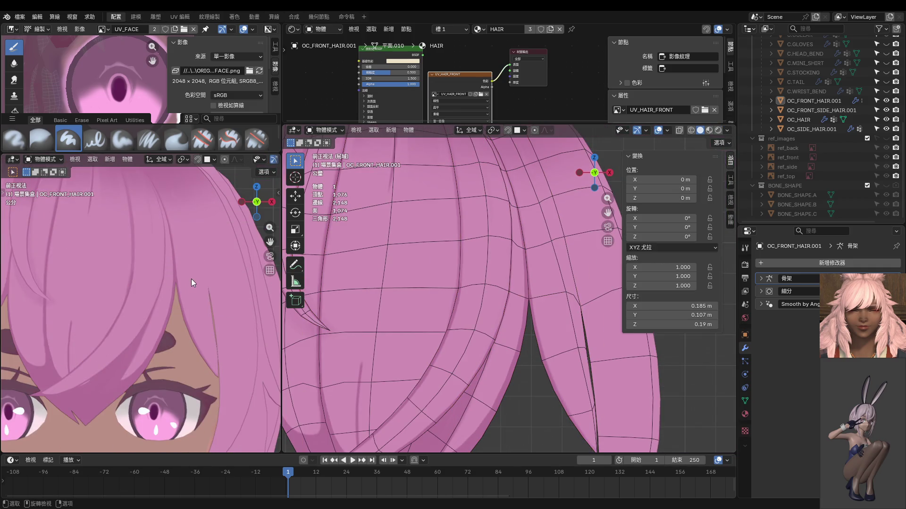
{"action": "scroll", "coordinate": [191, 279], "scroll_direction": "up", "scroll_amount": 3}
{"action": "key", "text": "ctrl+z"}
{"action": "key", "text": "ctrl+shift+z"}
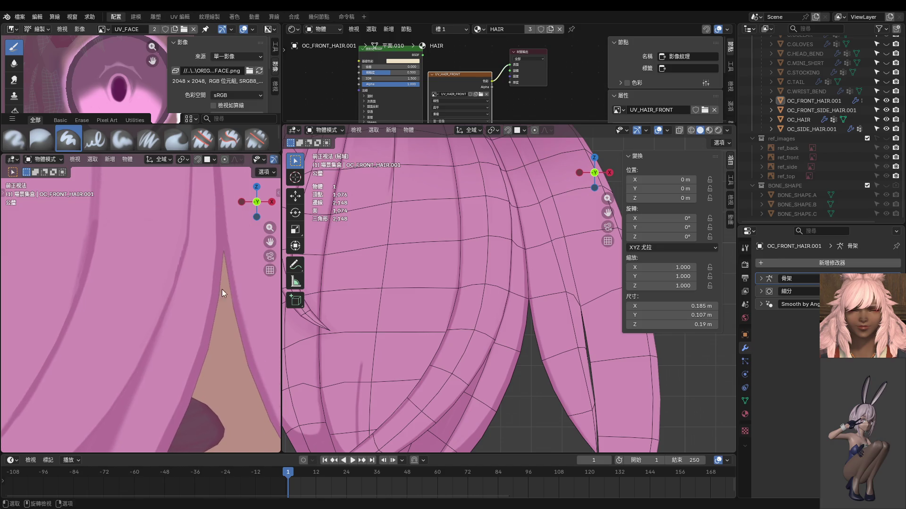
{"action": "key", "text": "ctrl+z"}
{"action": "key", "text": "ctrl+Tab"}
{"action": "left_click", "coordinate": [467, 301]}
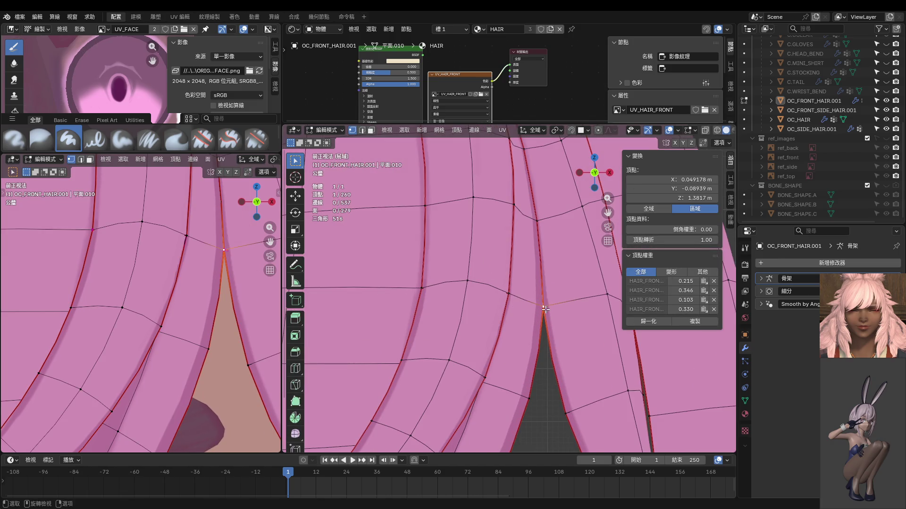
Step: Raise the Vertex Crease of two strand-split notch vertices to 1.00
{"action": "left_click_drag", "start_coordinate": [672, 239], "coordinate": [675, 239]}
{"action": "middle_click_drag", "start_coordinate": [546, 347], "coordinate": [500, 336], "text": "shift"}
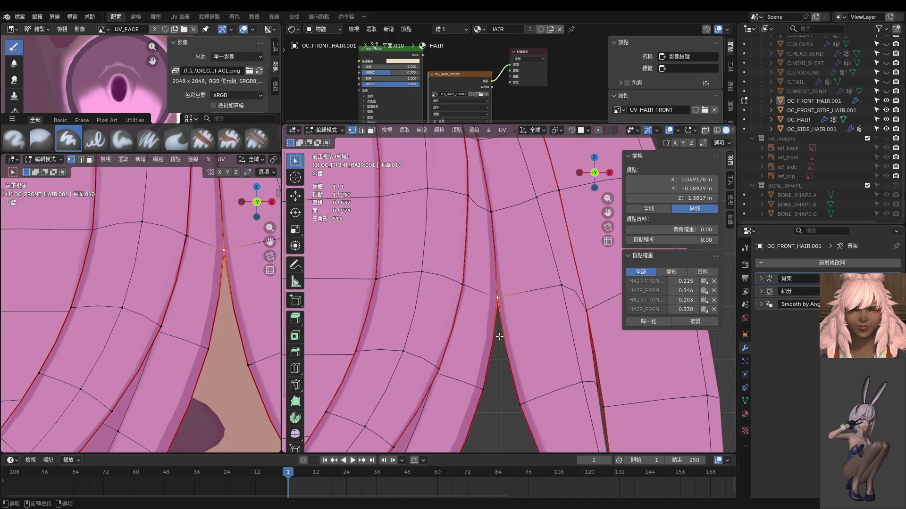
{"action": "left_click", "coordinate": [499, 337]}
{"action": "left_click", "coordinate": [499, 304]}
{"action": "left_click_drag", "start_coordinate": [696, 241], "coordinate": [714, 241]}
Step: Inspect the hair in perspective, open the overlay options, and select another notch vertex
{"action": "scroll", "coordinate": [487, 300], "scroll_direction": "down", "scroll_amount": 4}
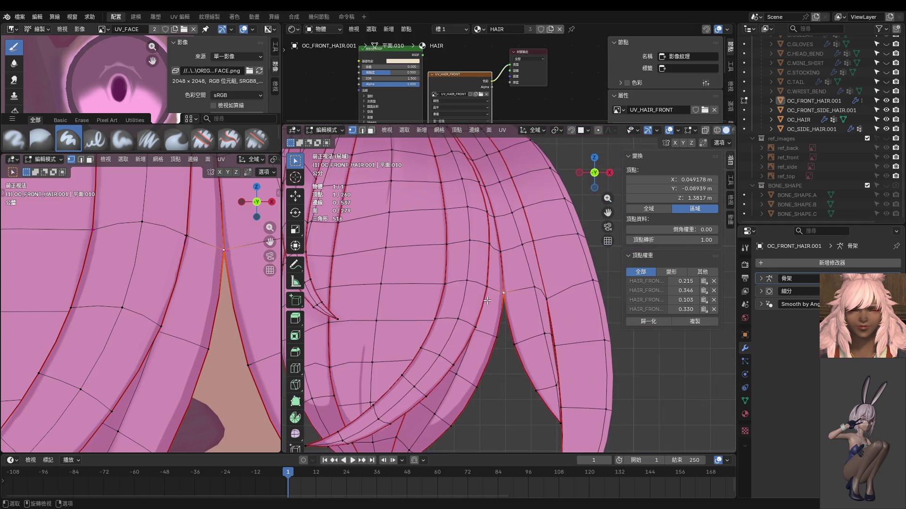
{"action": "mouse_move", "coordinate": [492, 324]}
{"action": "middle_mouse_down"}
{"action": "mouse_move", "coordinate": [718, 381]}
{"action": "mouse_move", "coordinate": [494, 340]}
{"action": "middle_mouse_up"}
{"action": "scroll", "coordinate": [712, 134], "scroll_direction": "down", "scroll_amount": 2}
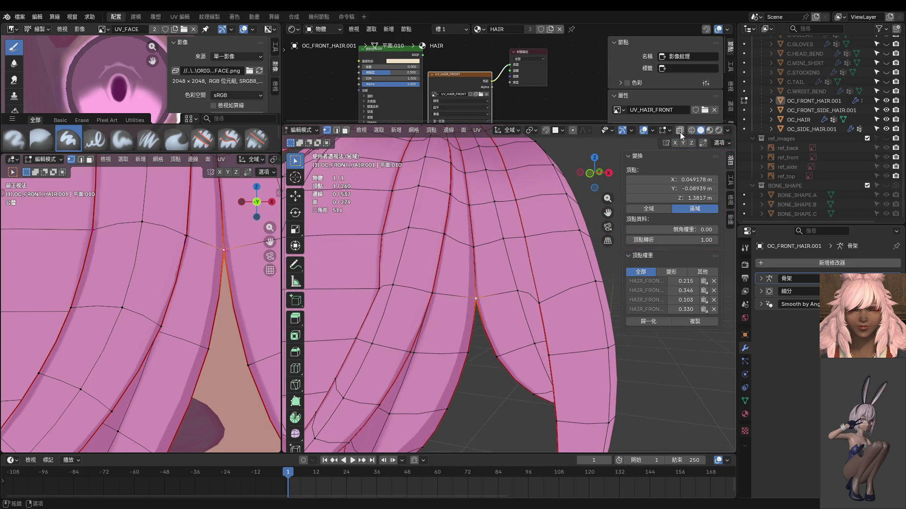
{"action": "left_click", "coordinate": [670, 131]}
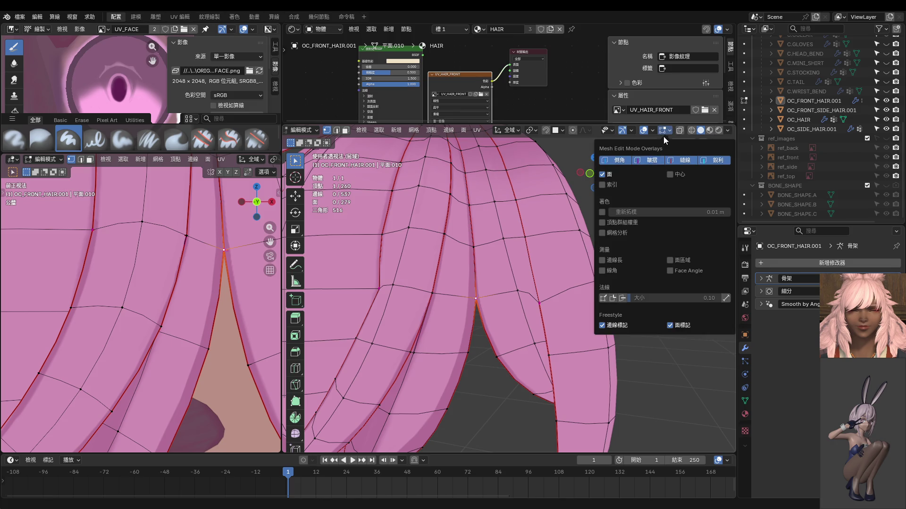
{"action": "left_click", "coordinate": [486, 368]}
{"action": "left_click", "coordinate": [481, 312]}
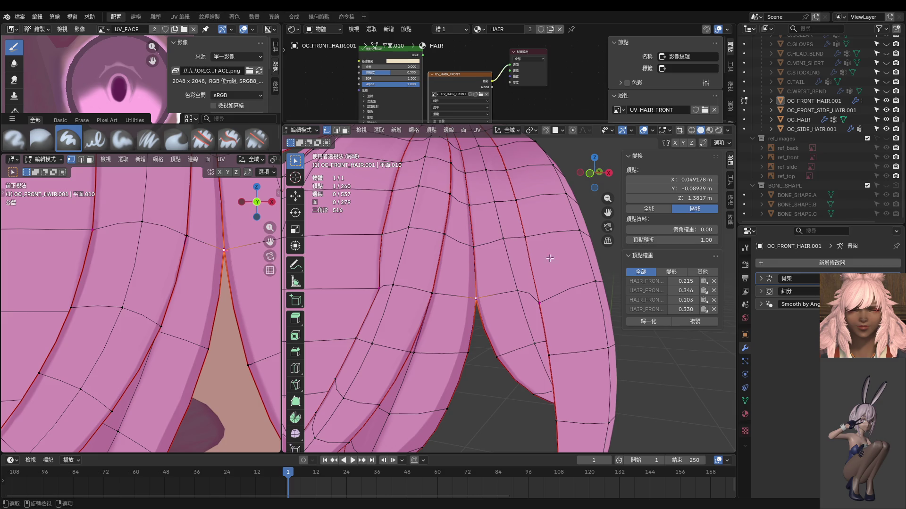
{"action": "scroll", "coordinate": [495, 299], "scroll_direction": "down", "scroll_amount": 6}
{"action": "middle_click_drag", "start_coordinate": [495, 303], "coordinate": [515, 309]}
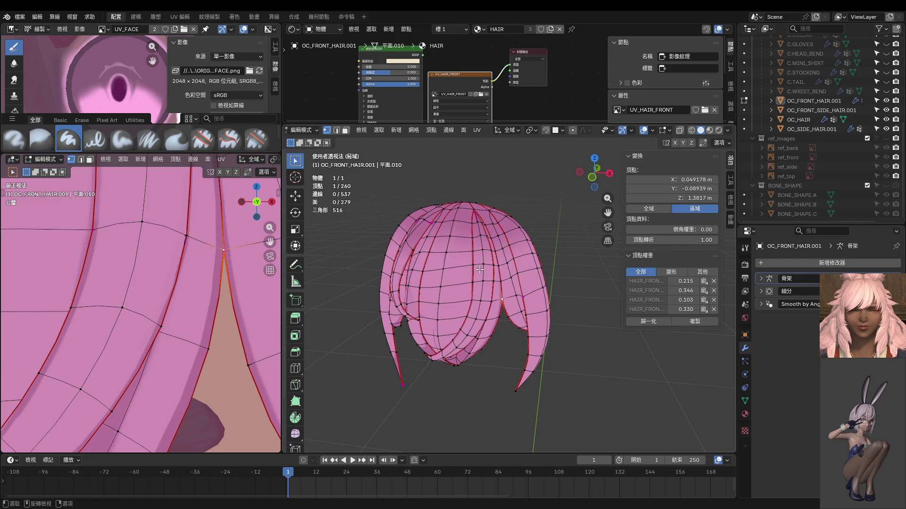
Step: From a side view, nudge a side strand's edge vertex slightly back along Y
{"action": "mouse_move", "coordinate": [480, 269]}
{"action": "middle_mouse_down"}
{"action": "mouse_move", "coordinate": [524, 274]}
{"action": "mouse_move", "coordinate": [519, 298]}
{"action": "middle_mouse_up"}
{"action": "scroll", "coordinate": [516, 272], "scroll_direction": "up", "scroll_amount": 3}
{"action": "left_click", "coordinate": [536, 297]}
{"action": "scroll", "coordinate": [537, 298], "scroll_direction": "up", "scroll_amount": 2}
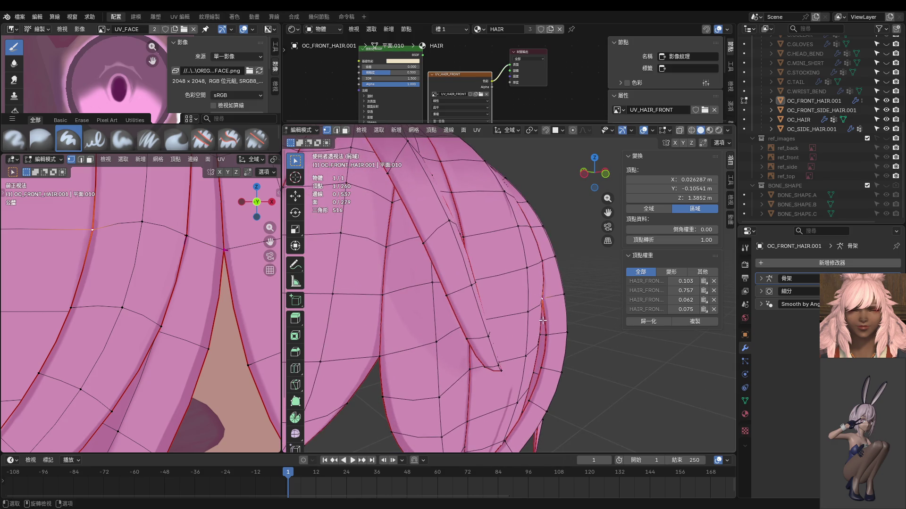
{"action": "key", "text": "g"}
{"action": "key", "text": "y"}
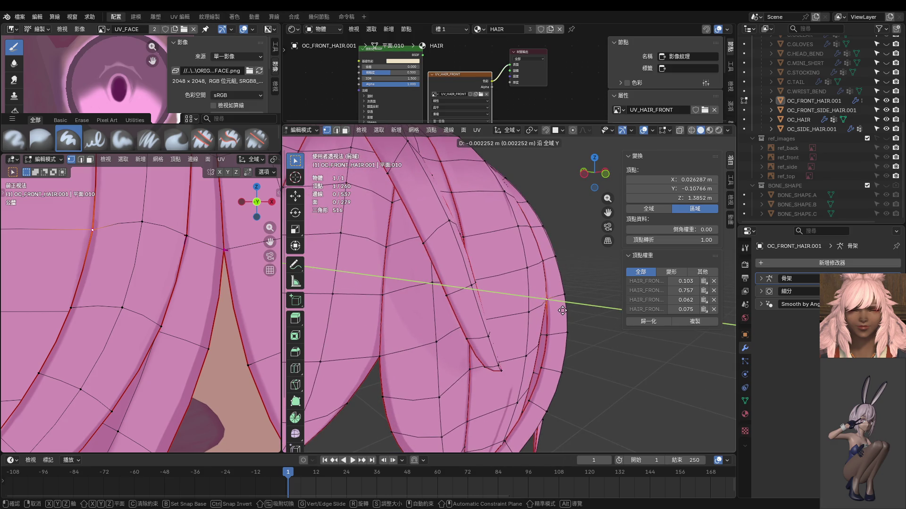
{"action": "left_click", "coordinate": [562, 310]}
Step: Push another strand-edge vertex, then a pair of edge vertices, slightly back along Y
{"action": "mouse_move", "coordinate": [562, 311]}
{"action": "middle_mouse_down"}
{"action": "mouse_move", "coordinate": [540, 321]}
{"action": "mouse_move", "coordinate": [549, 323]}
{"action": "mouse_move", "coordinate": [459, 232]}
{"action": "mouse_move", "coordinate": [500, 280]}
{"action": "mouse_move", "coordinate": [502, 311]}
{"action": "mouse_move", "coordinate": [500, 287]}
{"action": "mouse_move", "coordinate": [449, 253]}
{"action": "middle_mouse_up"}
{"action": "left_click", "coordinate": [541, 318]}
{"action": "key", "text": "g"}
{"action": "key", "text": "y"}
{"action": "left_click", "coordinate": [552, 324]}
{"action": "left_click", "coordinate": [447, 216]}
{"action": "left_click", "coordinate": [450, 219], "text": "shift"}
{"action": "key", "text": "g"}
{"action": "key", "text": "y"}
{"action": "left_click", "coordinate": [538, 316]}
Step: Push the edge path from the strand's top down to its tip back along Y
{"action": "mouse_move", "coordinate": [490, 291]}
{"action": "middle_mouse_down"}
{"action": "mouse_move", "coordinate": [532, 356]}
{"action": "mouse_move", "coordinate": [542, 312]}
{"action": "middle_mouse_up"}
{"action": "left_click", "coordinate": [540, 310]}
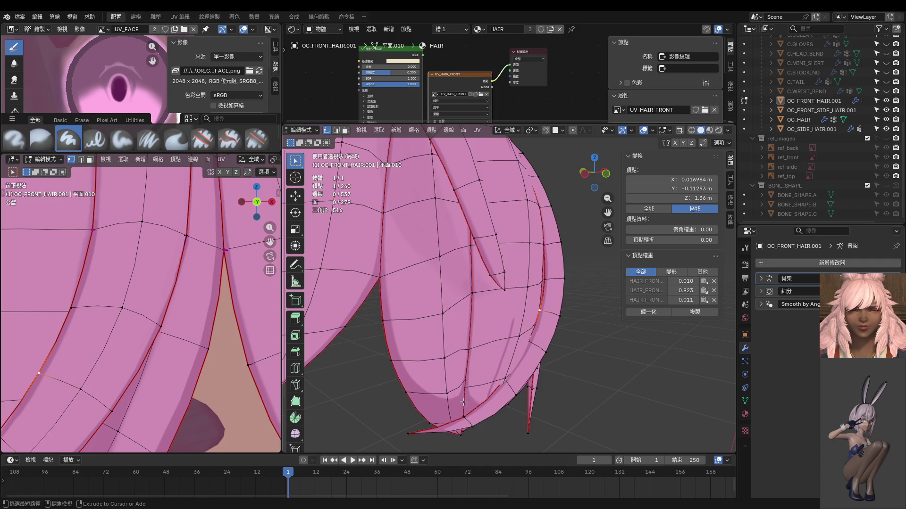
{"action": "left_click", "coordinate": [464, 417], "text": "ctrl"}
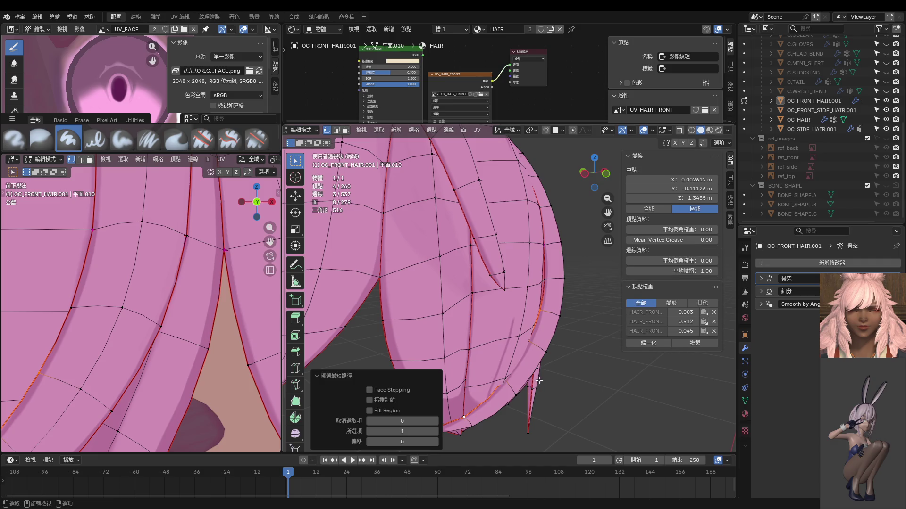
{"action": "key", "text": "g"}
{"action": "key", "text": "y"}
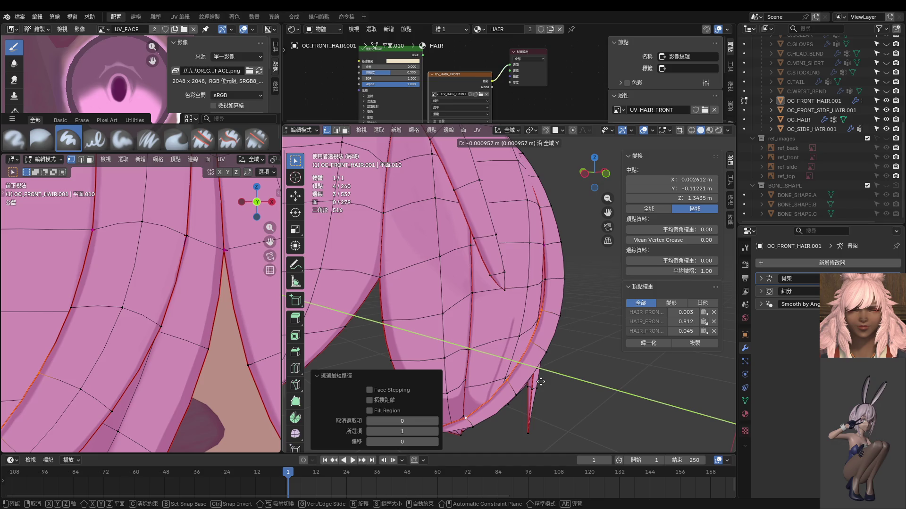
{"action": "left_click", "coordinate": [541, 382]}
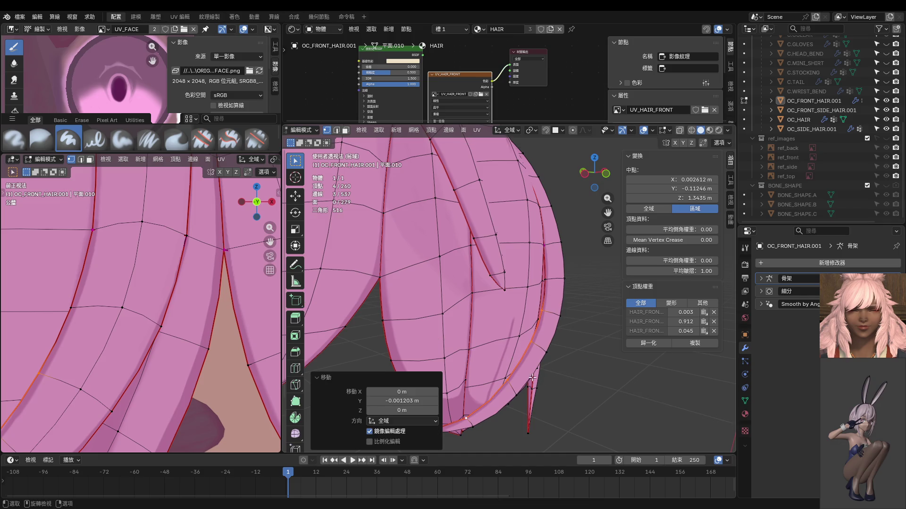
Step: Move a different strand edge slightly back along Y in two small nudges
{"action": "mouse_move", "coordinate": [541, 382]}
{"action": "middle_mouse_down"}
{"action": "mouse_move", "coordinate": [545, 369]}
{"action": "mouse_move", "coordinate": [564, 363]}
{"action": "middle_mouse_up"}
{"action": "left_click", "coordinate": [570, 354]}
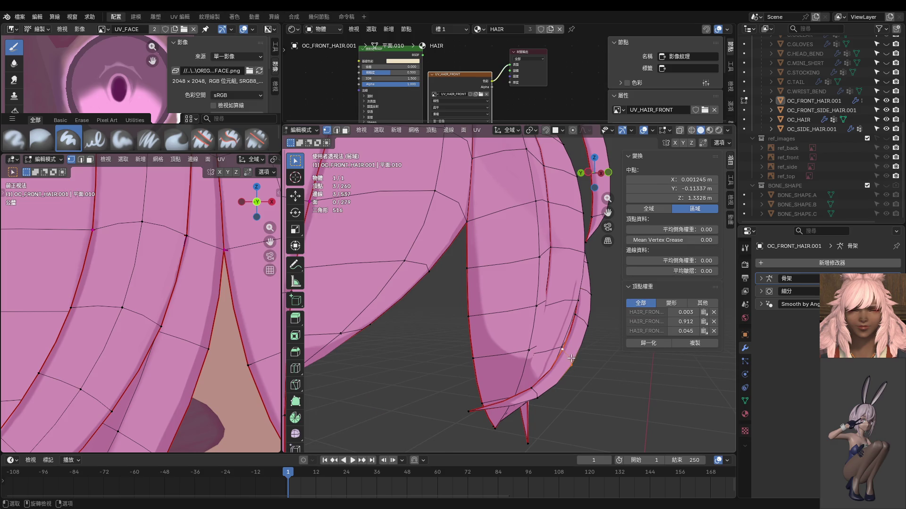
{"action": "key", "text": "g"}
{"action": "key", "text": "y"}
{"action": "left_click", "coordinate": [580, 325]}
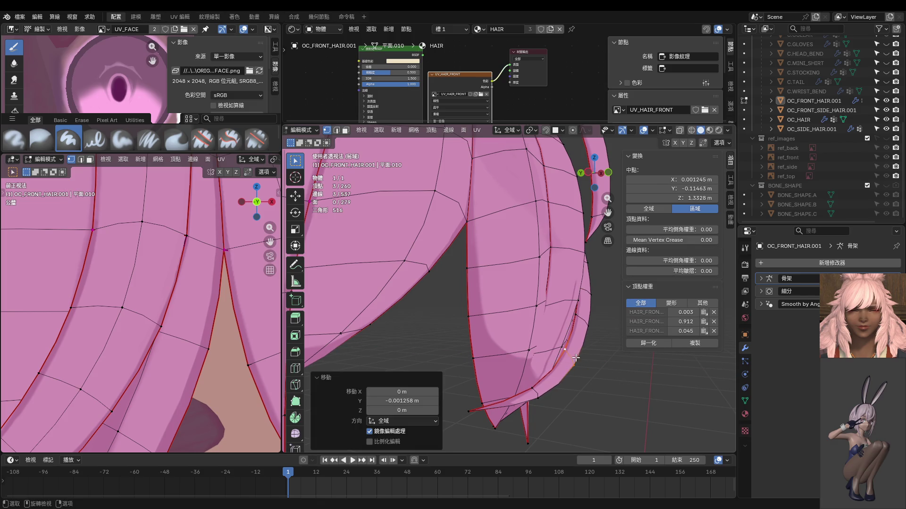
{"action": "key", "text": "g"}
{"action": "key", "text": "y"}
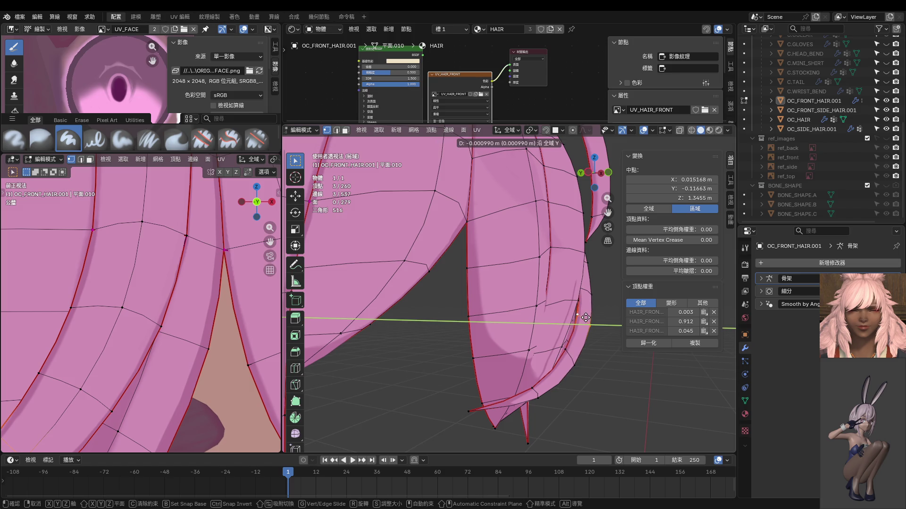
{"action": "left_click", "coordinate": [586, 318]}
Step: Nudge one more vertex along Y, then orbit to a more frontal view of the hair
{"action": "middle_click_drag", "start_coordinate": [587, 317], "coordinate": [587, 332]}
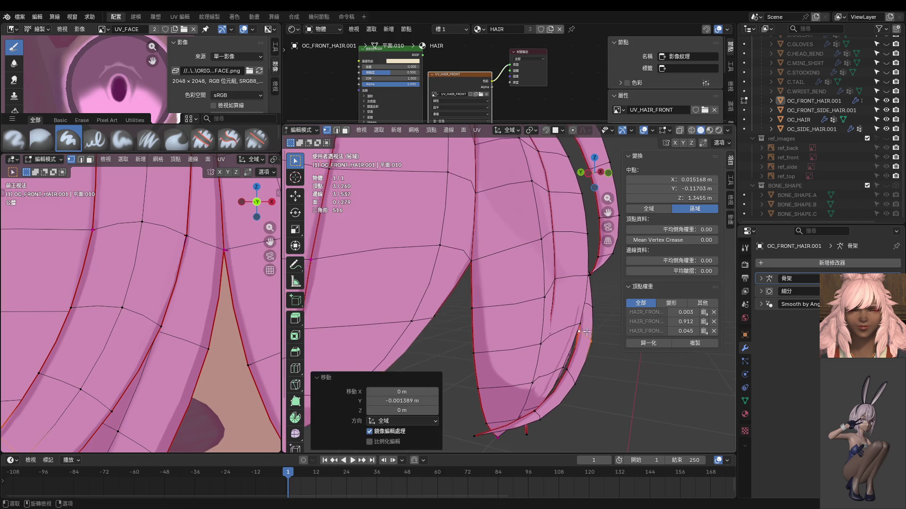
{"action": "key", "text": "alt+a"}
{"action": "key", "text": "g"}
{"action": "key", "text": "y"}
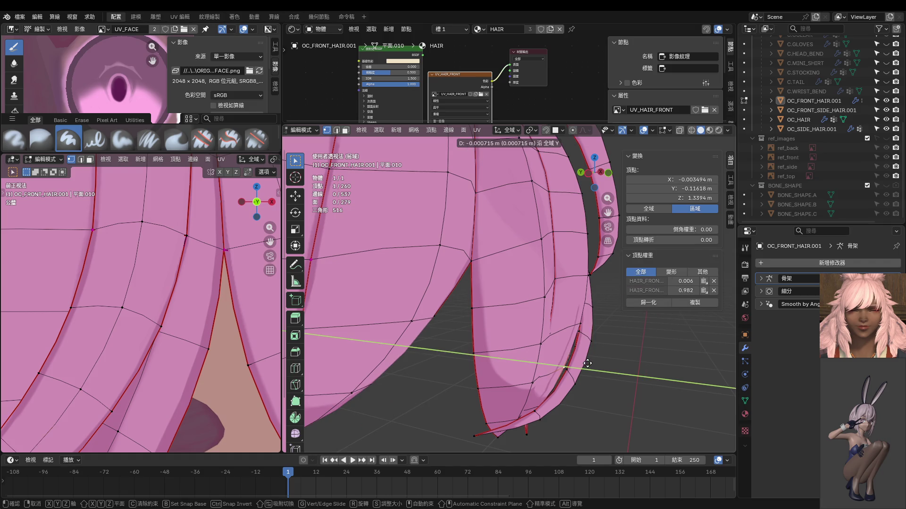
{"action": "left_click", "coordinate": [588, 364]}
{"action": "scroll", "coordinate": [588, 364], "scroll_direction": "down", "scroll_amount": 3}
{"action": "mouse_move", "coordinate": [585, 363]}
{"action": "middle_mouse_down"}
{"action": "mouse_move", "coordinate": [535, 354]}
{"action": "mouse_move", "coordinate": [515, 371]}
{"action": "middle_mouse_up"}
{"action": "scroll", "coordinate": [515, 371], "scroll_direction": "down", "scroll_amount": 4}
{"action": "scroll", "coordinate": [173, 300], "scroll_direction": "down", "scroll_amount": 5}
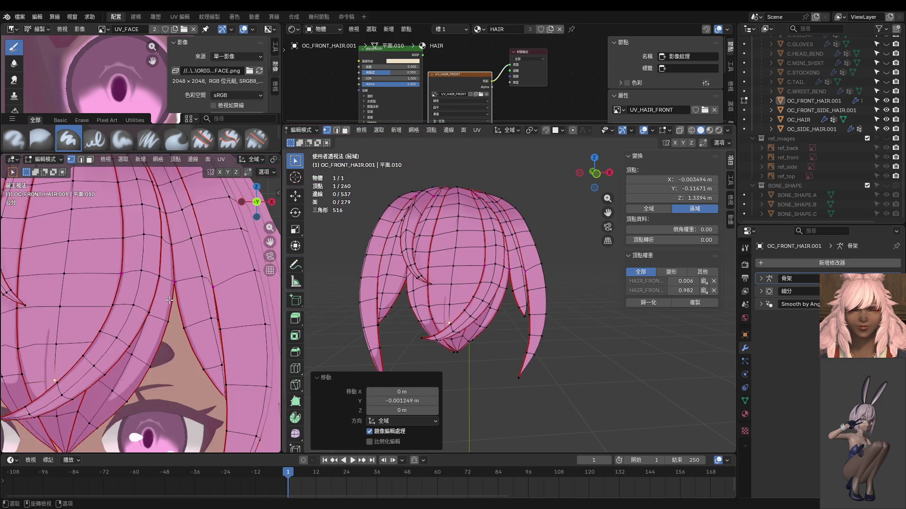
Step: Review the hair in Object Mode, then nudge the strand-split vertex about 0.0005 m in front view
{"action": "key", "text": "ctrl+Tab"}
{"action": "left_click", "coordinate": [134, 301]}
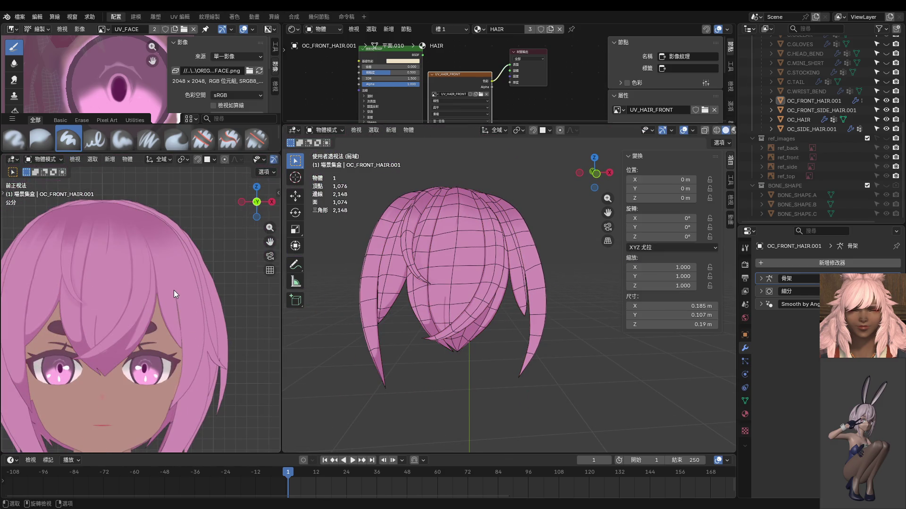
{"action": "scroll", "coordinate": [174, 294], "scroll_direction": "up", "scroll_amount": 3}
{"action": "key", "text": "ctrl+Tab"}
{"action": "left_click", "coordinate": [505, 307]}
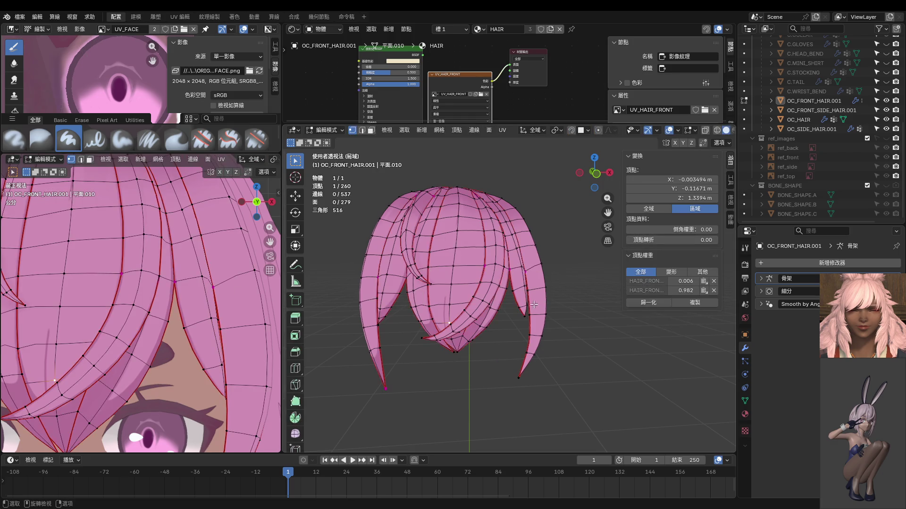
{"action": "scroll", "coordinate": [504, 302], "scroll_direction": "up", "scroll_amount": 6}
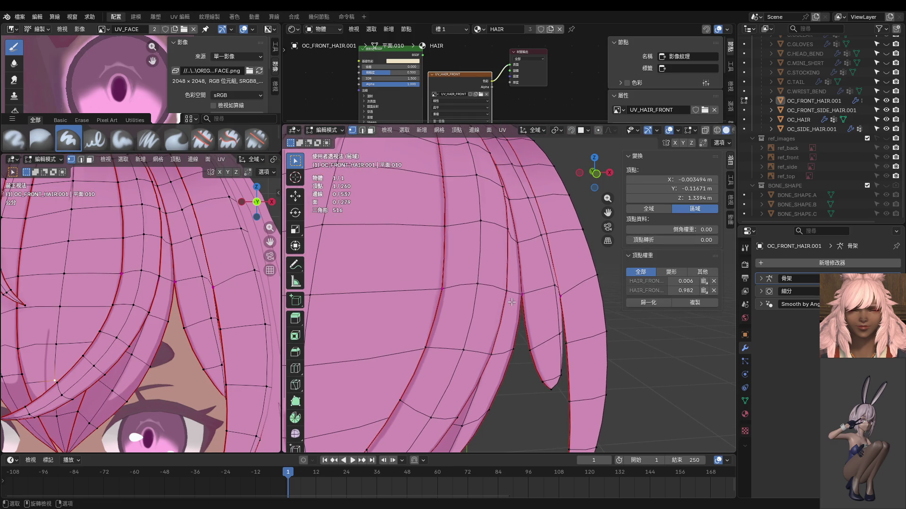
{"action": "key", "text": "KP_1"}
{"action": "scroll", "coordinate": [512, 302], "scroll_direction": "up", "scroll_amount": 5}
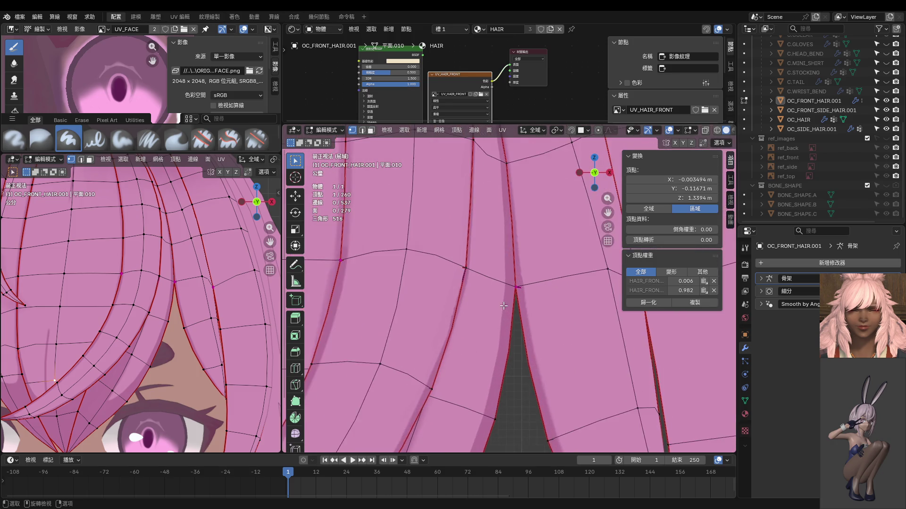
{"action": "left_click", "coordinate": [508, 266]}
{"action": "key", "text": "g"}
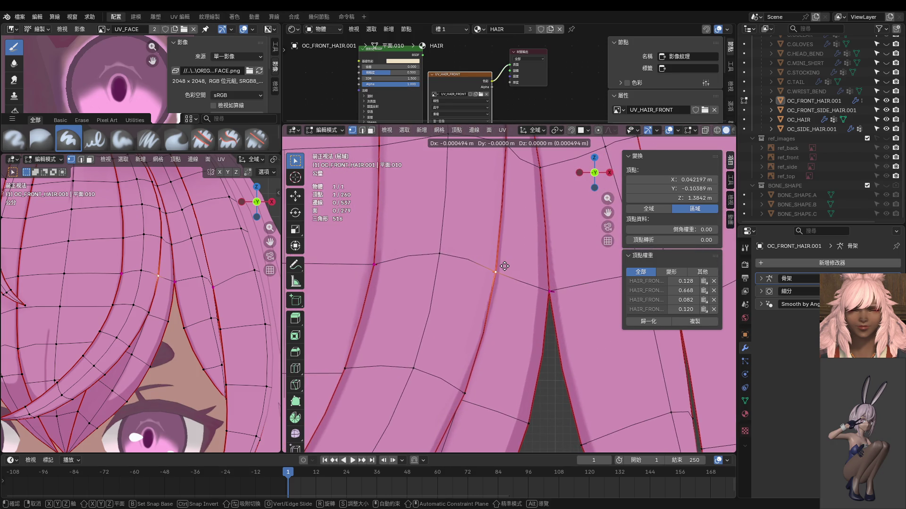
{"action": "left_click", "coordinate": [506, 267]}
Step: Add a second vertex and box-select a band of faces across the middle of the fringe
{"action": "mouse_move", "coordinate": [506, 267]}
{"action": "middle_mouse_down"}
{"action": "mouse_move", "coordinate": [440, 249]}
{"action": "mouse_move", "coordinate": [452, 221]}
{"action": "mouse_move", "coordinate": [445, 217]}
{"action": "mouse_move", "coordinate": [460, 245]}
{"action": "middle_mouse_up"}
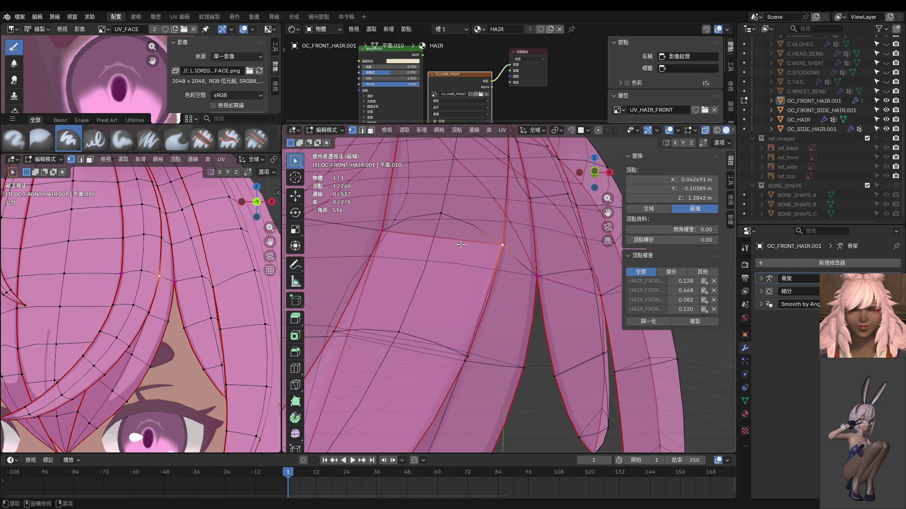
{"action": "left_click", "coordinate": [394, 234], "text": "shift"}
{"action": "middle_click_drag", "start_coordinate": [397, 233], "coordinate": [427, 248]}
{"action": "scroll", "coordinate": [413, 240], "scroll_direction": "down", "scroll_amount": 5}
{"action": "left_click_drag", "start_coordinate": [426, 248], "coordinate": [515, 334]}
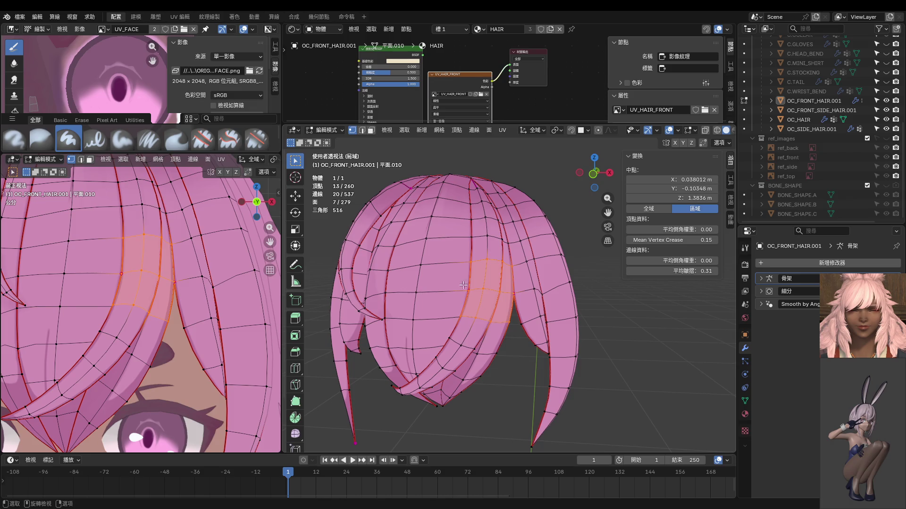
Step: Add one more face and a hidden vertex via X-ray, then hide all unselected hair geometry
{"action": "left_click", "coordinate": [469, 325], "text": "shift"}
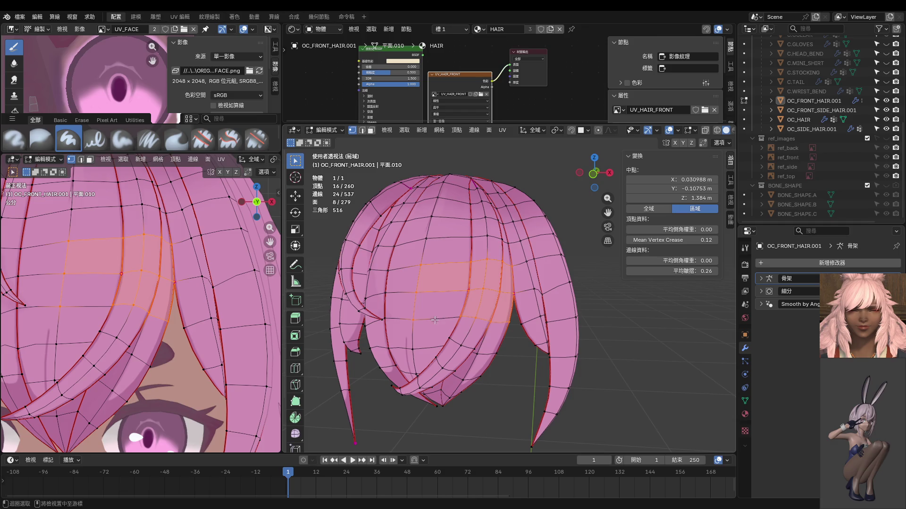
{"action": "key", "text": "alt+z"}
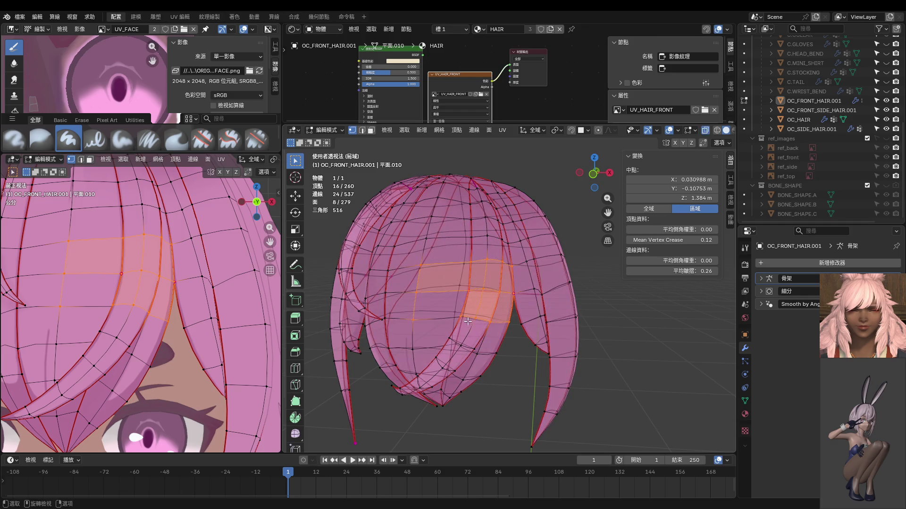
{"action": "left_click", "coordinate": [466, 319], "text": "shift"}
{"action": "key", "text": "alt+z"}
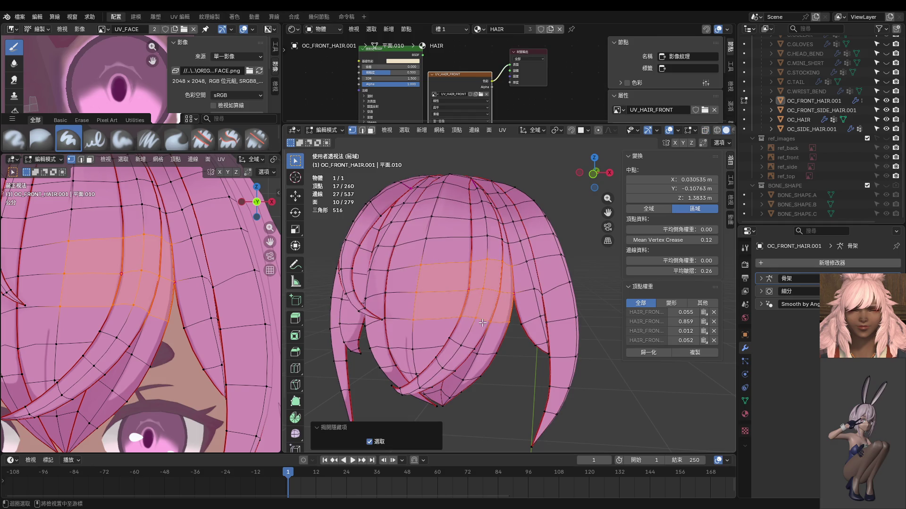
{"action": "key", "text": "shift+h"}
{"action": "mouse_move", "coordinate": [484, 324]}
{"action": "middle_mouse_down"}
{"action": "mouse_move", "coordinate": [581, 300]}
{"action": "mouse_move", "coordinate": [470, 309]}
{"action": "mouse_move", "coordinate": [510, 285]}
{"action": "mouse_move", "coordinate": [487, 268]}
{"action": "mouse_move", "coordinate": [577, 203]}
{"action": "mouse_move", "coordinate": [525, 212]}
{"action": "mouse_move", "coordinate": [467, 305]}
{"action": "middle_mouse_up"}
{"action": "scroll", "coordinate": [470, 309], "scroll_direction": "up", "scroll_amount": 4}
Step: Select an edge in the middle of the patch and set its Edge Crease to 1.00
{"action": "left_click", "coordinate": [464, 363]}
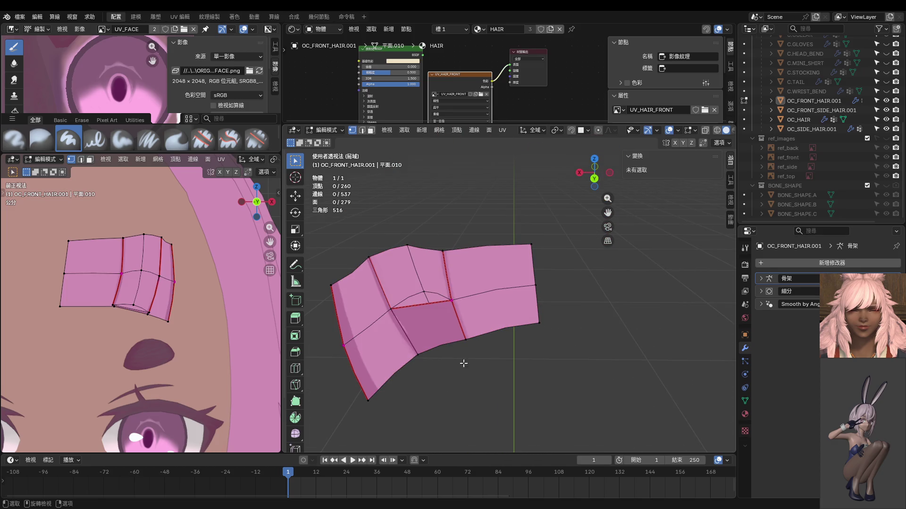
{"action": "left_click", "coordinate": [446, 303]}
{"action": "left_click", "coordinate": [389, 310], "text": "shift"}
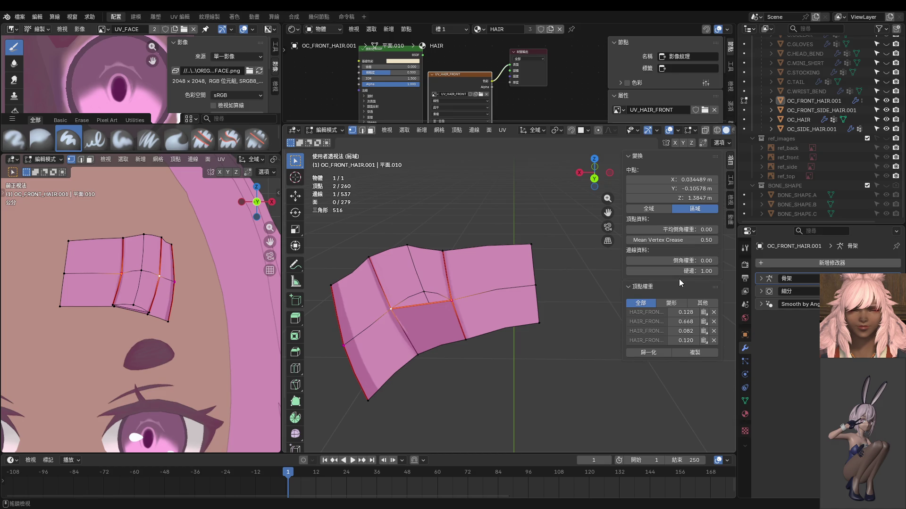
{"action": "left_click_drag", "start_coordinate": [678, 271], "coordinate": [698, 271]}
{"action": "scroll", "coordinate": [138, 262], "scroll_direction": "up", "scroll_amount": 3}
Step: Preview the creased, smoothed hair in Object Mode from the front orthographic view
{"action": "key", "text": "ctrl+Tab"}
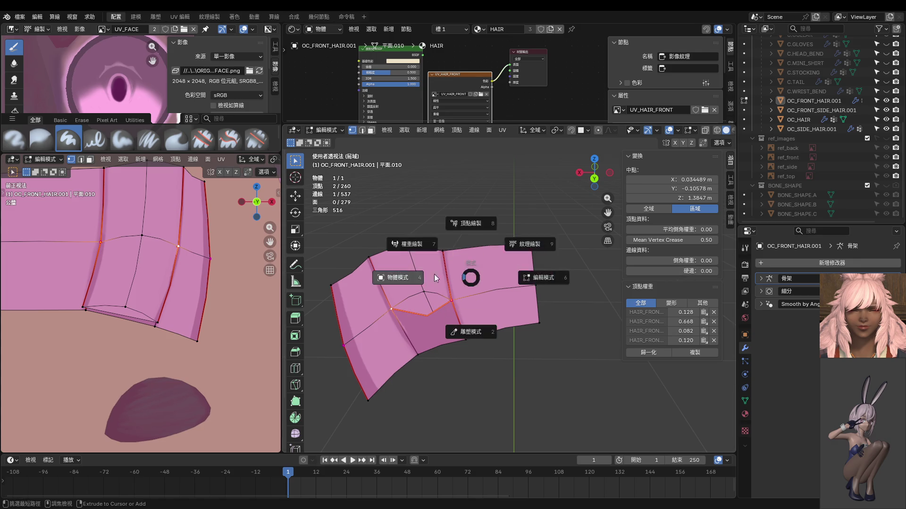
{"action": "left_click", "coordinate": [394, 275]}
{"action": "scroll", "coordinate": [225, 267], "scroll_direction": "down", "scroll_amount": 3}
{"action": "scroll", "coordinate": [539, 267], "scroll_direction": "down", "scroll_amount": 4}
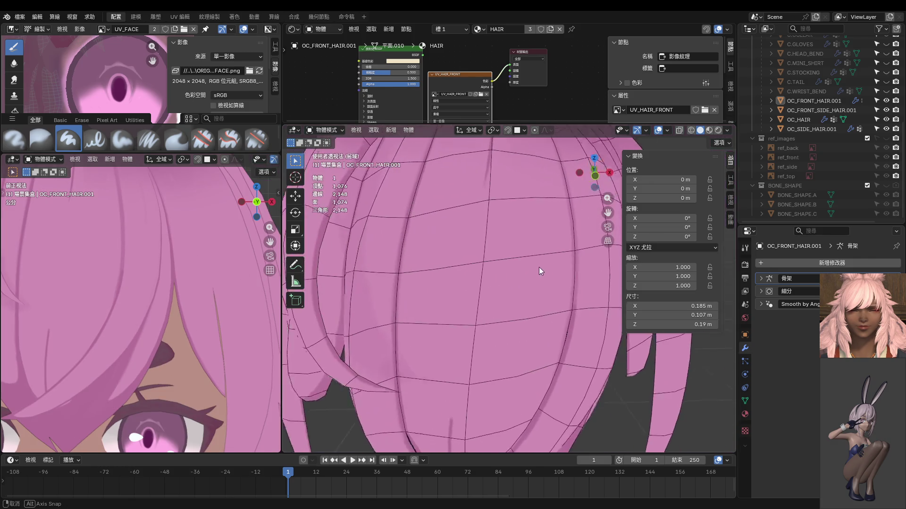
{"action": "key", "text": "KP_1"}
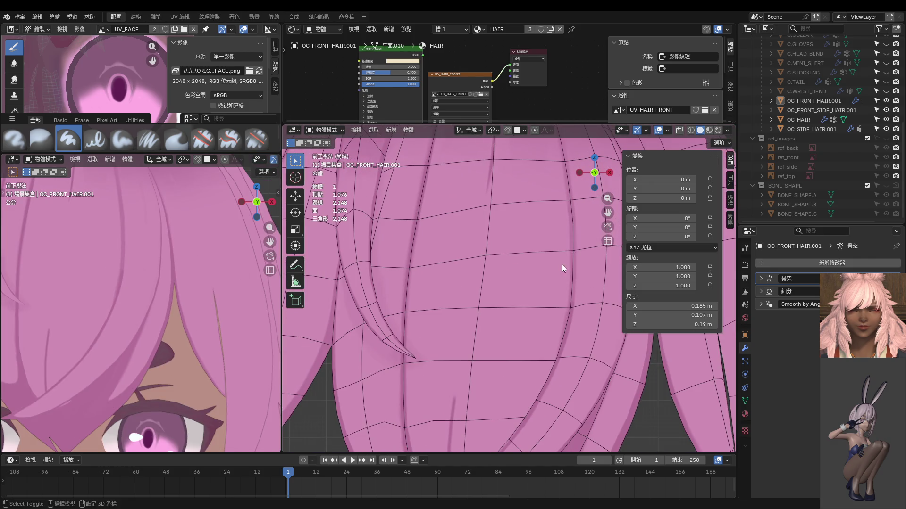
{"action": "middle_click_drag", "start_coordinate": [561, 264], "coordinate": [442, 279], "text": "shift"}
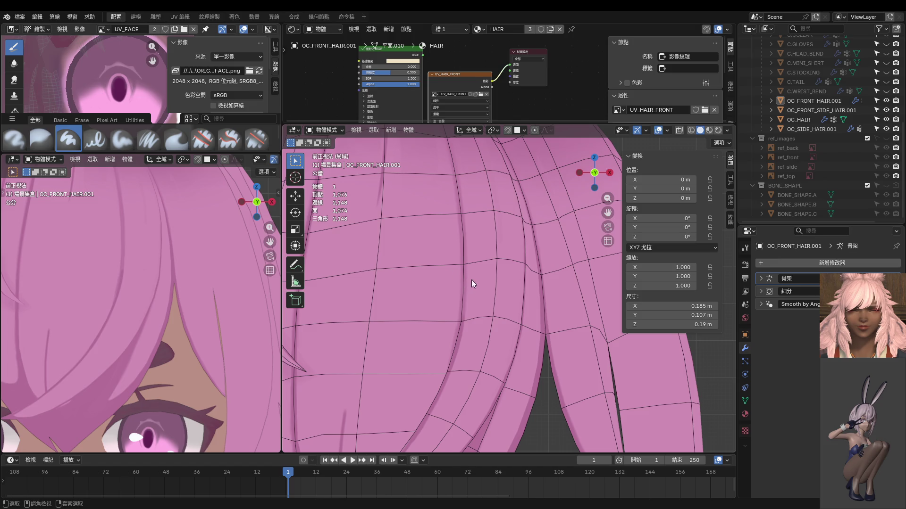
Step: Retry the edge crease value and re-check the smoothed result before resuming edits
{"action": "key", "text": "Tab"}
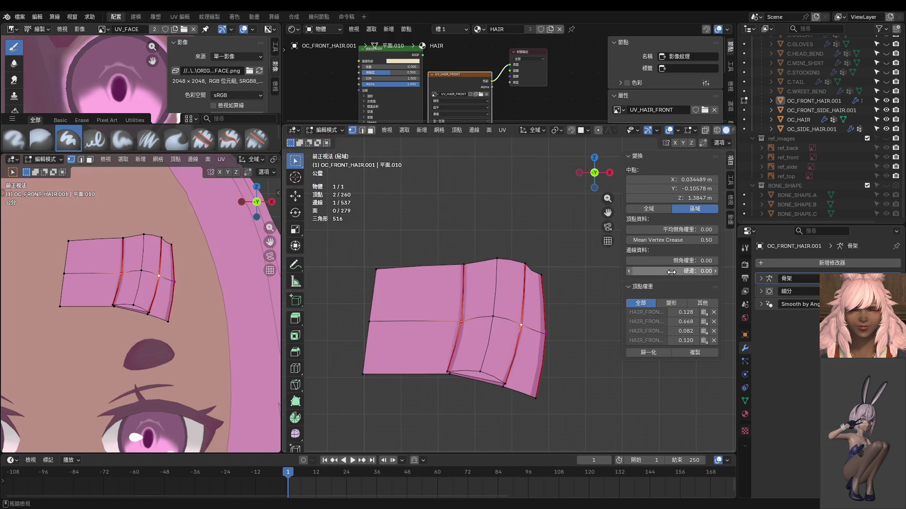
{"action": "left_click_drag", "start_coordinate": [672, 272], "coordinate": [672, 271]}
{"action": "key", "text": "Tab"}
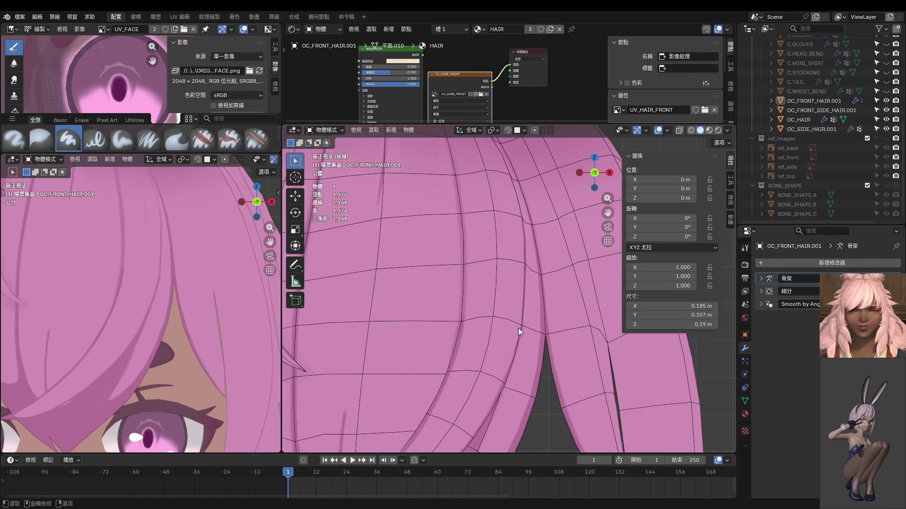
{"action": "scroll", "coordinate": [539, 326], "scroll_direction": "up", "scroll_amount": 2}
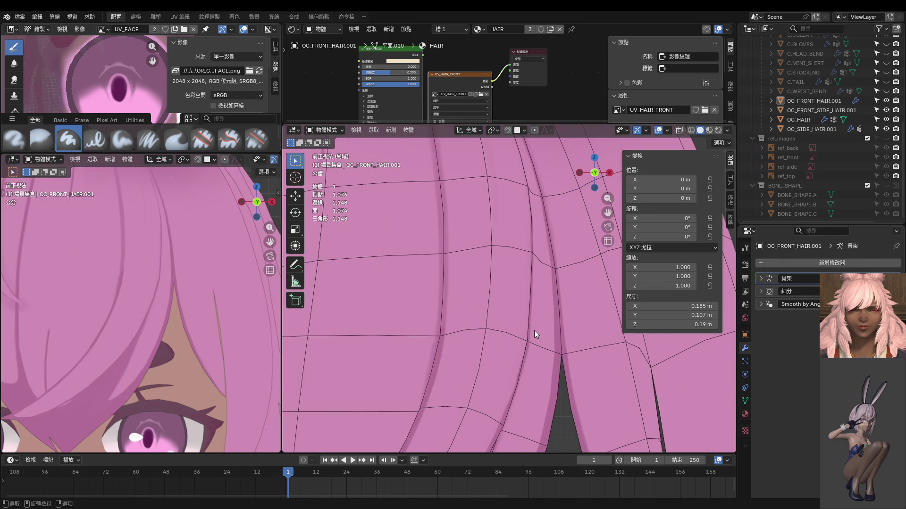
{"action": "scroll", "coordinate": [528, 338], "scroll_direction": "down", "scroll_amount": 2}
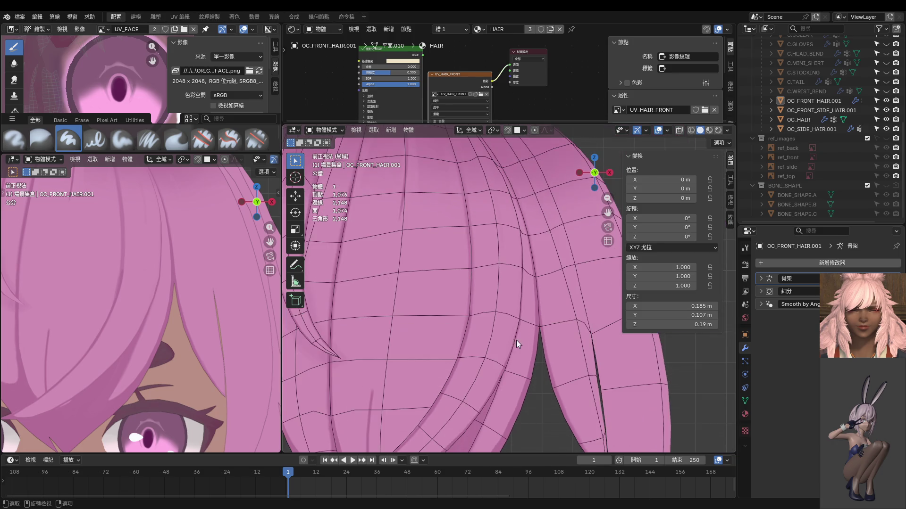
{"action": "key", "text": "Tab"}
{"action": "mouse_move", "coordinate": [516, 341]}
{"action": "middle_mouse_down"}
{"action": "mouse_move", "coordinate": [533, 231]}
{"action": "mouse_move", "coordinate": [518, 296]}
{"action": "mouse_move", "coordinate": [438, 344]}
{"action": "mouse_move", "coordinate": [382, 343]}
{"action": "mouse_move", "coordinate": [481, 329]}
{"action": "middle_mouse_up"}
Step: Nudge a single patch vertex and raise its Vertex Crease to 1.00
{"action": "left_click", "coordinate": [501, 320]}
{"action": "key", "text": "g"}
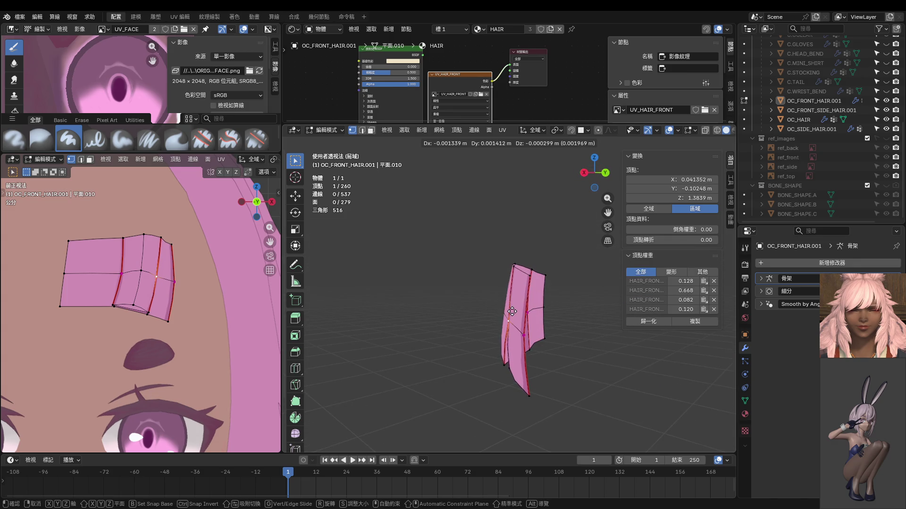
{"action": "left_click", "coordinate": [508, 311]}
{"action": "mouse_move", "coordinate": [509, 311]}
{"action": "middle_mouse_down"}
{"action": "mouse_move", "coordinate": [464, 323]}
{"action": "mouse_move", "coordinate": [490, 348]}
{"action": "mouse_move", "coordinate": [615, 336]}
{"action": "middle_mouse_up"}
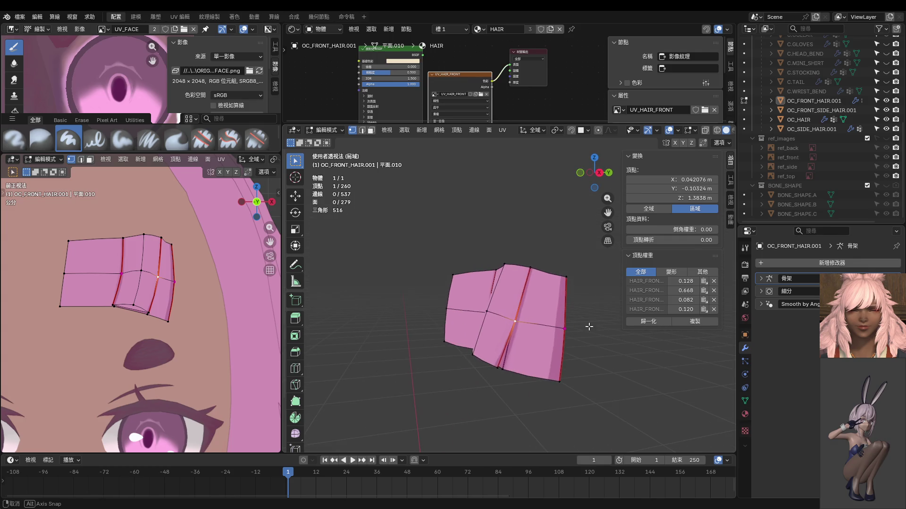
{"action": "left_click_drag", "start_coordinate": [674, 240], "coordinate": [703, 240]}
{"action": "middle_click_drag", "start_coordinate": [595, 280], "coordinate": [379, 317]}
Step: Reset the edge crease to 0.00 and preview the whole hair from the front
{"action": "left_click", "coordinate": [543, 308], "text": "shift"}
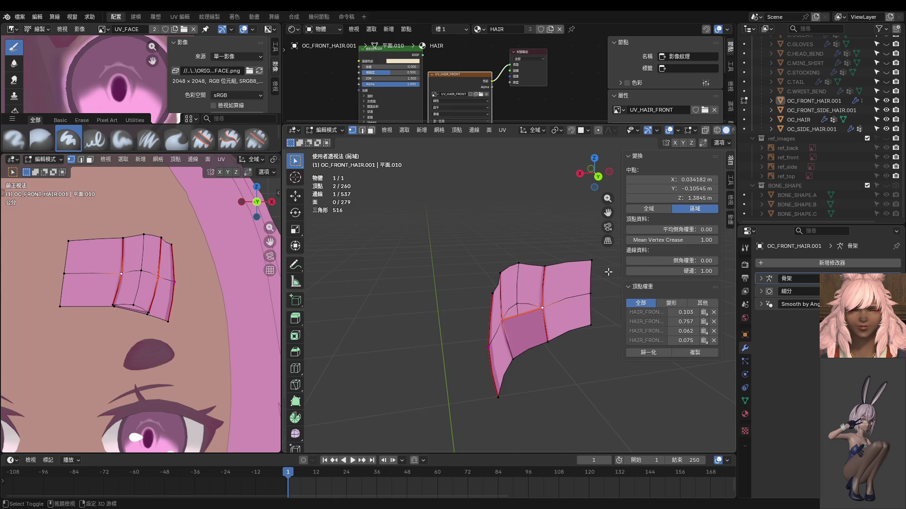
{"action": "left_click_drag", "start_coordinate": [688, 270], "coordinate": [646, 271]}
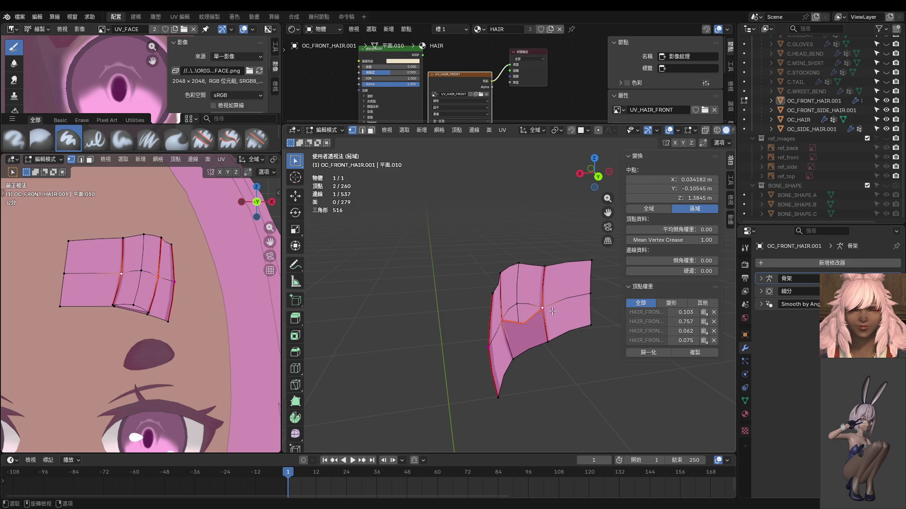
{"action": "key", "text": "Tab"}
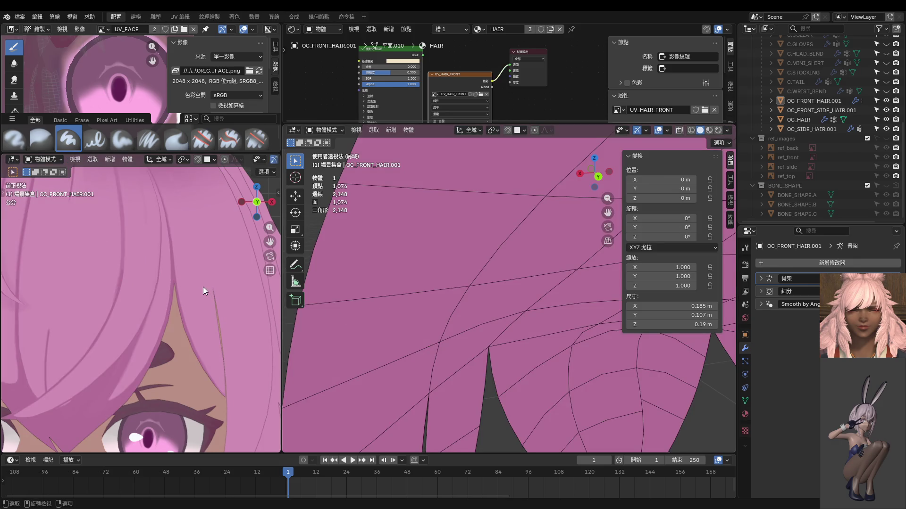
{"action": "mouse_move", "coordinate": [380, 305]}
{"action": "middle_mouse_down"}
{"action": "mouse_move", "coordinate": [378, 255]}
{"action": "mouse_move", "coordinate": [480, 318]}
{"action": "mouse_move", "coordinate": [554, 307]}
{"action": "middle_mouse_up"}
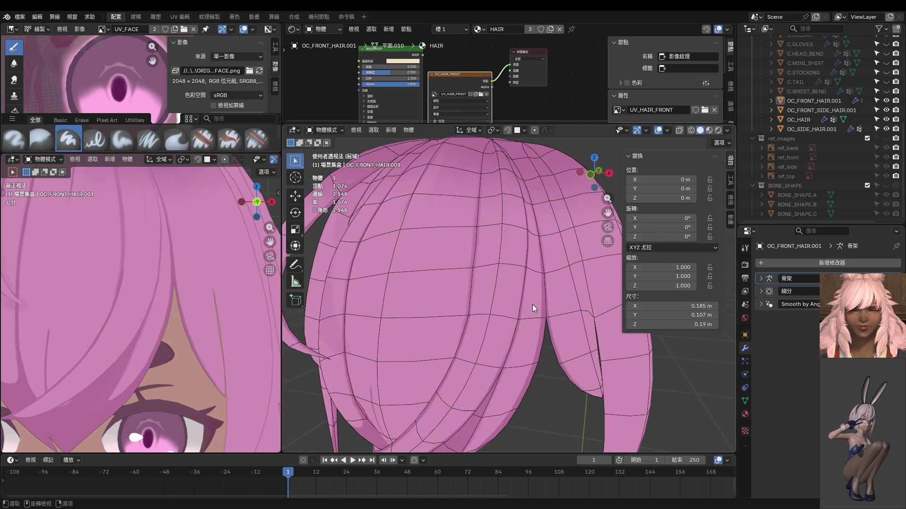
{"action": "key", "text": "KP_1"}
{"action": "scroll", "coordinate": [498, 287], "scroll_direction": "up", "scroll_amount": 2}
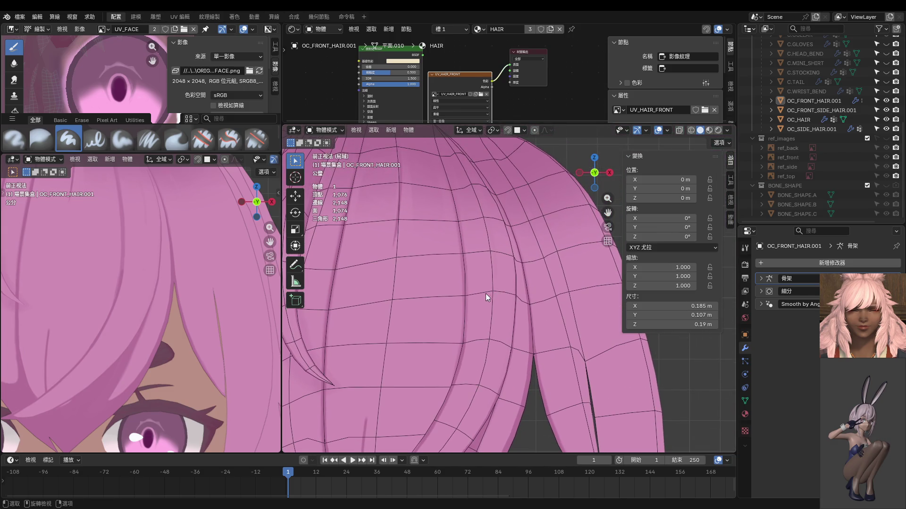
{"action": "key", "text": "Tab"}
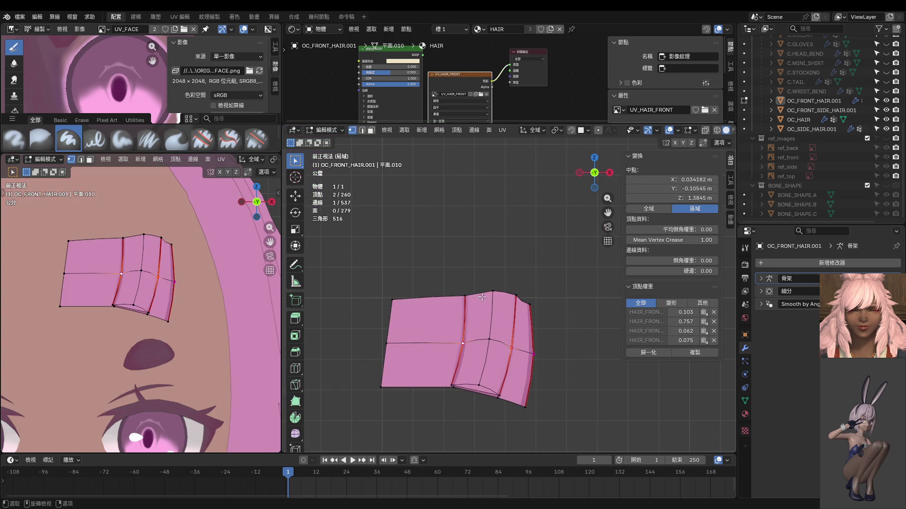
{"action": "left_click", "coordinate": [467, 296]}
Step: Place the patch's top vertex, then briefly reveal and re-hide the hair geometry
{"action": "key", "text": "g"}
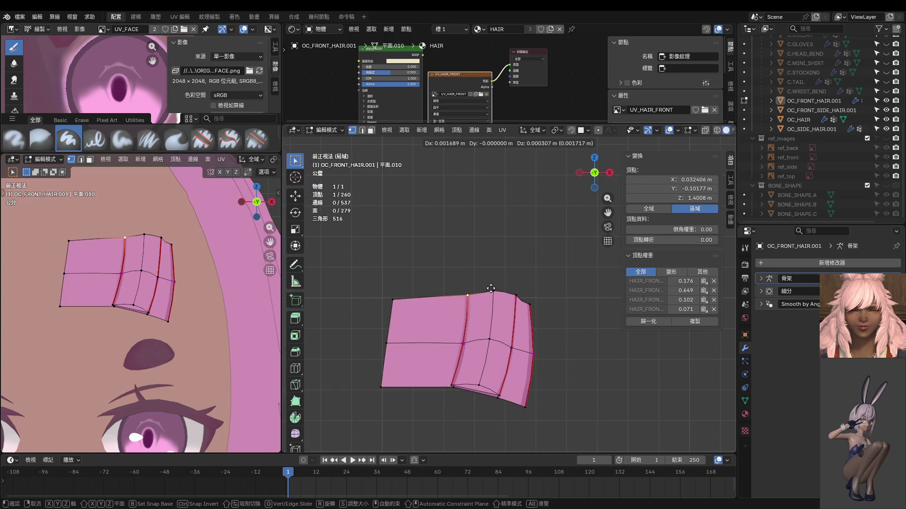
{"action": "left_click", "coordinate": [491, 288]}
{"action": "key", "text": "alt+h"}
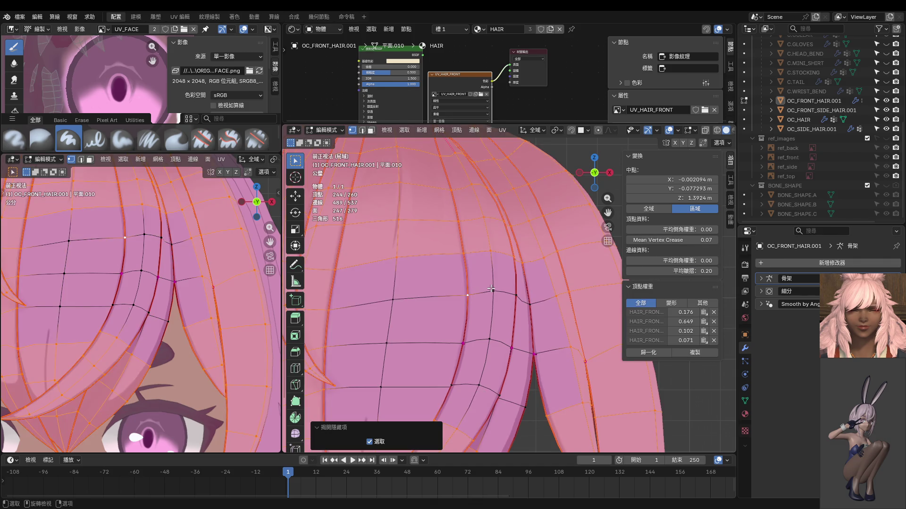
{"action": "key", "text": "h"}
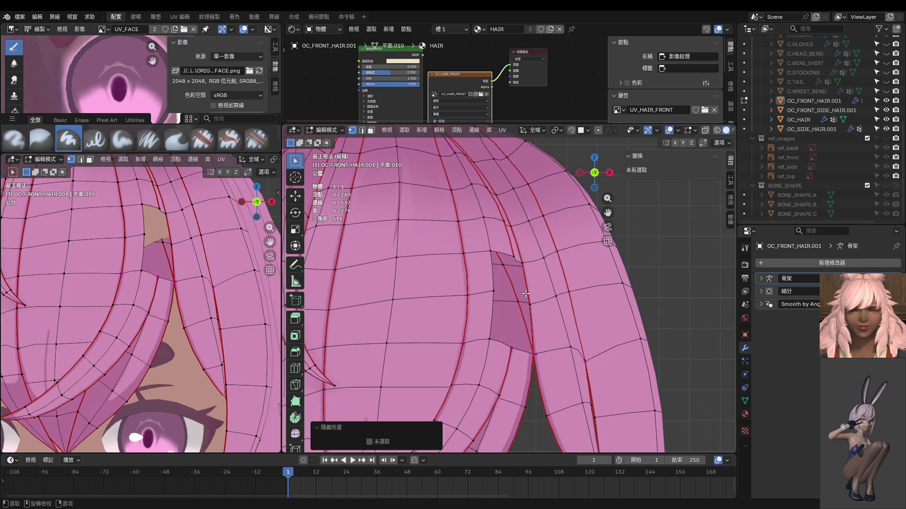
Step: Nudge two vertices near the gap in the bangs sideways along X
{"action": "left_click", "coordinate": [521, 295]}
{"action": "key", "text": "g"}
{"action": "key", "text": "x"}
{"action": "left_click", "coordinate": [518, 329]}
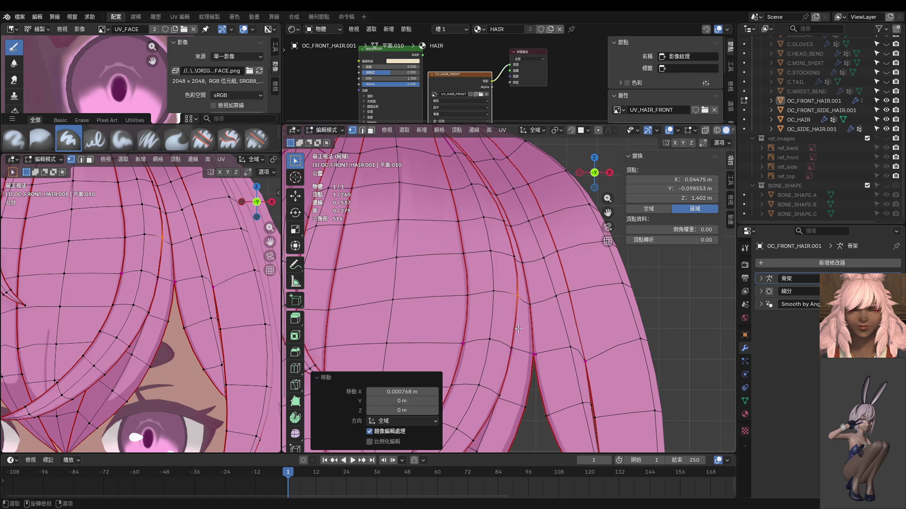
{"action": "left_click", "coordinate": [514, 348]}
{"action": "key", "text": "g"}
{"action": "key", "text": "x"}
{"action": "left_click", "coordinate": [522, 346]}
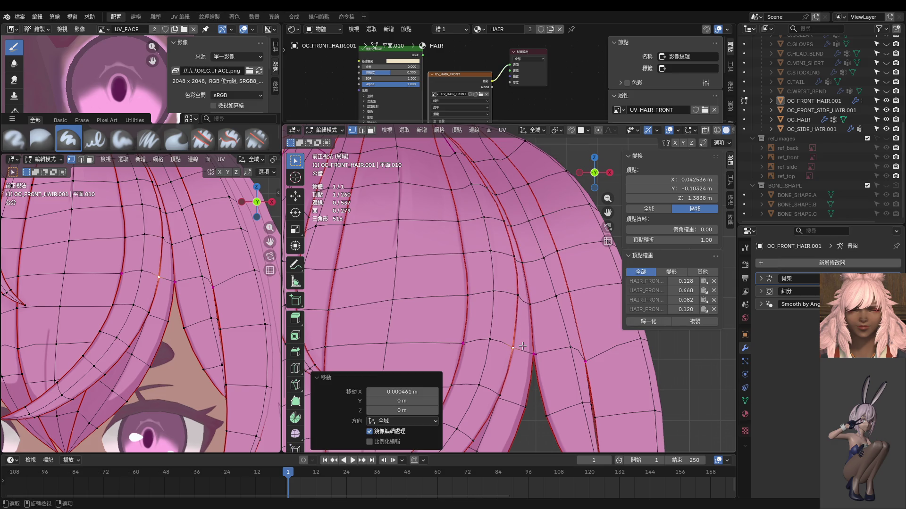
Step: Reposition another single vertex on the bangs slightly
{"action": "left_click", "coordinate": [465, 345], "text": "shift"}
{"action": "middle_click_drag", "start_coordinate": [543, 326], "coordinate": [559, 319]}
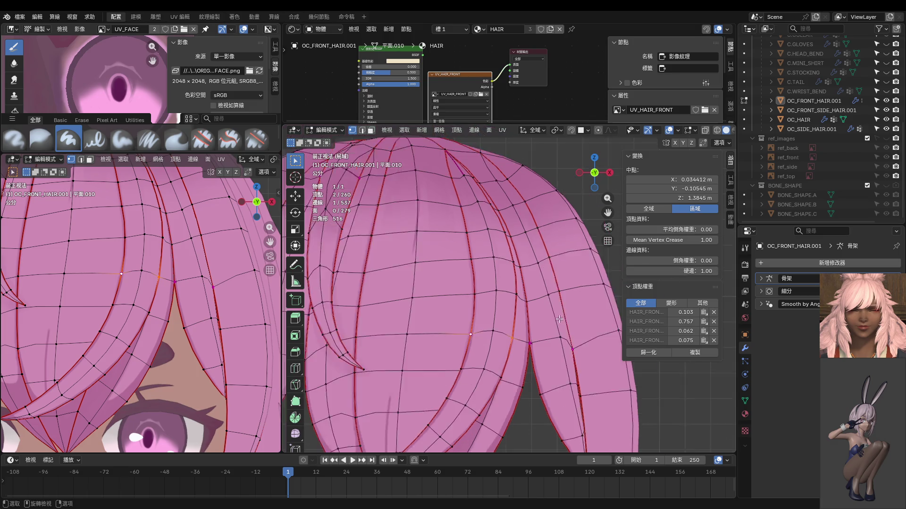
{"action": "scroll", "coordinate": [559, 319], "scroll_direction": "down", "scroll_amount": 2}
{"action": "left_click", "coordinate": [503, 325]}
{"action": "key", "text": "g"}
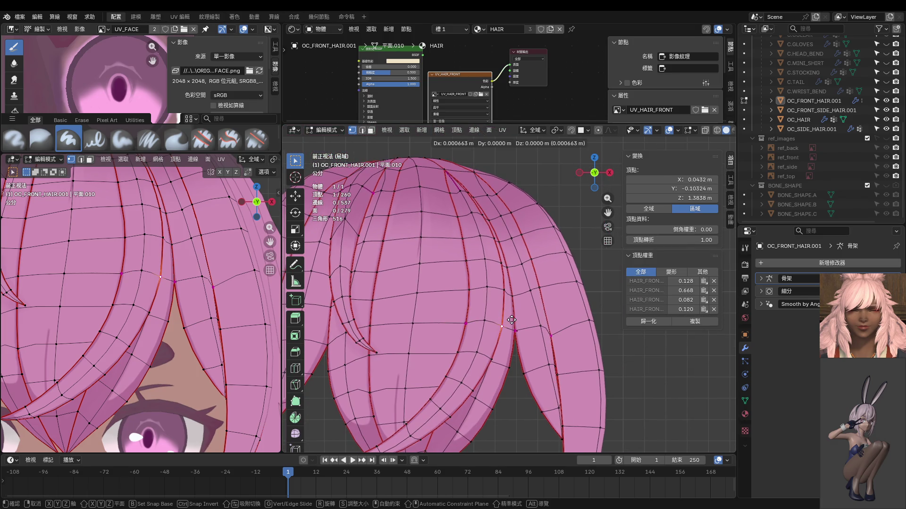
{"action": "left_click", "coordinate": [512, 321]}
Step: Check the bangs in Object Mode, then shift one selected vertex slightly in Edit Mode
{"action": "key", "text": "ctrl+Tab"}
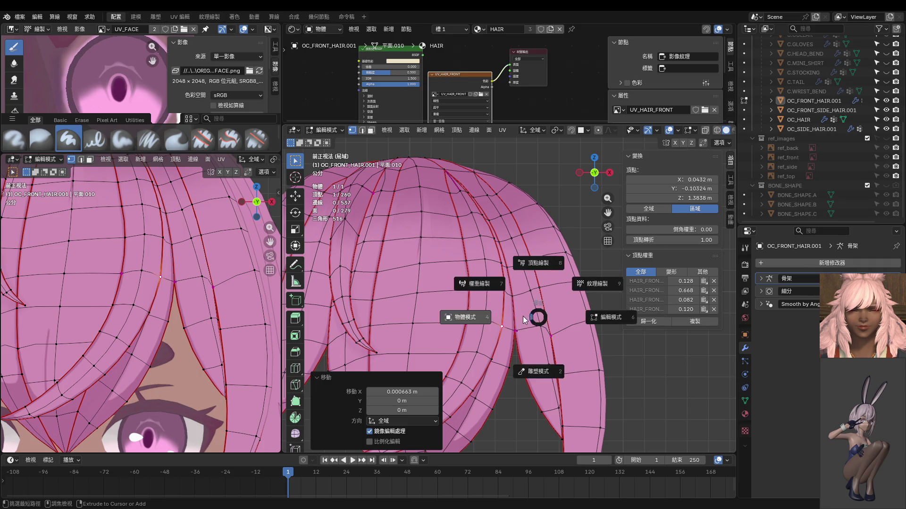
{"action": "left_click", "coordinate": [524, 322]}
{"action": "scroll", "coordinate": [525, 323], "scroll_direction": "up", "scroll_amount": 3}
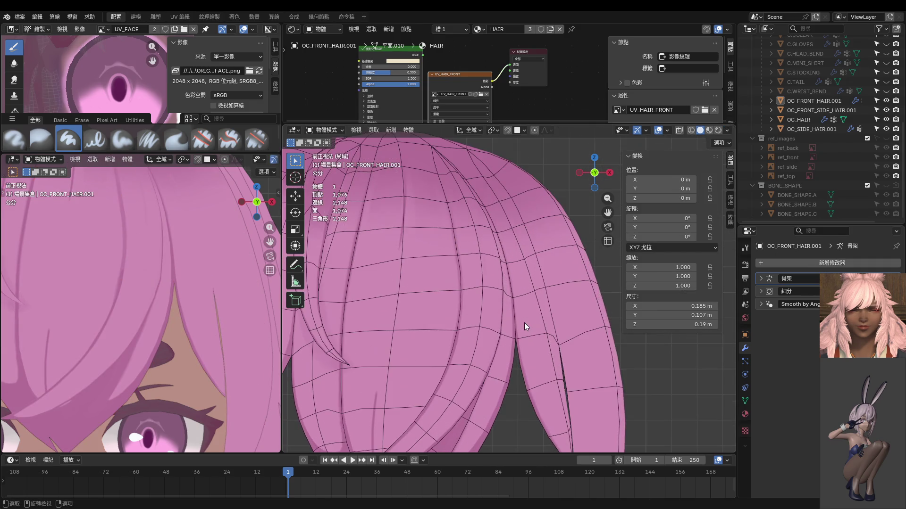
{"action": "key", "text": "ctrl+Tab"}
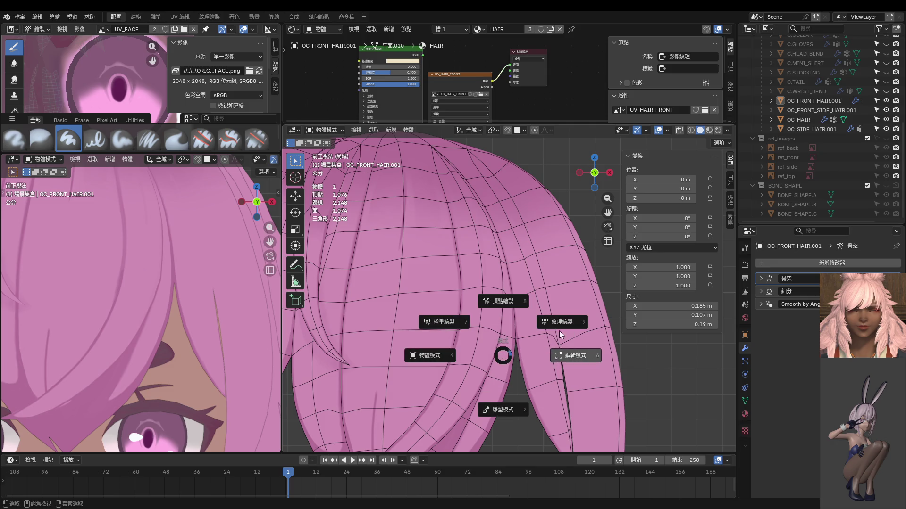
{"action": "left_click", "coordinate": [583, 355]}
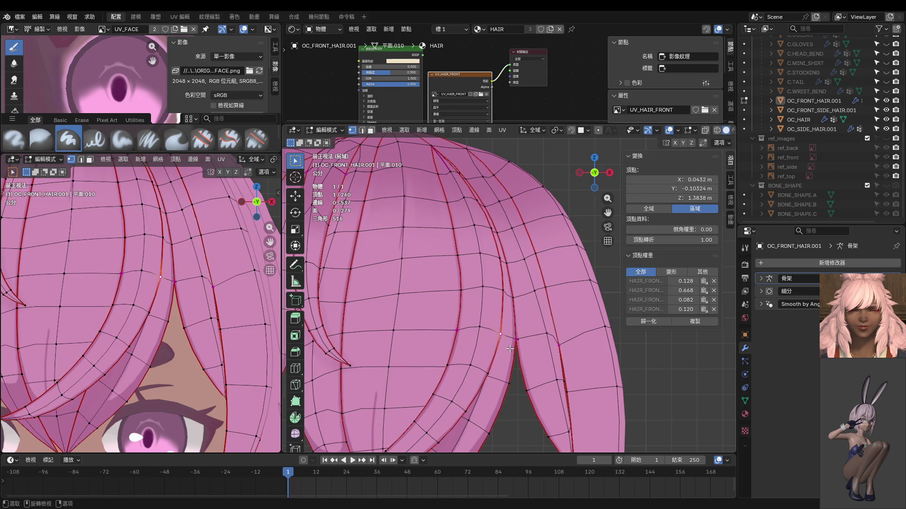
{"action": "key", "text": "g"}
{"action": "left_click", "coordinate": [539, 339]}
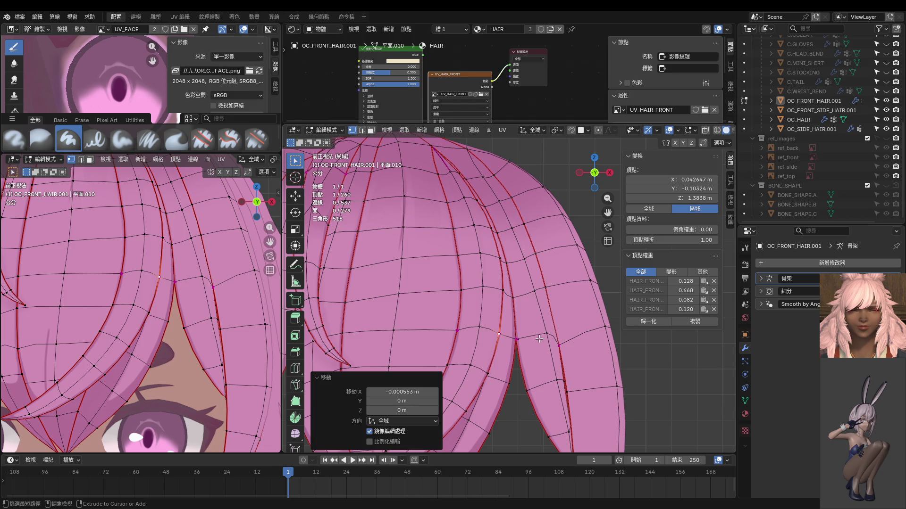
{"action": "key", "text": "ctrl+Tab"}
{"action": "left_click", "coordinate": [265, 305]}
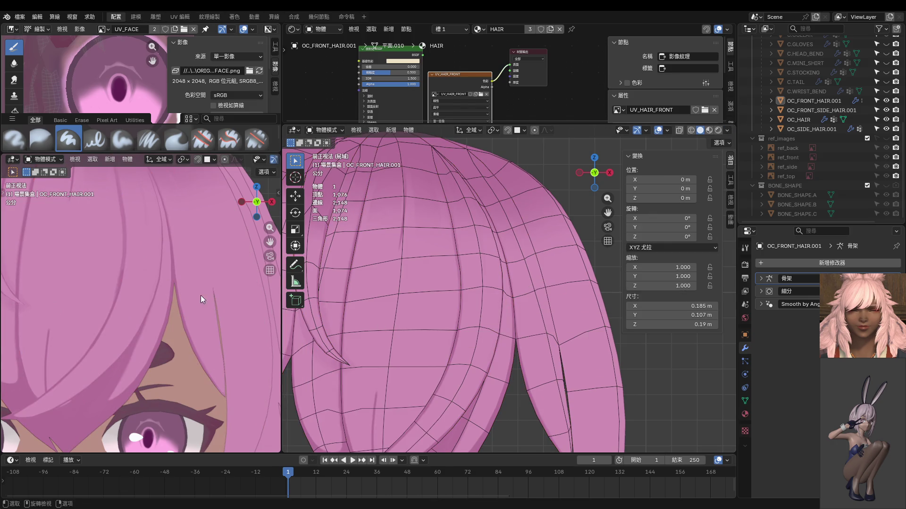
Step: Nudge a strand vertex and the one above it, then view the whole bangs in Object Mode
{"action": "scroll", "coordinate": [180, 276], "scroll_direction": "up", "scroll_amount": 3}
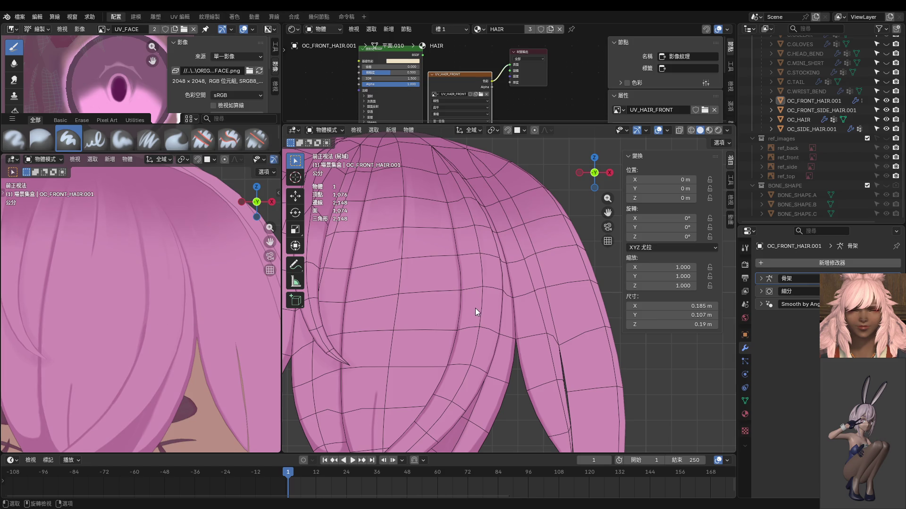
{"action": "scroll", "coordinate": [475, 308], "scroll_direction": "up", "scroll_amount": 3}
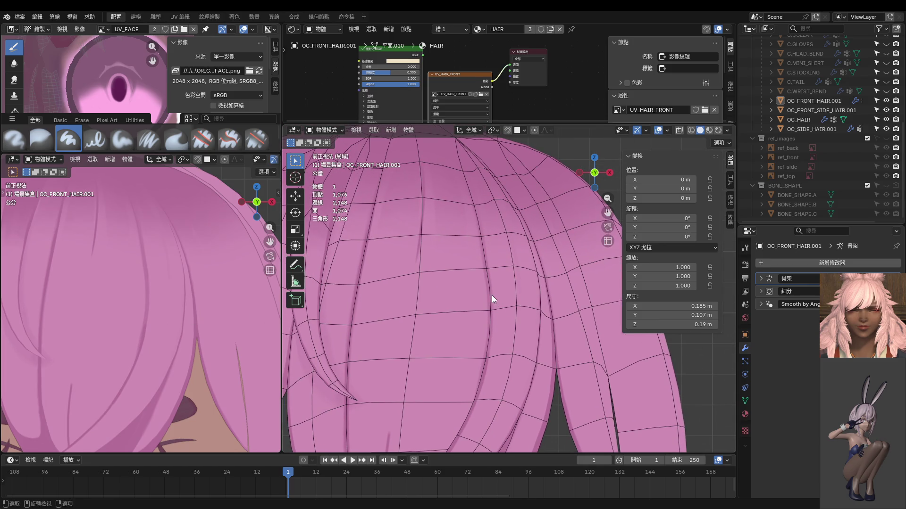
{"action": "key", "text": "ctrl+Tab"}
{"action": "left_click", "coordinate": [515, 289]}
{"action": "left_click", "coordinate": [489, 270]}
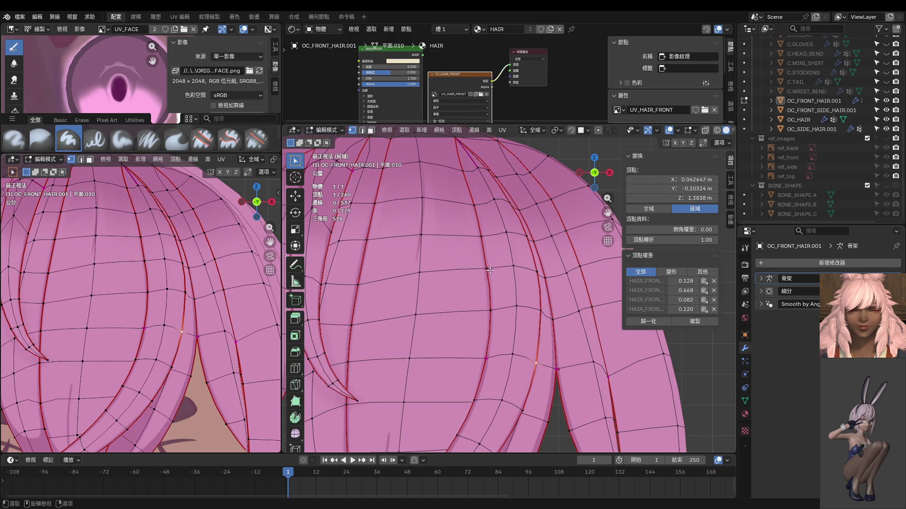
{"action": "key", "text": "g"}
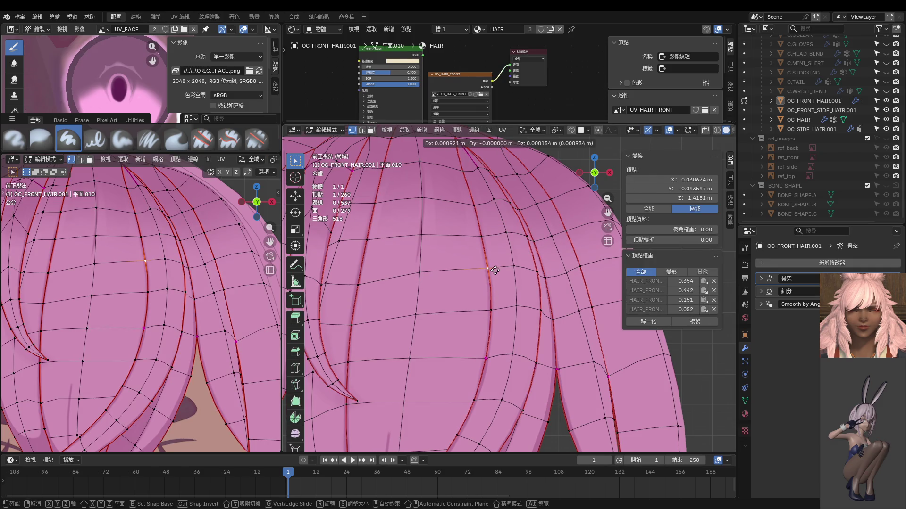
{"action": "left_click", "coordinate": [496, 270]}
{"action": "left_click", "coordinate": [482, 235]}
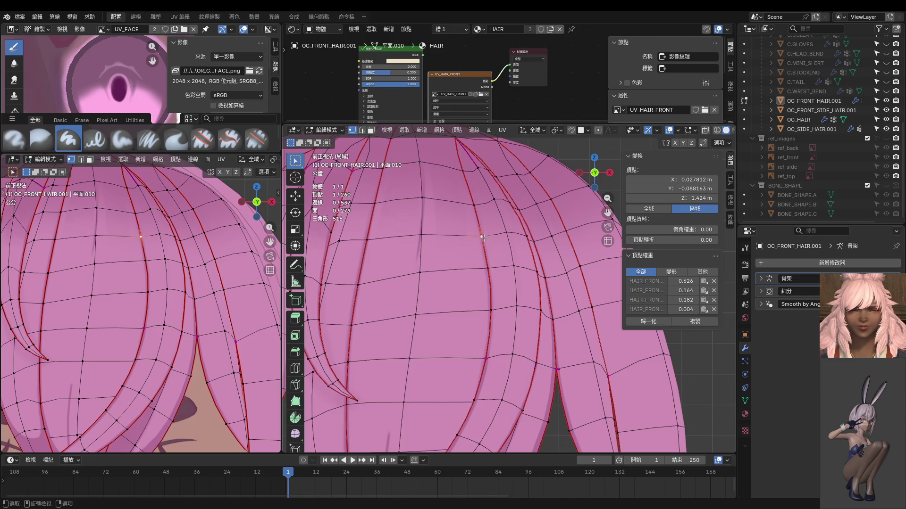
{"action": "key", "text": "g"}
{"action": "left_click", "coordinate": [486, 226]}
{"action": "key", "text": "ctrl+Tab"}
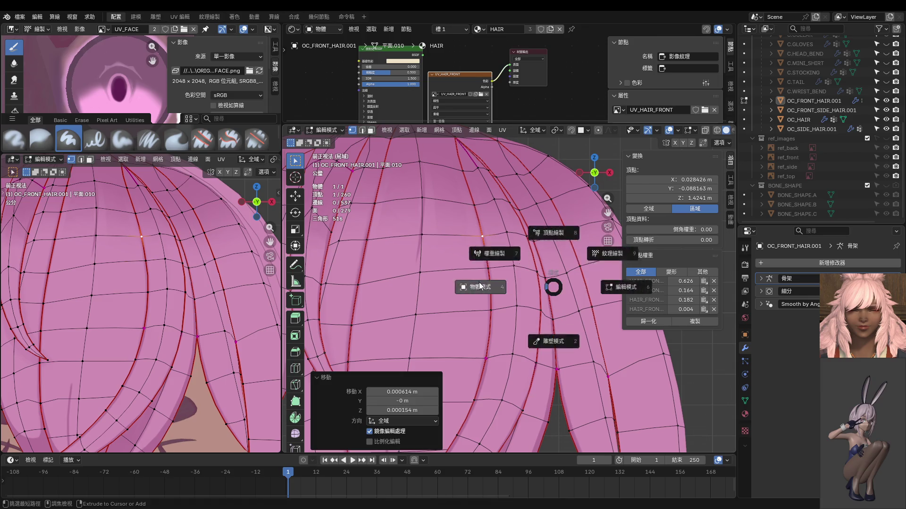
{"action": "left_click", "coordinate": [462, 294]}
{"action": "scroll", "coordinate": [486, 314], "scroll_direction": "down", "scroll_amount": 4}
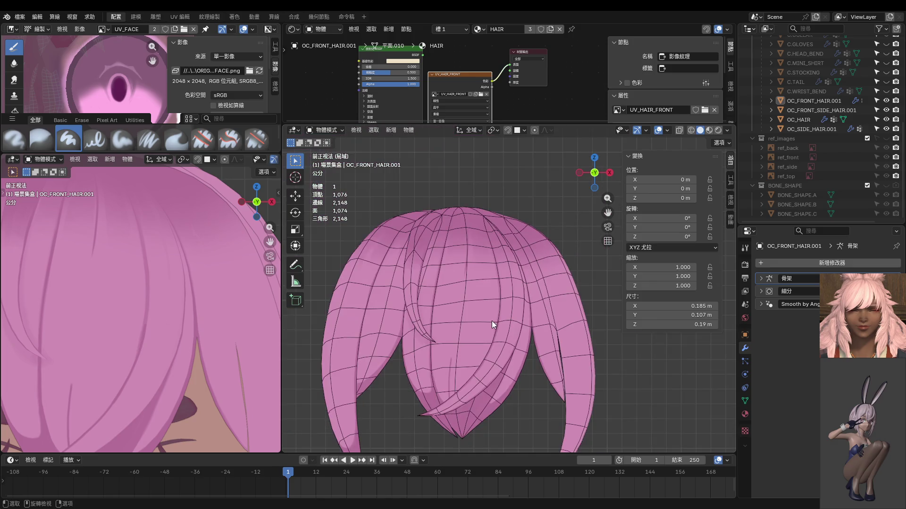
Step: Switch the front-bangs mesh to Edit Mode, then to Texture Paint on UV_HAIR_FRONT
{"action": "scroll", "coordinate": [169, 301], "scroll_direction": "down", "scroll_amount": 6}
{"action": "scroll", "coordinate": [171, 301], "scroll_direction": "up", "scroll_amount": 5}
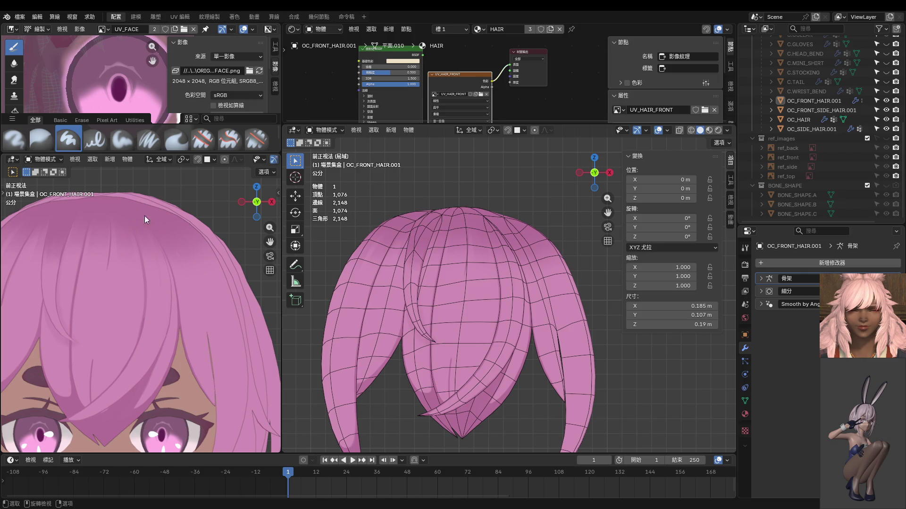
{"action": "scroll", "coordinate": [426, 266], "scroll_direction": "up", "scroll_amount": 6}
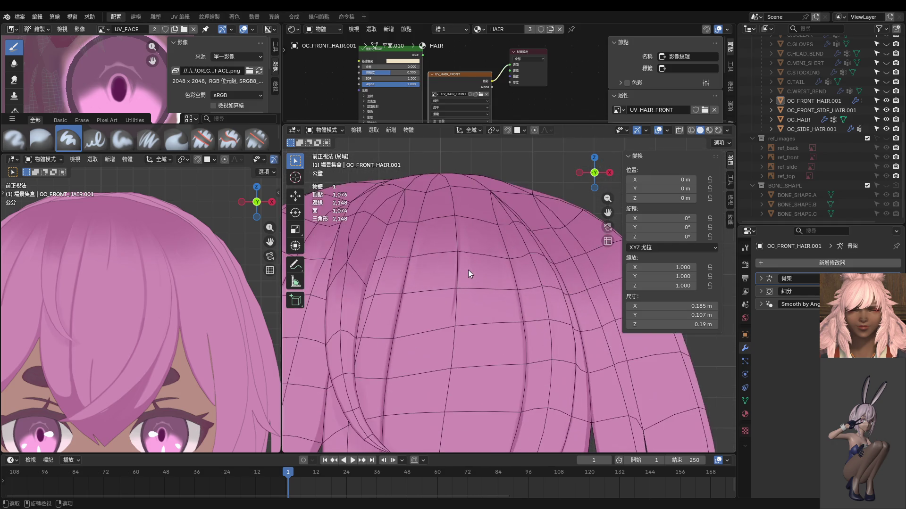
{"action": "key", "text": "ctrl+Tab"}
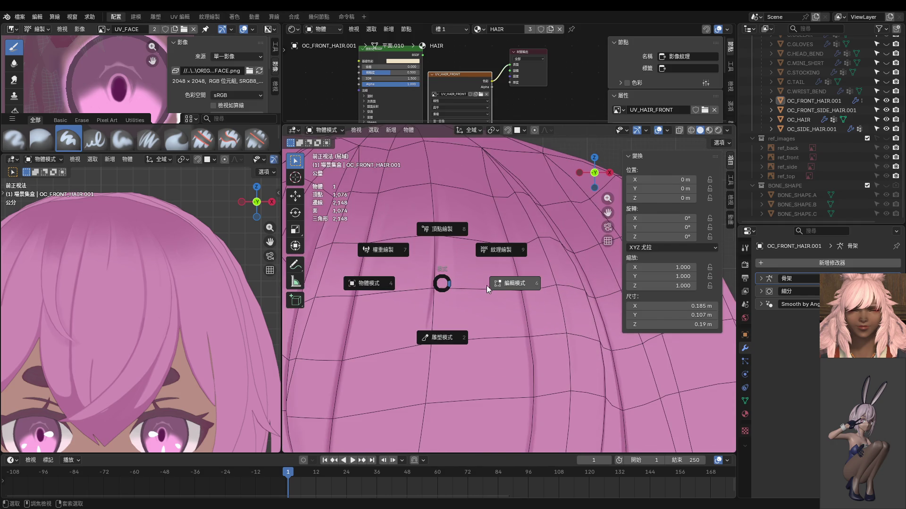
{"action": "left_click", "coordinate": [486, 285]}
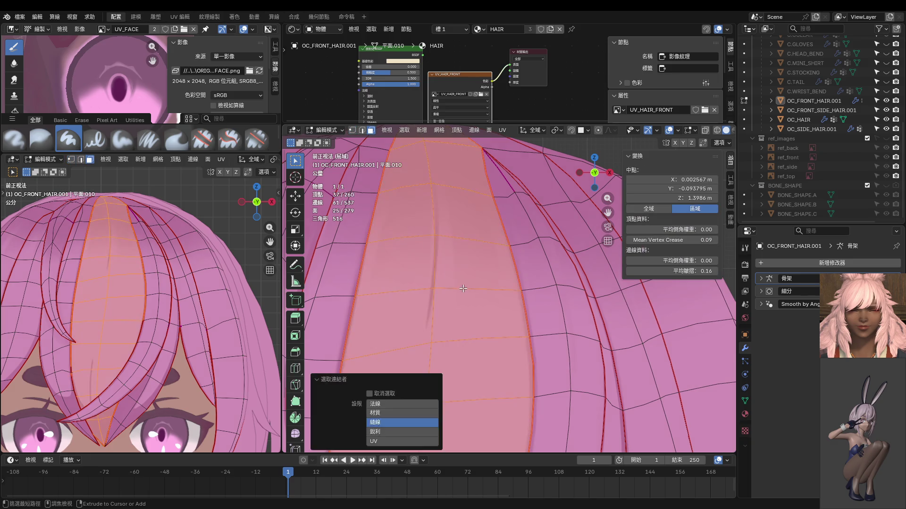
{"action": "key", "text": "ctrl+Tab"}
{"action": "left_click", "coordinate": [449, 264]}
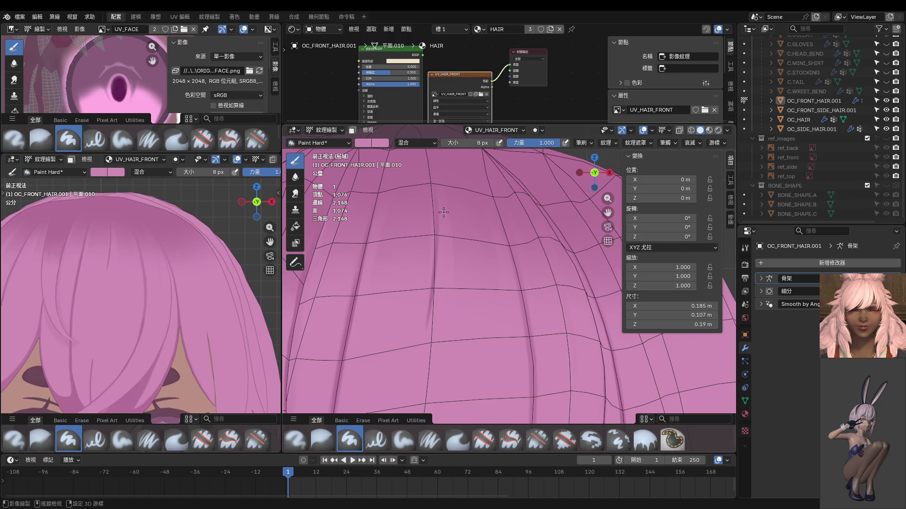
Step: With a darker pink 60 px brush, paint strokes along the hair grooves, undoing misses
{"action": "key", "text": "s"}
{"action": "middle_click_drag", "start_coordinate": [435, 297], "coordinate": [449, 297]}
{"action": "key", "text": "f"}
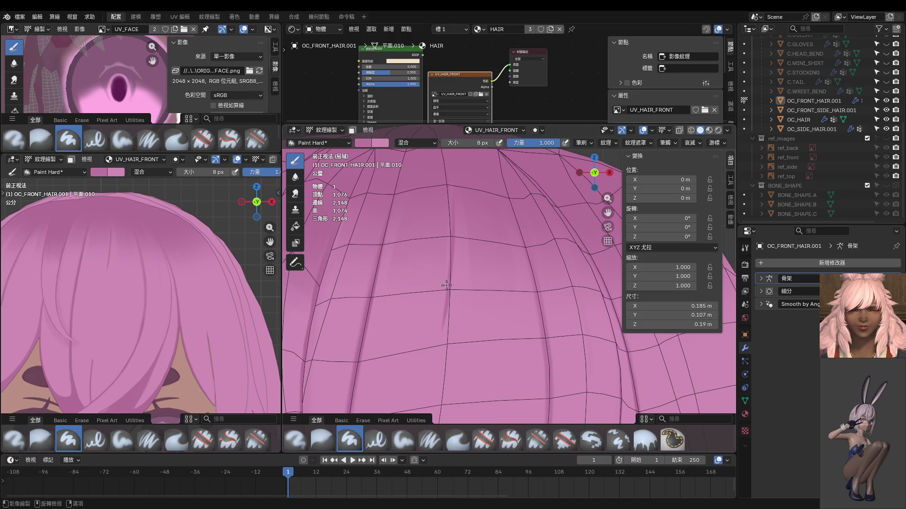
{"action": "left_click", "coordinate": [459, 288]}
{"action": "left_click_drag", "start_coordinate": [454, 236], "coordinate": [429, 374]}
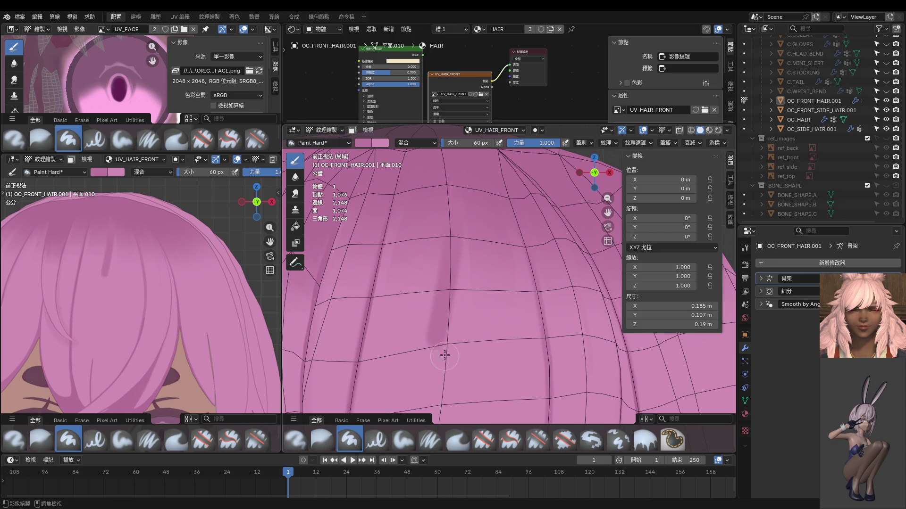
{"action": "key", "text": "ctrl+z"}
{"action": "key", "text": "s"}
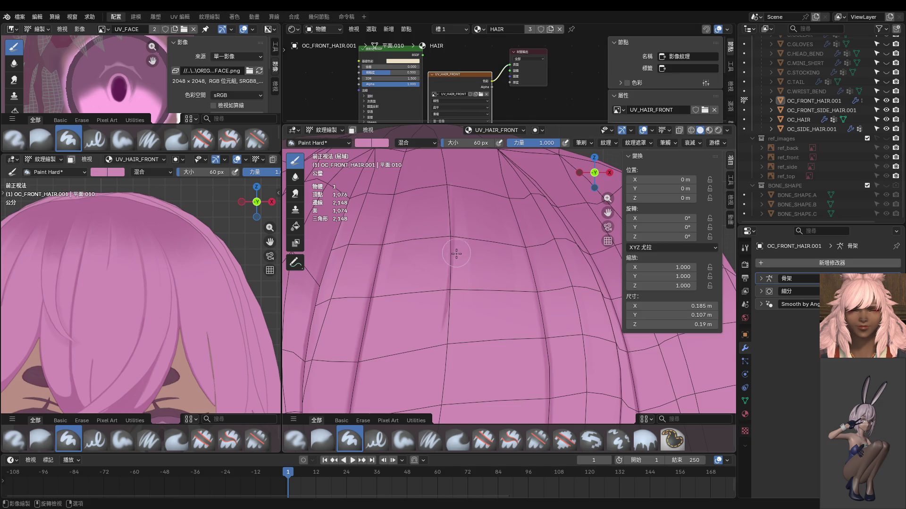
{"action": "left_click_drag", "start_coordinate": [456, 254], "coordinate": [445, 325]}
{"action": "scroll", "coordinate": [441, 277], "scroll_direction": "up", "scroll_amount": 3}
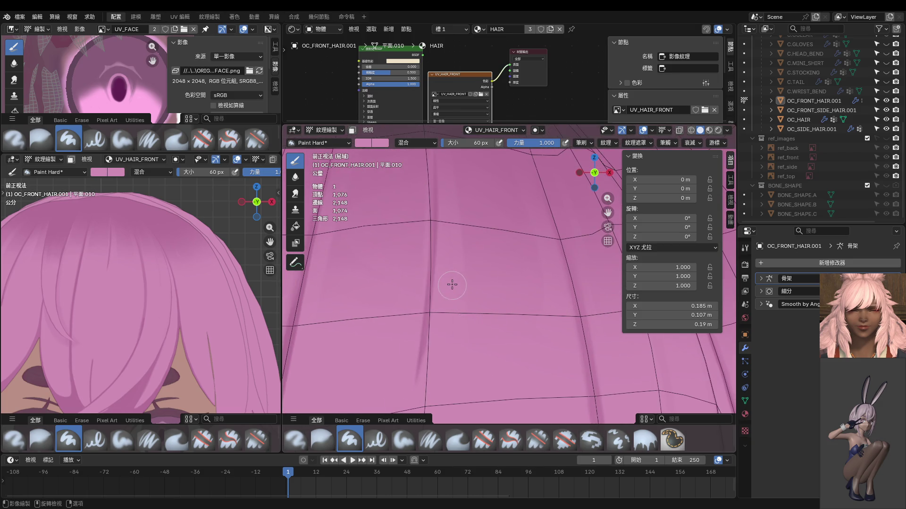
{"action": "left_click_drag", "start_coordinate": [431, 238], "coordinate": [429, 324]}
{"action": "key", "text": "ctrl+z"}
Step: Sample brush colours from the hair with S, then select the Soften tool
{"action": "mouse_move", "coordinate": [443, 364]}
{"action": "middle_mouse_down", "text": "shift"}
{"action": "mouse_move", "coordinate": [454, 297]}
{"action": "mouse_move", "coordinate": [448, 348]}
{"action": "middle_mouse_up", "text": "shift"}
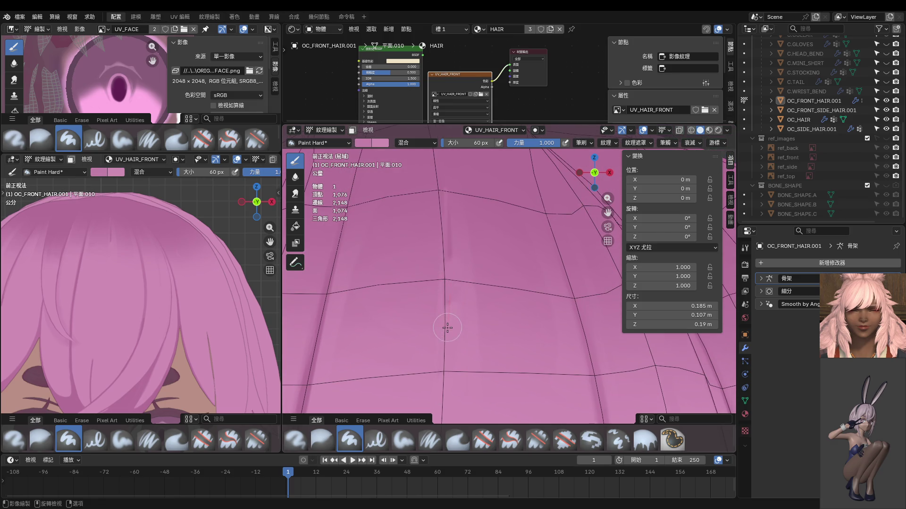
{"action": "middle_click_drag", "start_coordinate": [461, 290], "coordinate": [456, 281]}
{"action": "key", "text": "s"}
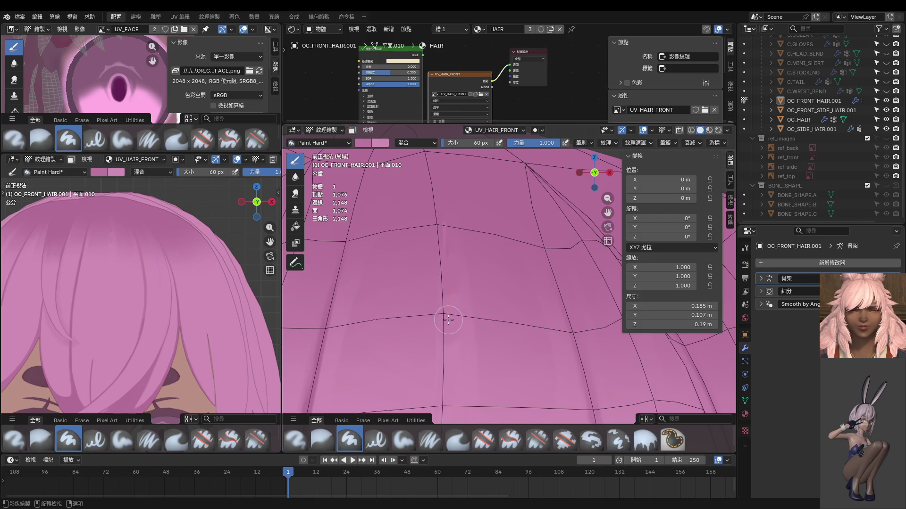
{"action": "scroll", "coordinate": [453, 283], "scroll_direction": "up", "scroll_amount": 2, "text": "shift"}
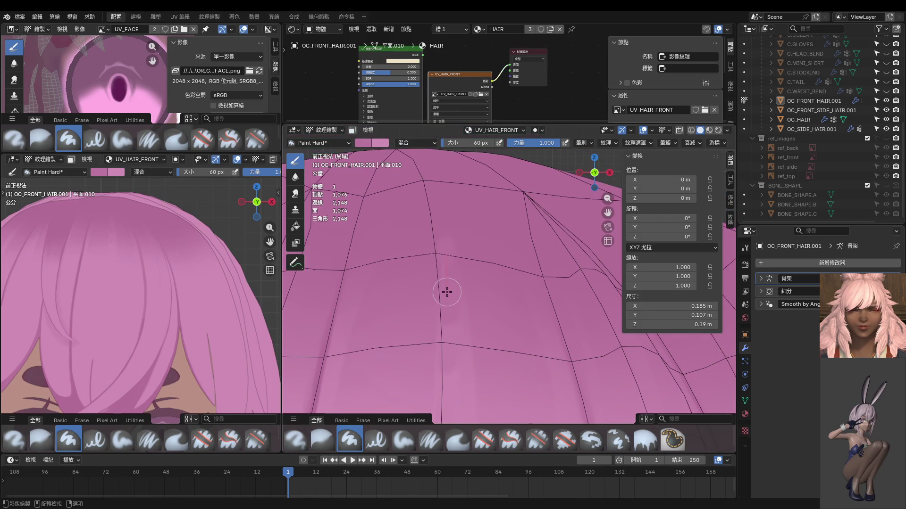
{"action": "key", "text": "s"}
{"action": "scroll", "coordinate": [465, 314], "scroll_direction": "down", "scroll_amount": 3}
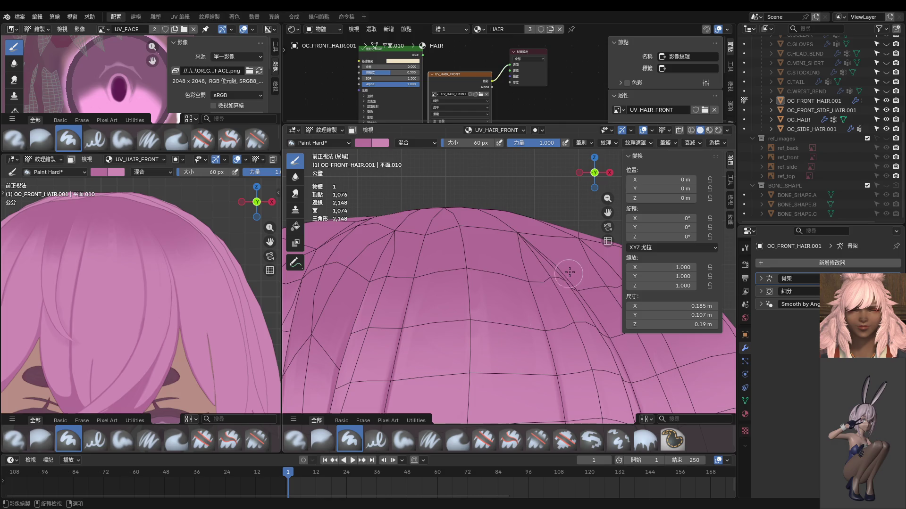
{"action": "left_click", "coordinate": [296, 177]}
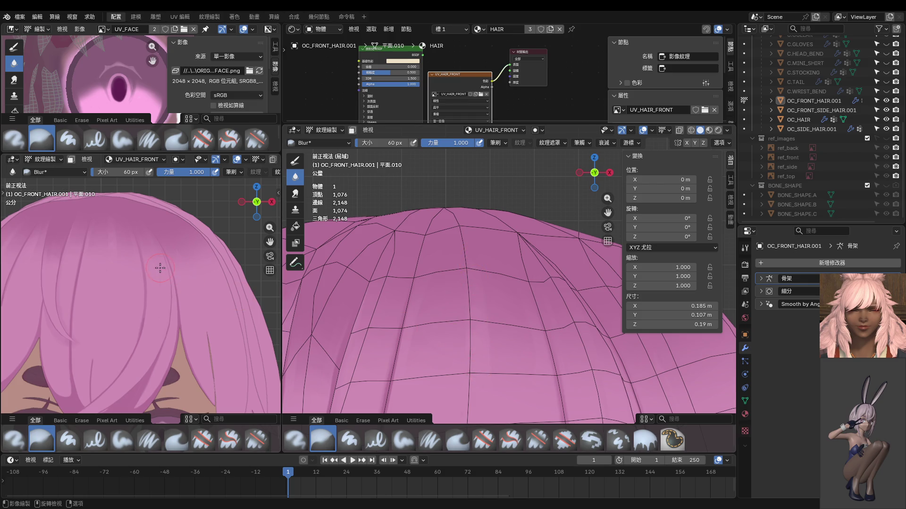
Step: Return to the Draw brush and sample a hair colour
{"action": "scroll", "coordinate": [87, 264], "scroll_direction": "down", "scroll_amount": 2}
{"action": "scroll", "coordinate": [207, 290], "scroll_direction": "down", "scroll_amount": 3}
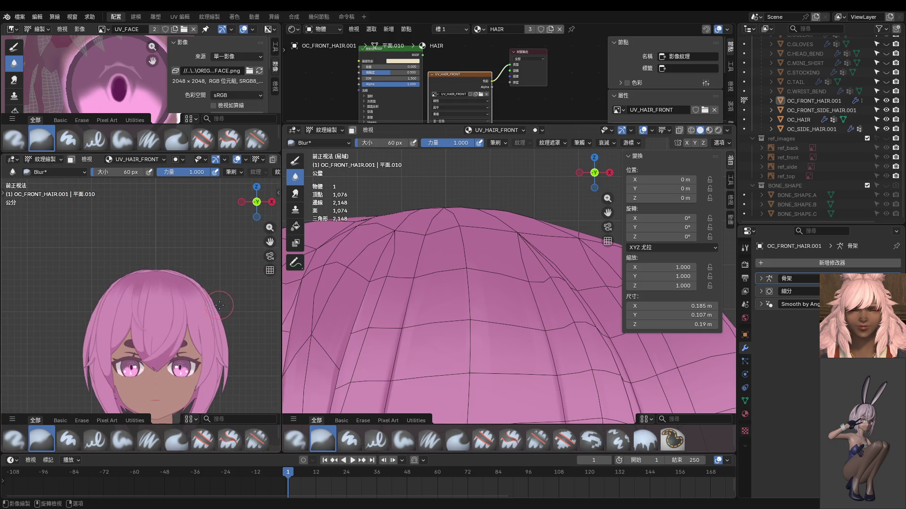
{"action": "scroll", "coordinate": [505, 303], "scroll_direction": "up", "scroll_amount": 2}
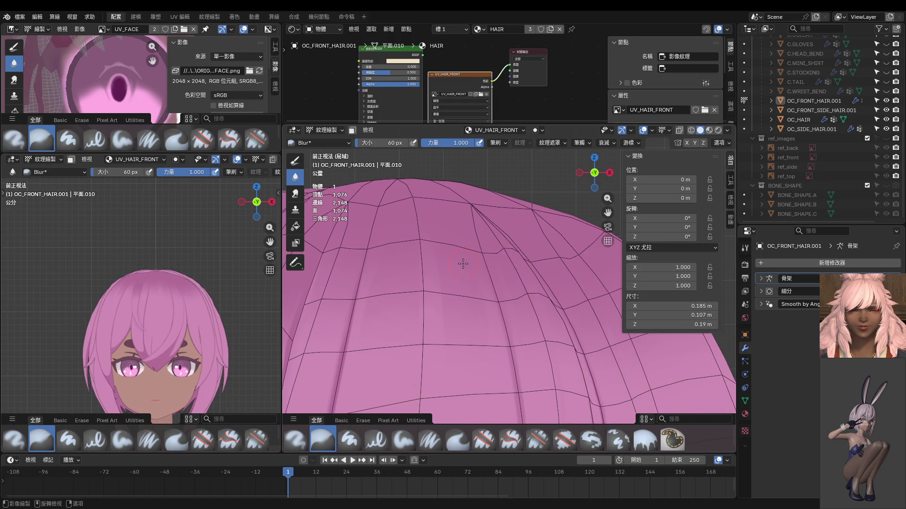
{"action": "key", "text": "d"}
{"action": "mouse_move", "coordinate": [472, 372]}
{"action": "middle_mouse_down", "text": "shift"}
{"action": "mouse_move", "coordinate": [437, 331]}
{"action": "mouse_move", "coordinate": [446, 341]}
{"action": "mouse_move", "coordinate": [465, 316]}
{"action": "middle_mouse_up", "text": "shift"}
{"action": "key", "text": "s"}
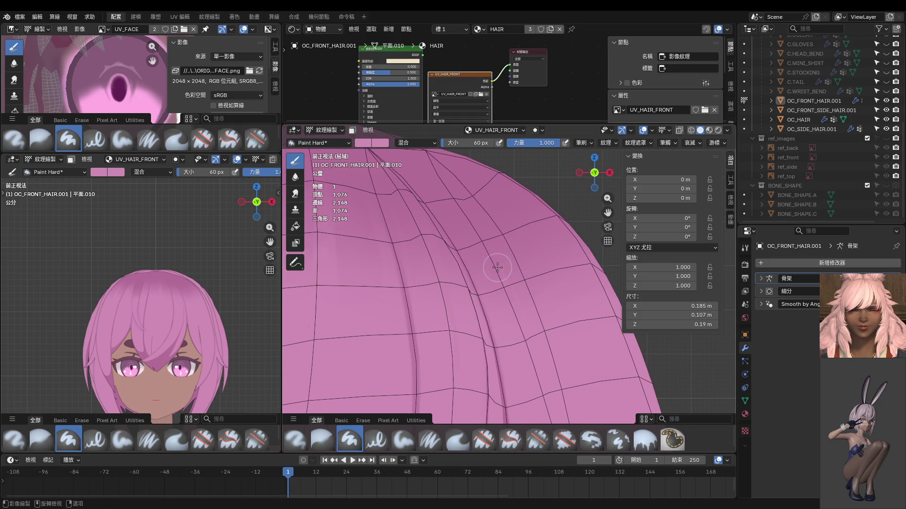
Step: Set the brush size to 34 px, resample the colour, and go back to Edit Mode
{"action": "key", "text": "f"}
{"action": "left_click", "coordinate": [492, 270]}
{"action": "scroll", "coordinate": [500, 258], "scroll_direction": "down", "scroll_amount": 2}
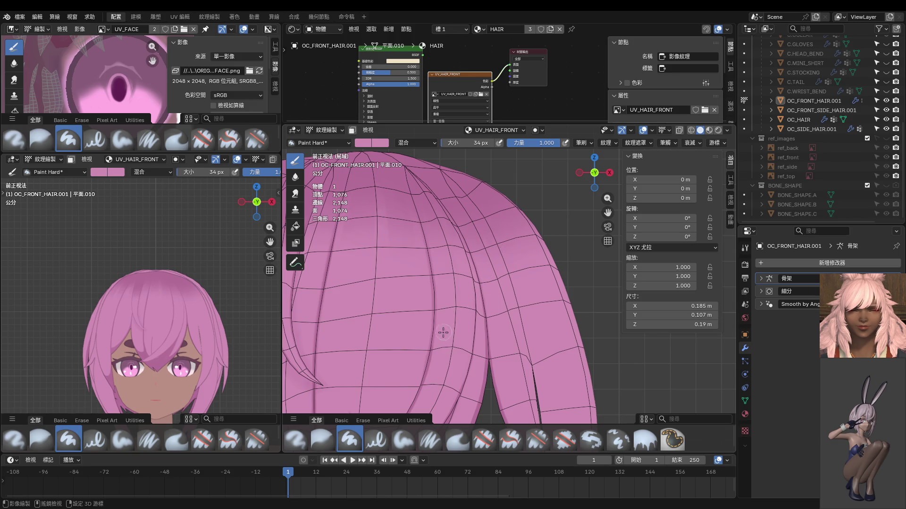
{"action": "key", "text": "s"}
{"action": "scroll", "coordinate": [528, 264], "scroll_direction": "up", "scroll_amount": 1}
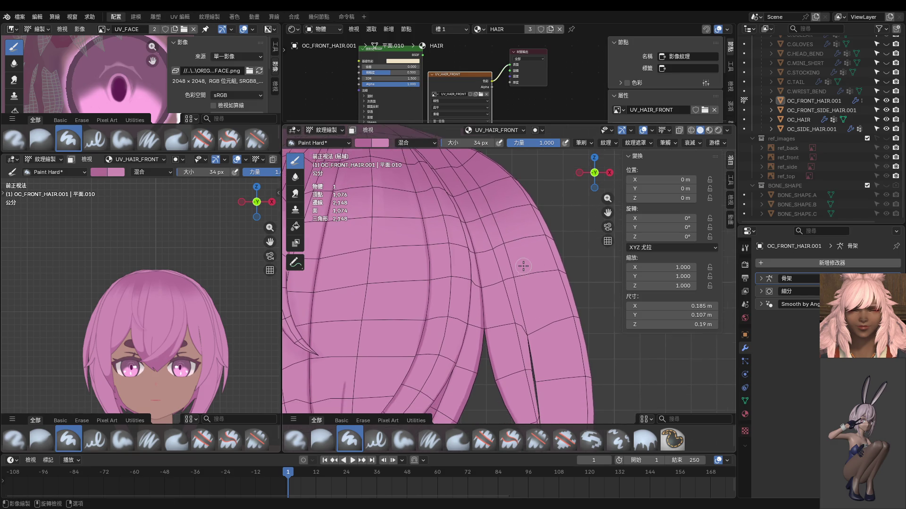
{"action": "scroll", "coordinate": [522, 284], "scroll_direction": "up", "scroll_amount": 1}
{"action": "scroll", "coordinate": [522, 283], "scroll_direction": "down", "scroll_amount": 1}
{"action": "key", "text": "Tab"}
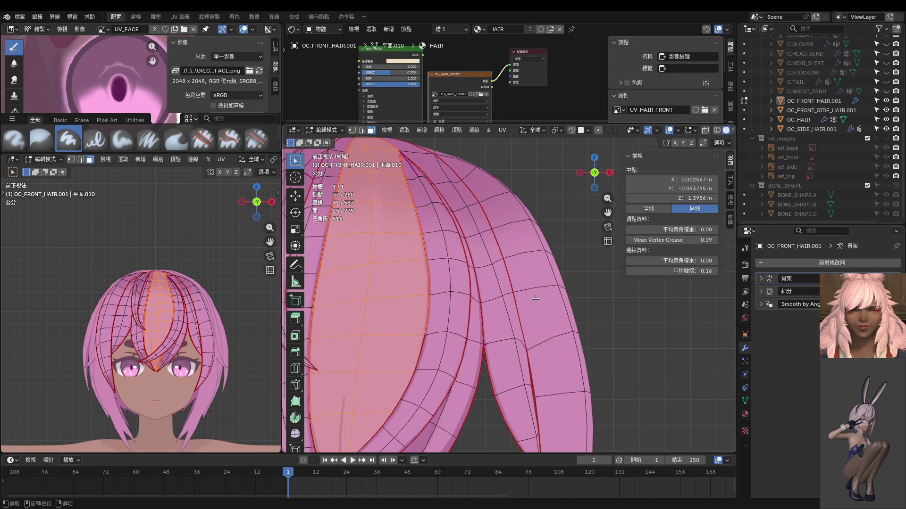
Step: In vertex select, nudge a vertex, a strand-edge pair and a lower vertex
{"action": "key", "text": "1"}
{"action": "left_click", "coordinate": [503, 293]}
{"action": "key", "text": "g"}
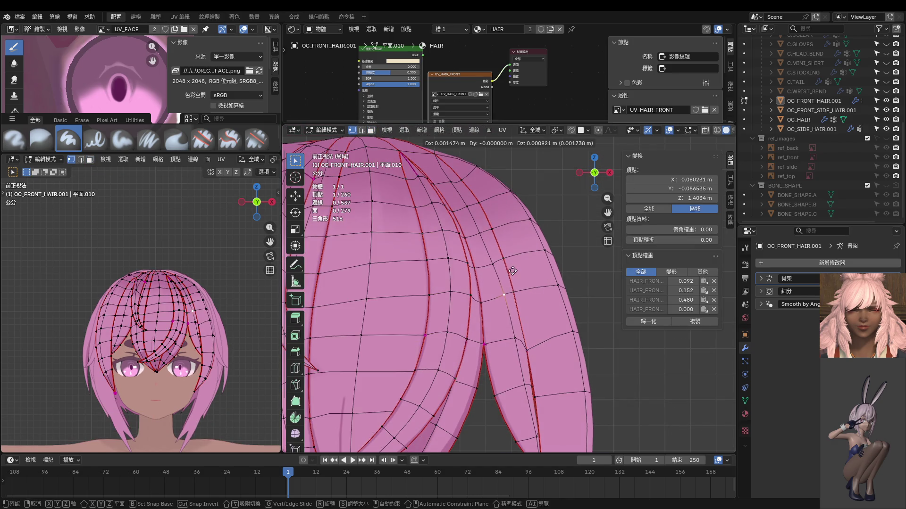
{"action": "left_click", "coordinate": [514, 271]}
{"action": "left_click", "coordinate": [497, 228]}
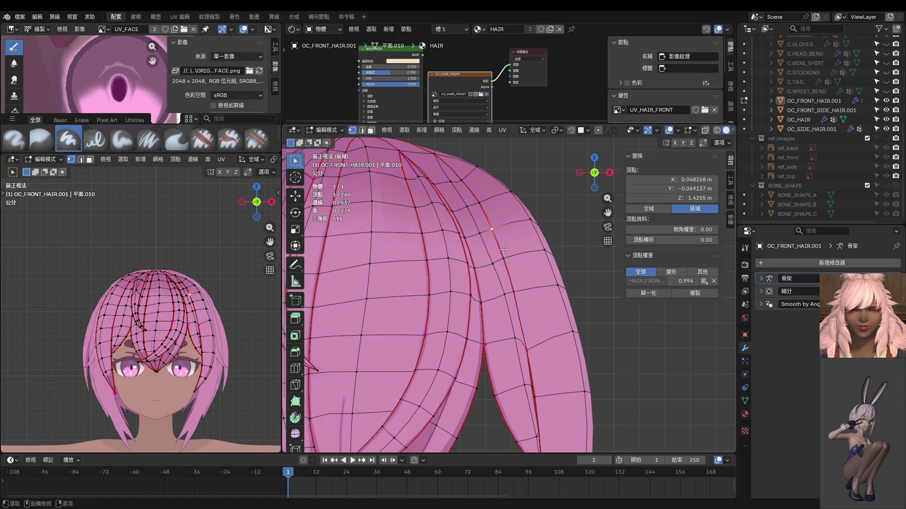
{"action": "left_click", "coordinate": [520, 290], "text": "ctrl"}
{"action": "key", "text": "g"}
{"action": "left_click", "coordinate": [532, 283]}
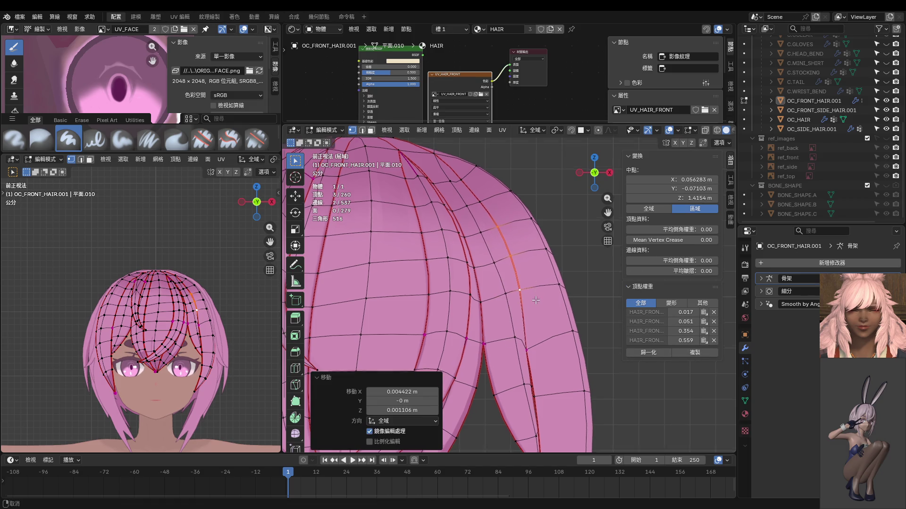
{"action": "left_click", "coordinate": [541, 330]}
{"action": "key", "text": "g"}
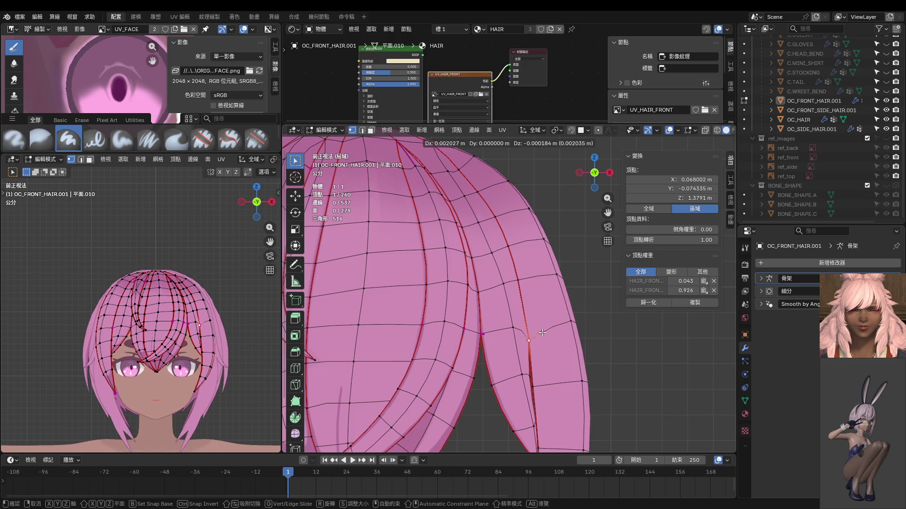
{"action": "left_click", "coordinate": [542, 333]}
Step: Nudge several more upper and middle strand vertices slightly into place
{"action": "left_click", "coordinate": [475, 221]}
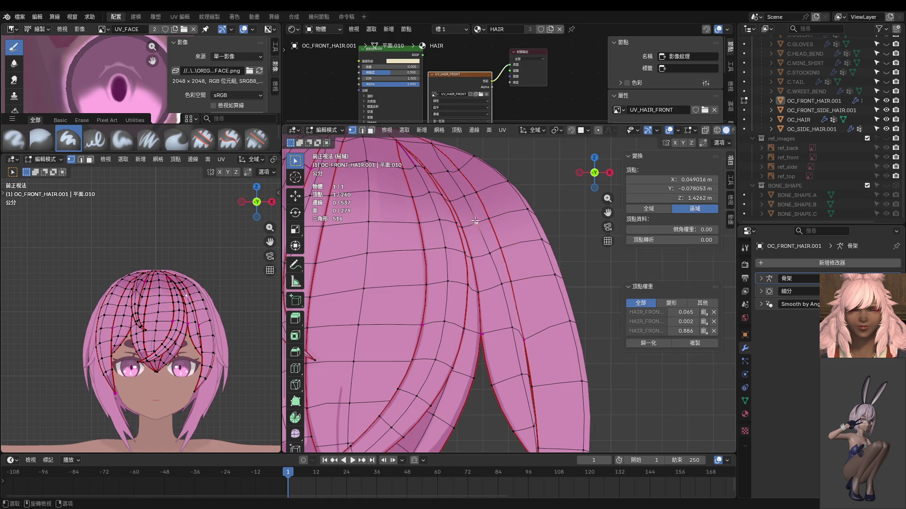
{"action": "key", "text": "g"}
{"action": "left_click", "coordinate": [481, 207]}
{"action": "left_click", "coordinate": [467, 194]}
{"action": "key", "text": "g"}
{"action": "left_click", "coordinate": [451, 170]}
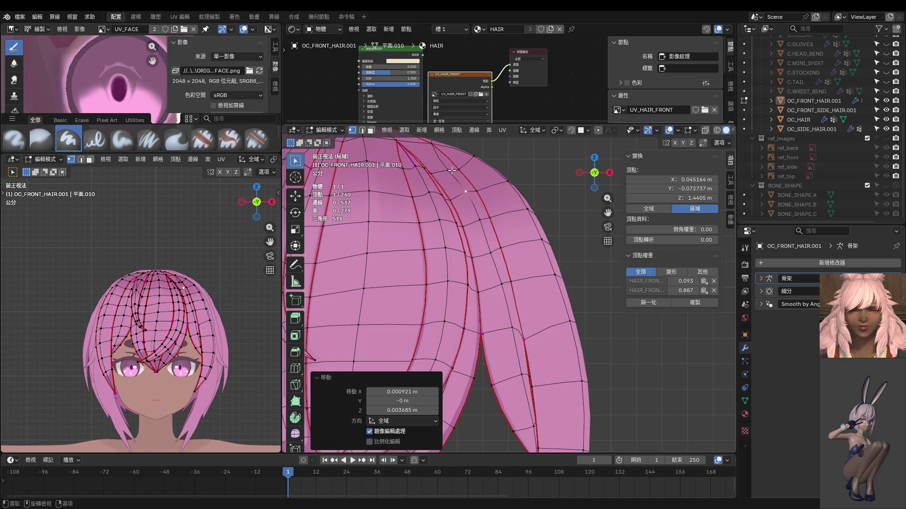
{"action": "left_click", "coordinate": [451, 171]}
{"action": "key", "text": "g"}
{"action": "left_click", "coordinate": [450, 161]}
{"action": "left_click", "coordinate": [494, 253]}
{"action": "key", "text": "g"}
{"action": "left_click", "coordinate": [497, 257]}
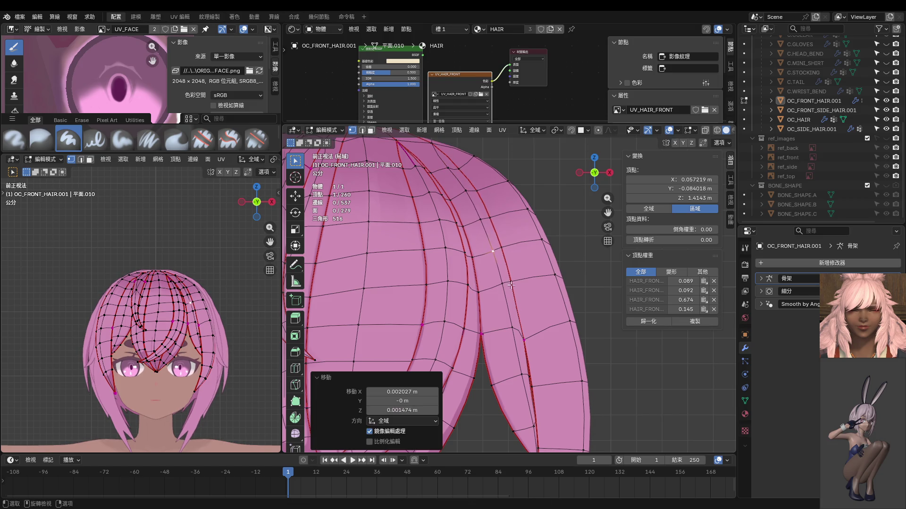
{"action": "left_click", "coordinate": [506, 287]}
{"action": "key", "text": "g"}
{"action": "left_click", "coordinate": [507, 286]}
Step: Select the strand's faces and switch the hair to Texture Paint
{"action": "key", "text": "3"}
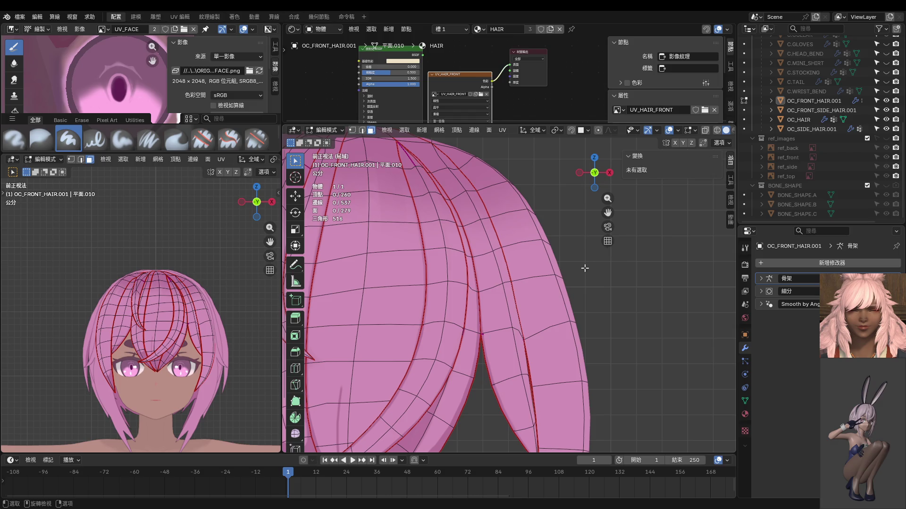
{"action": "key", "text": "Tab"}
{"action": "key", "text": "ctrl+Tab"}
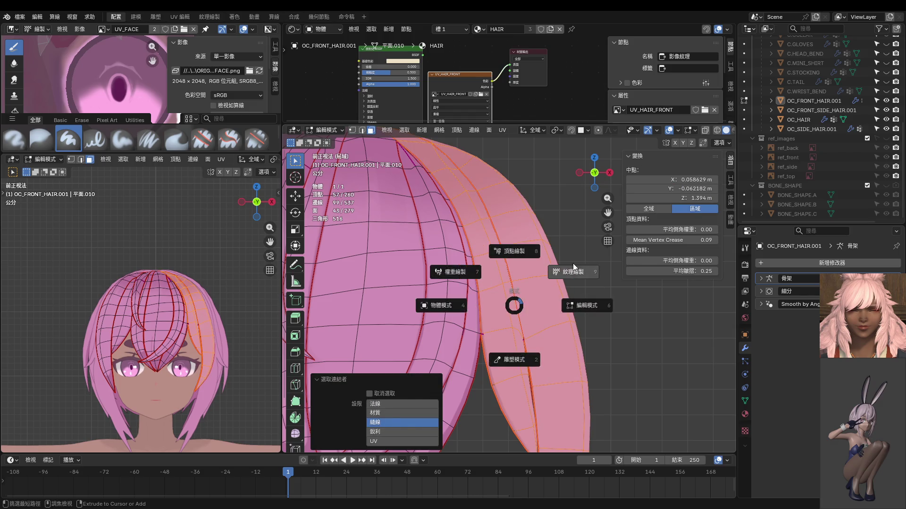
{"action": "left_click", "coordinate": [576, 269]}
{"action": "scroll", "coordinate": [530, 237], "scroll_direction": "up", "scroll_amount": 2}
{"action": "scroll", "coordinate": [529, 237], "scroll_direction": "down", "scroll_amount": 3}
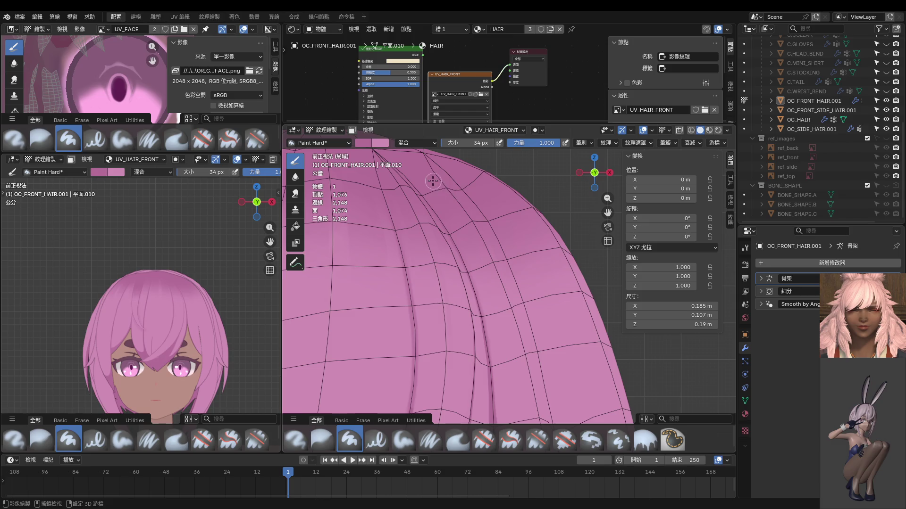
Step: Sample the hair colour, set a 6 px brush, and frame the strand seam
{"action": "scroll", "coordinate": [470, 230], "scroll_direction": "down", "scroll_amount": 3}
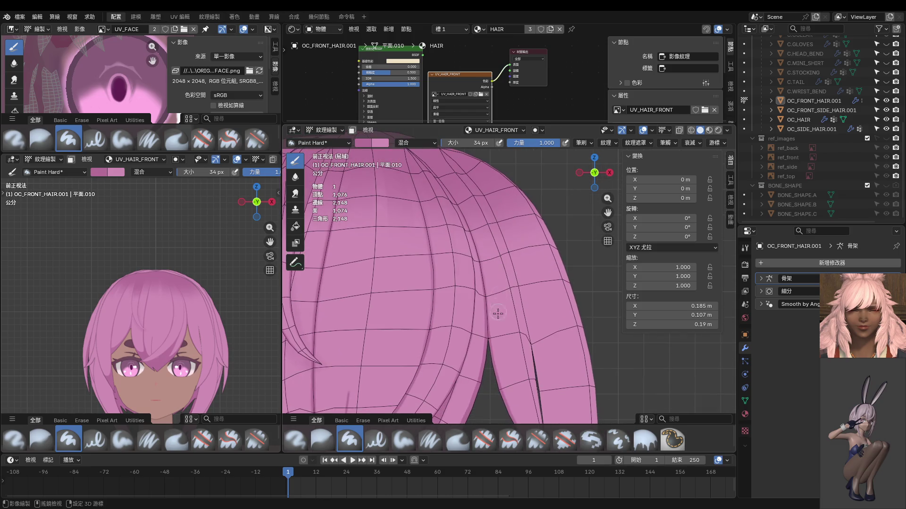
{"action": "key", "text": "s"}
{"action": "left_click", "coordinate": [480, 387]}
{"action": "scroll", "coordinate": [493, 259], "scroll_direction": "down", "scroll_amount": 2}
{"action": "key", "text": "f"}
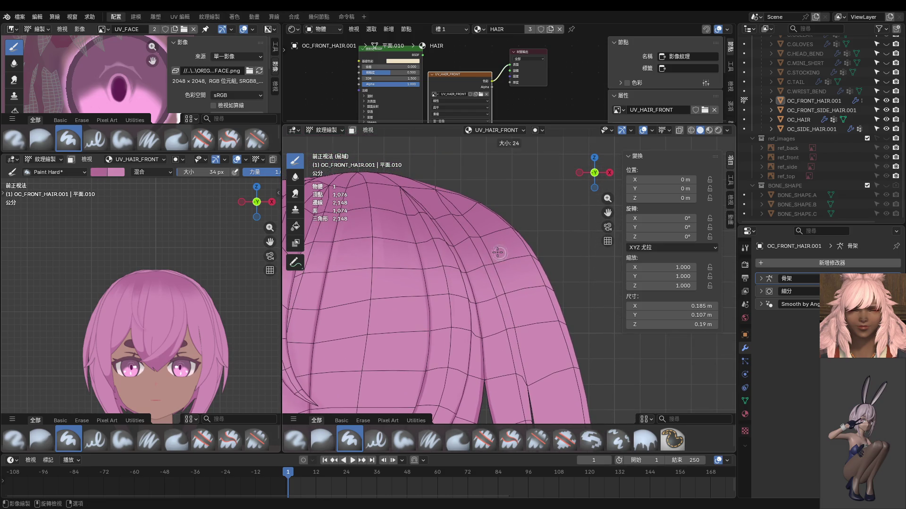
{"action": "left_click", "coordinate": [493, 260]}
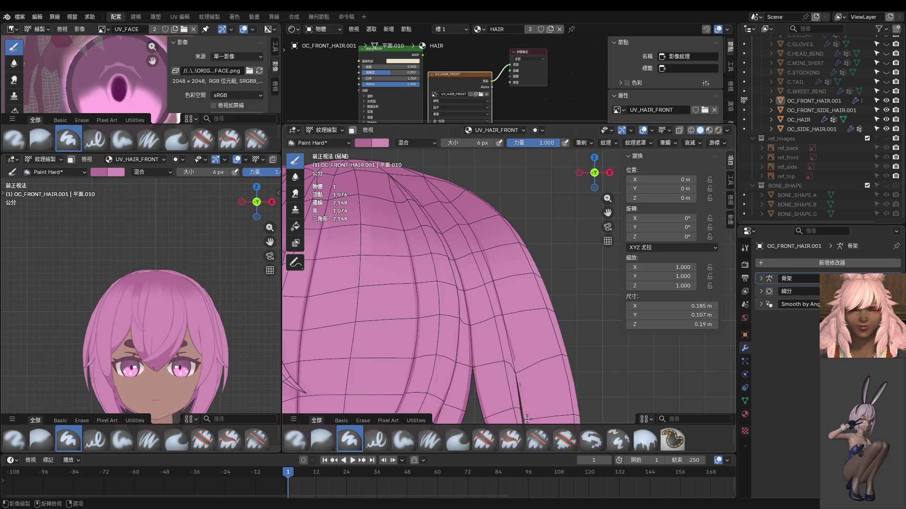
{"action": "scroll", "coordinate": [231, 304], "scroll_direction": "up", "scroll_amount": 4}
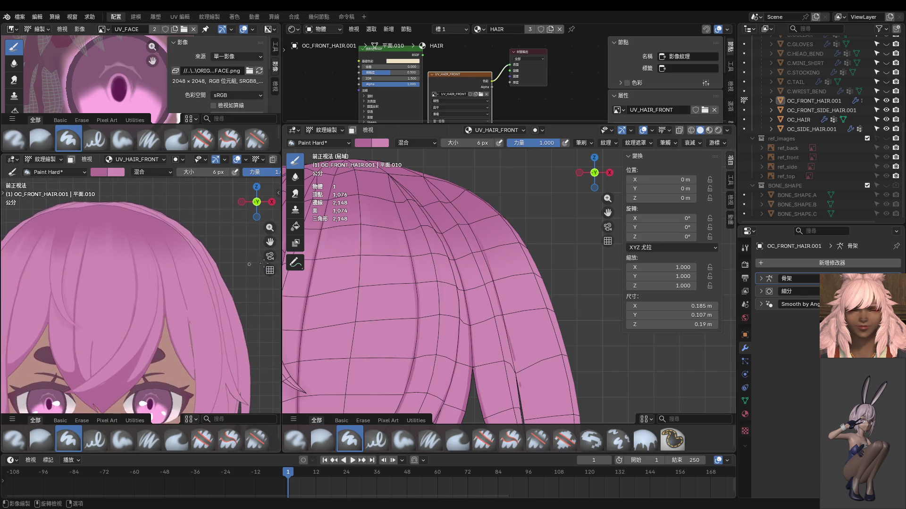
{"action": "middle_click_drag", "start_coordinate": [494, 267], "coordinate": [440, 180], "text": "shift"}
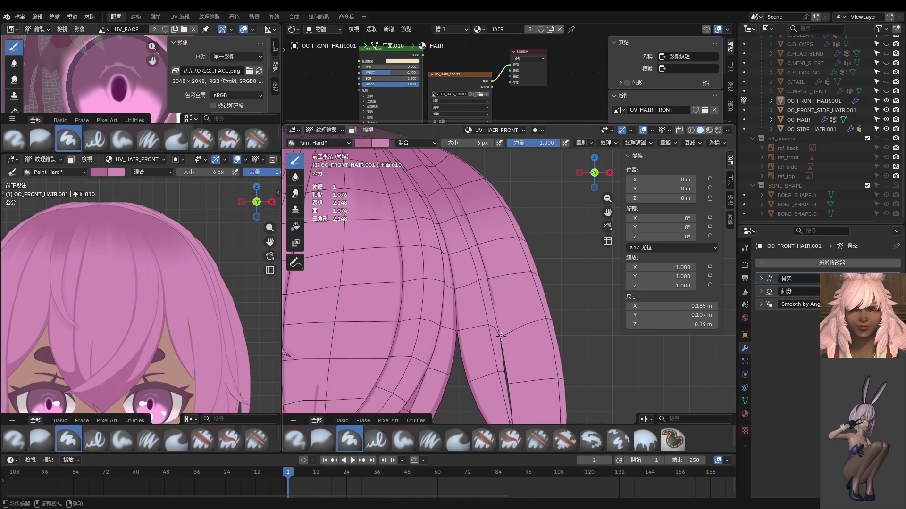
{"action": "mouse_move", "coordinate": [506, 371]}
{"action": "middle_mouse_down"}
{"action": "mouse_move", "coordinate": [518, 348]}
{"action": "mouse_move", "coordinate": [517, 289]}
{"action": "mouse_move", "coordinate": [497, 299]}
{"action": "mouse_move", "coordinate": [501, 286]}
{"action": "middle_mouse_up"}
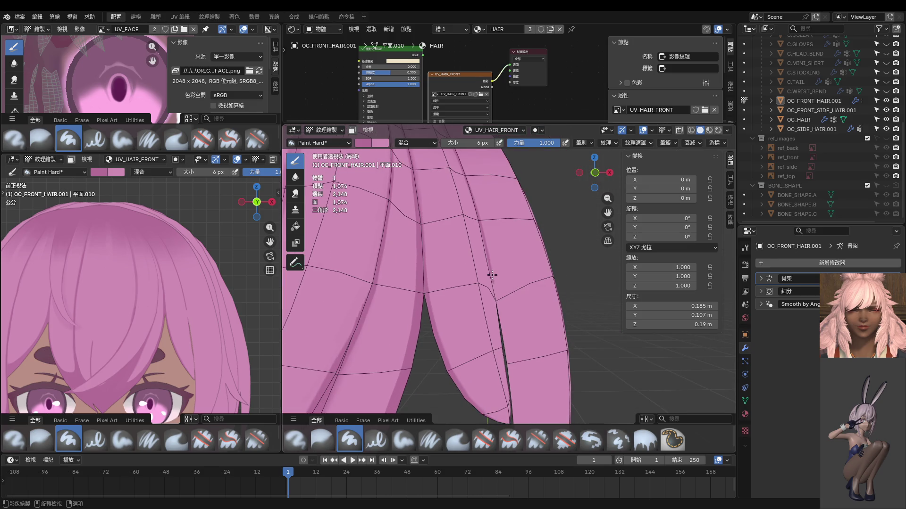
{"action": "mouse_move", "coordinate": [501, 323]}
{"action": "middle_mouse_down"}
{"action": "mouse_move", "coordinate": [462, 264]}
{"action": "mouse_move", "coordinate": [467, 254]}
{"action": "middle_mouse_up"}
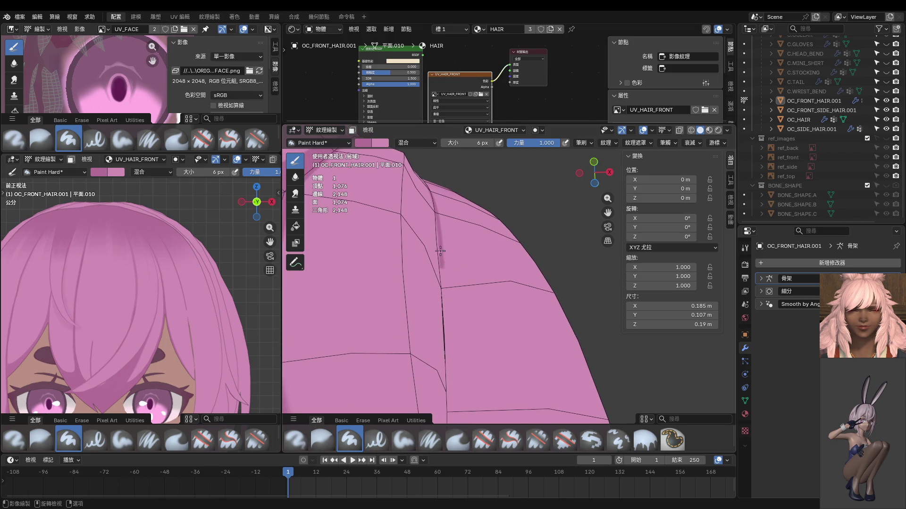
Step: Paint dark lines down the strand seam, enlarging the brush to 12 px, then return to Edit Mode
{"action": "left_click_drag", "start_coordinate": [448, 307], "coordinate": [445, 333]}
{"action": "mouse_move", "coordinate": [445, 334]}
{"action": "middle_mouse_down"}
{"action": "mouse_move", "coordinate": [475, 318]}
{"action": "mouse_move", "coordinate": [444, 224]}
{"action": "middle_mouse_up"}
{"action": "key", "text": "f"}
{"action": "left_click", "coordinate": [443, 221]}
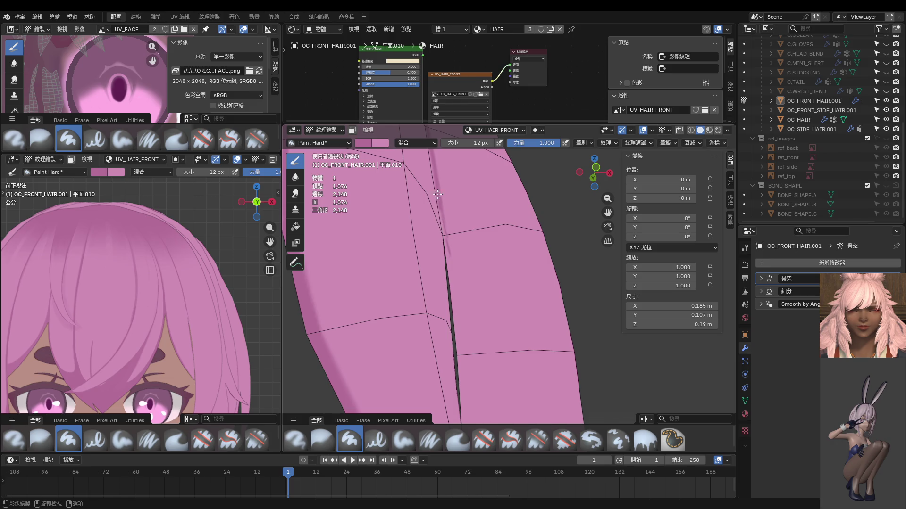
{"action": "left_click_drag", "start_coordinate": [454, 294], "coordinate": [477, 413]}
{"action": "mouse_move", "coordinate": [477, 413]}
{"action": "middle_mouse_down"}
{"action": "mouse_move", "coordinate": [421, 343]}
{"action": "mouse_move", "coordinate": [485, 345]}
{"action": "mouse_move", "coordinate": [489, 176]}
{"action": "middle_mouse_up"}
{"action": "left_click_drag", "start_coordinate": [485, 174], "coordinate": [503, 269]}
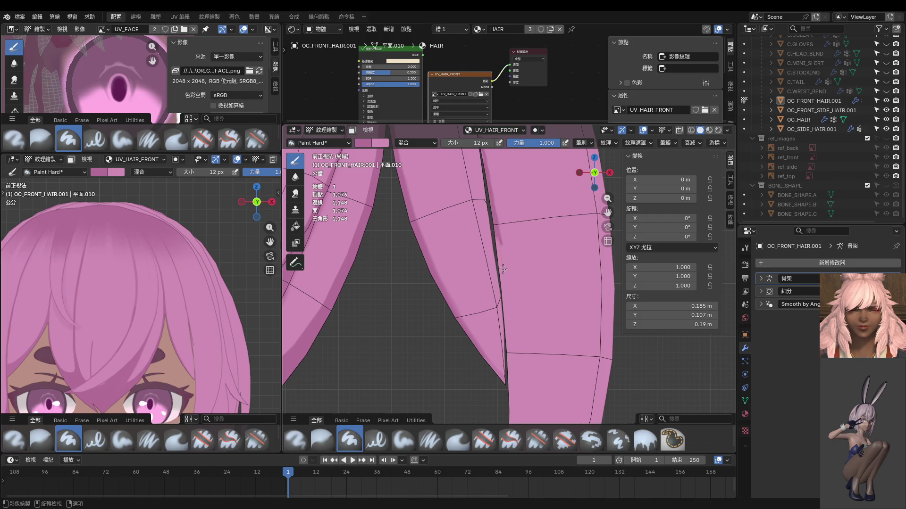
{"action": "scroll", "coordinate": [508, 307], "scroll_direction": "down", "scroll_amount": 6}
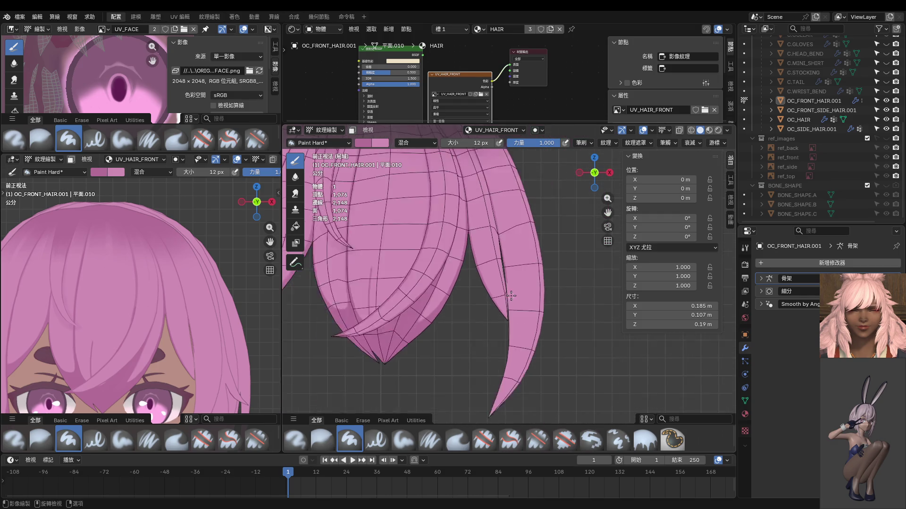
{"action": "scroll", "coordinate": [513, 294], "scroll_direction": "up", "scroll_amount": 5}
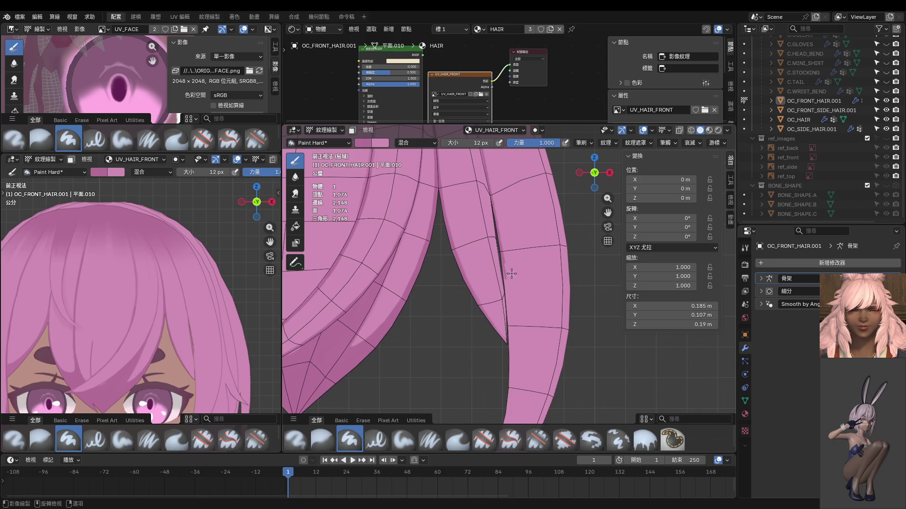
{"action": "key", "text": "Tab"}
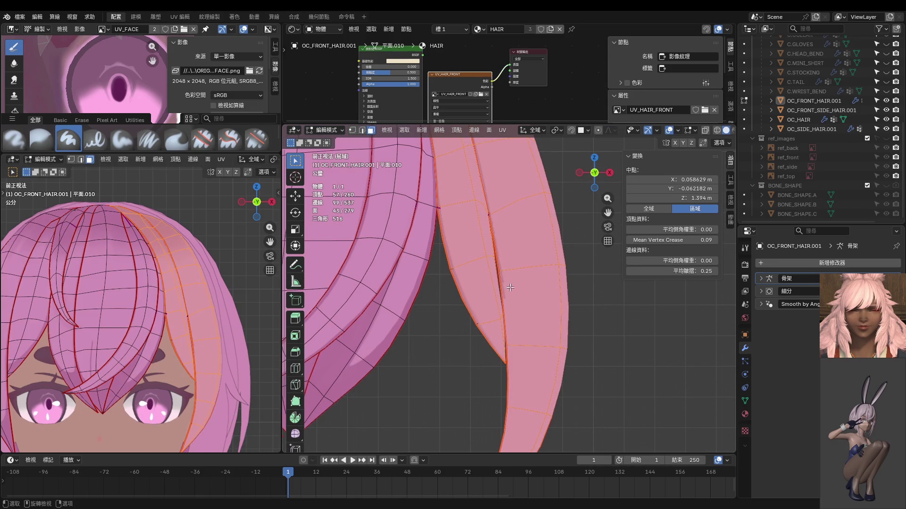
Step: From the back view, move a strand vertex and pull the tip vertex left and down
{"action": "left_click", "coordinate": [487, 299]}
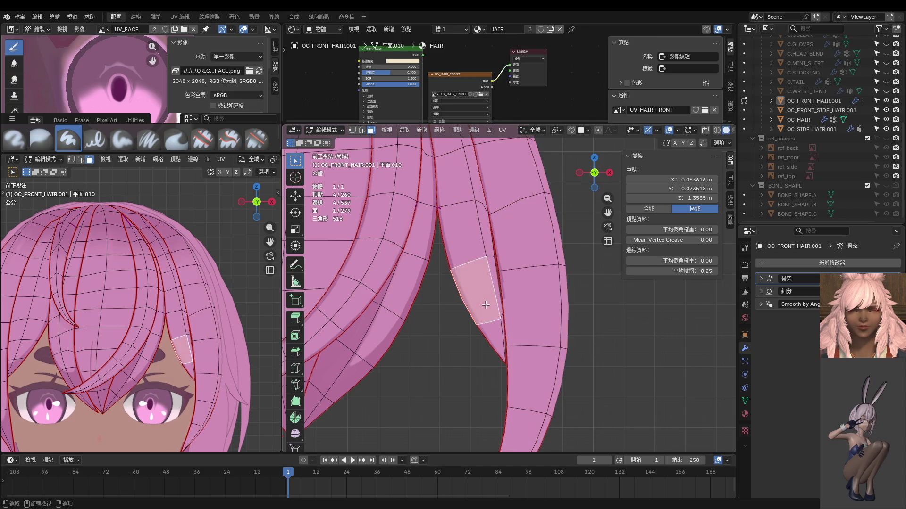
{"action": "key", "text": "1"}
{"action": "left_click", "coordinate": [493, 257]}
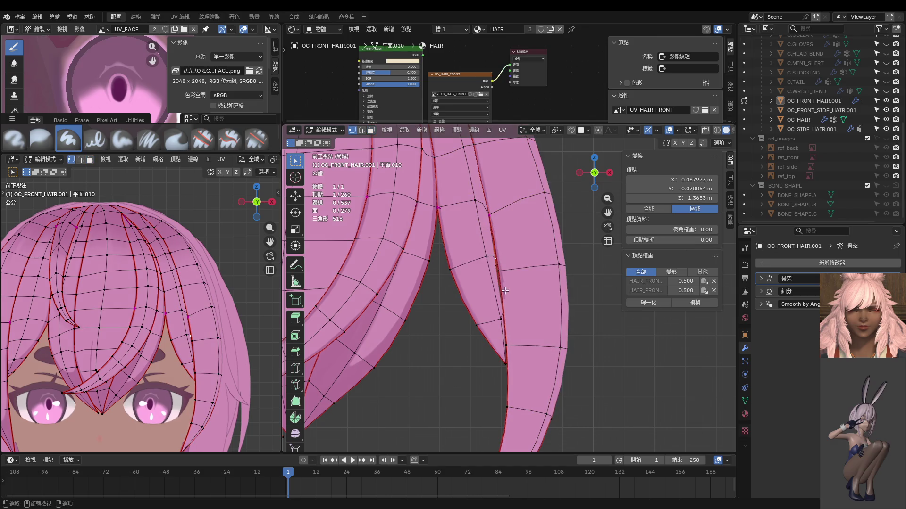
{"action": "key", "text": "ctrl+KP_1"}
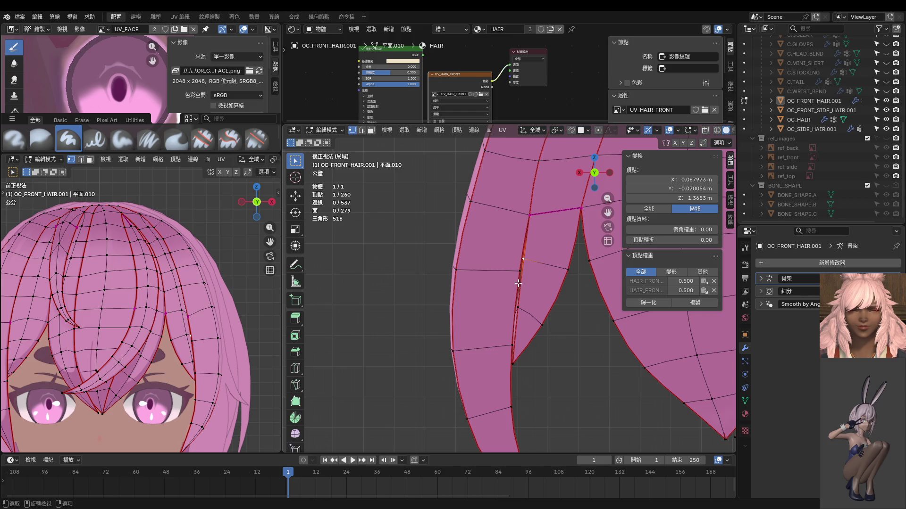
{"action": "key", "text": "g"}
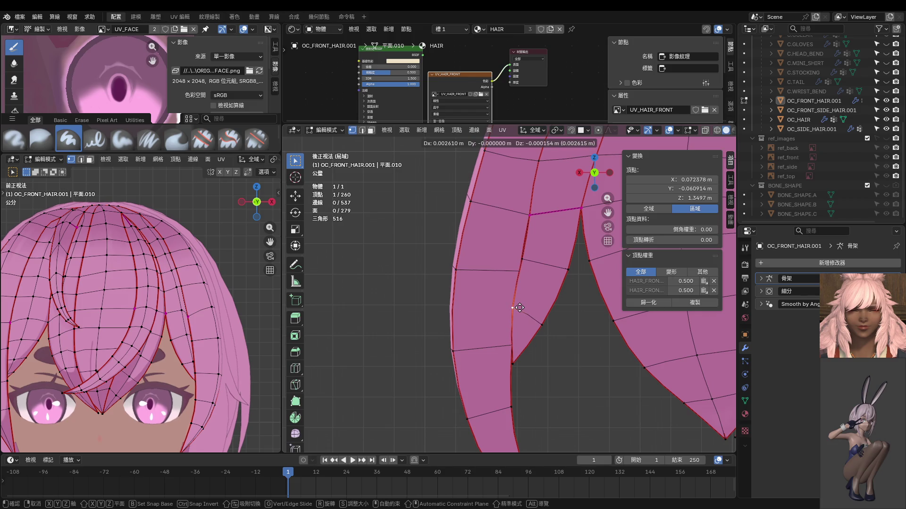
{"action": "left_click", "coordinate": [519, 311]}
{"action": "left_click", "coordinate": [515, 364]}
{"action": "key", "text": "g"}
{"action": "left_click", "coordinate": [499, 369]}
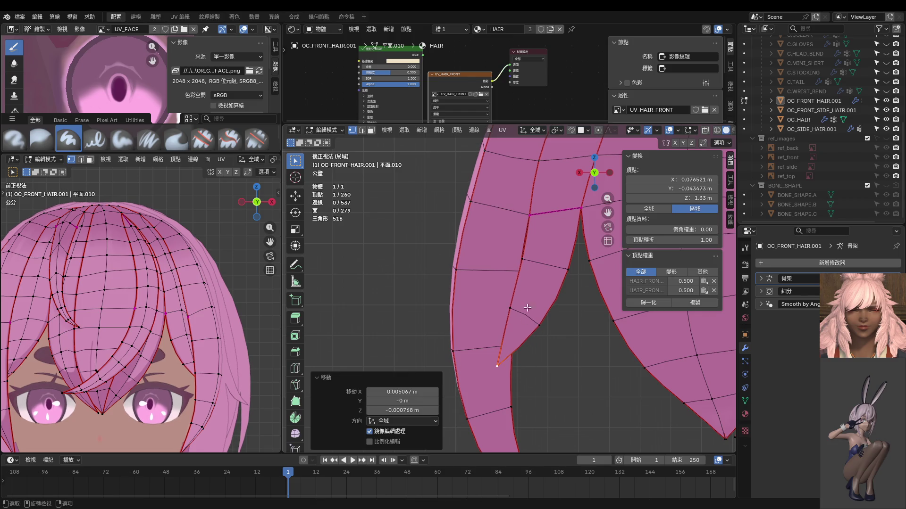
Step: Nudge two more strand vertices, then check the sharper point from the front view
{"action": "left_click", "coordinate": [523, 311]}
{"action": "key", "text": "g"}
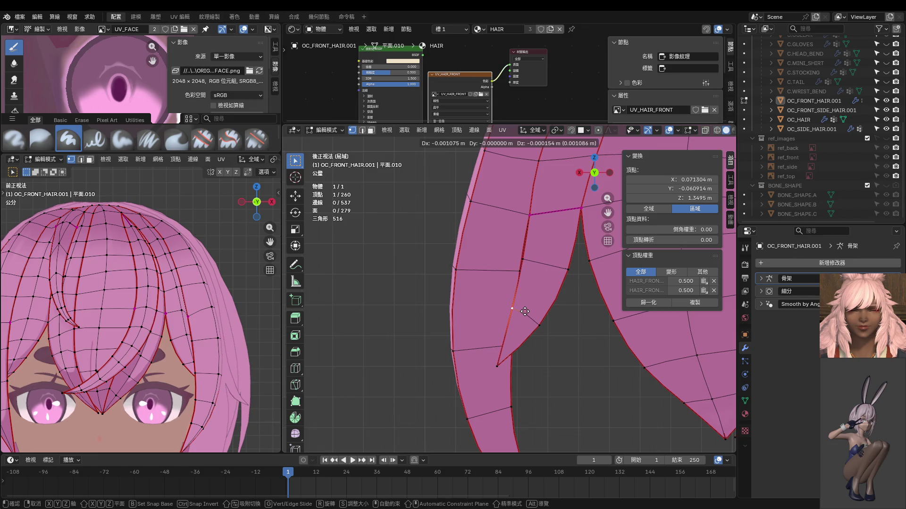
{"action": "left_click", "coordinate": [523, 312]}
{"action": "left_click", "coordinate": [524, 262]}
{"action": "key", "text": "g"}
{"action": "left_click", "coordinate": [537, 258]}
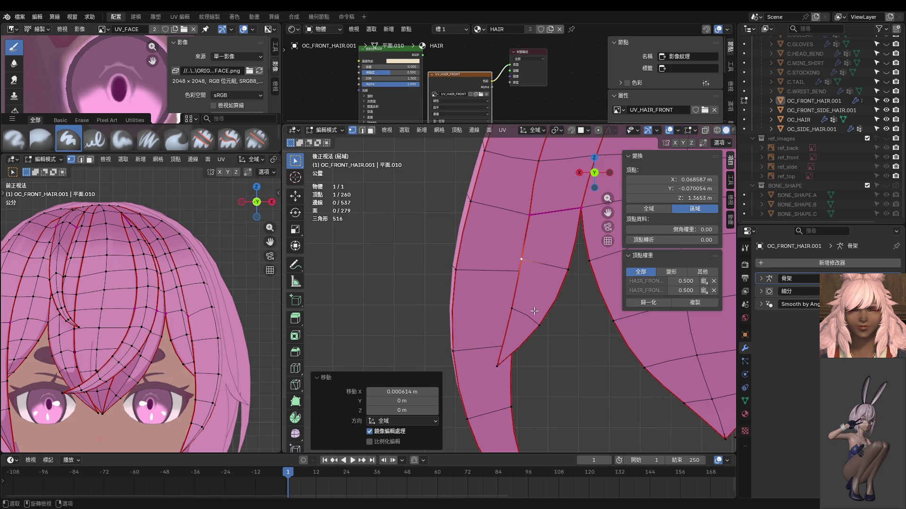
{"action": "key", "text": "KP_1"}
{"action": "mouse_move", "coordinate": [534, 311]}
{"action": "middle_mouse_down"}
{"action": "mouse_move", "coordinate": [562, 289]}
{"action": "mouse_move", "coordinate": [506, 257]}
{"action": "middle_mouse_up"}
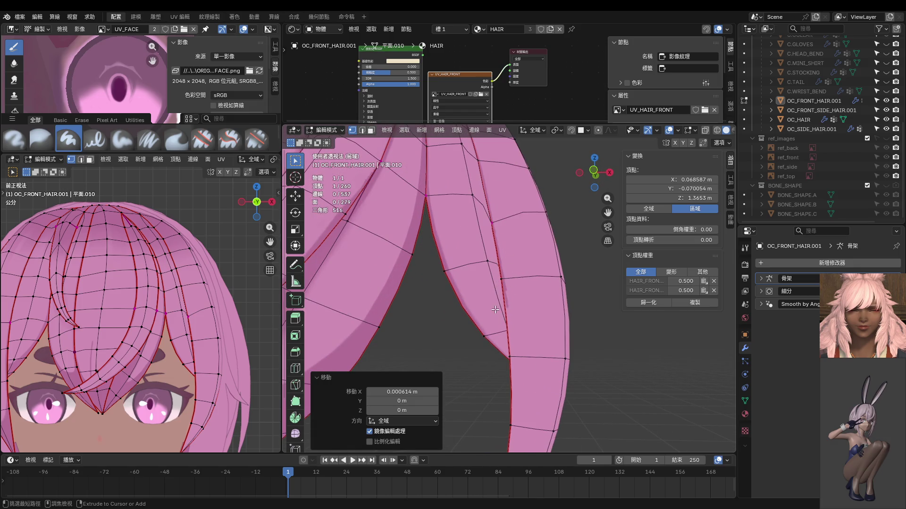
Step: Select the right strand's faces, enter Texture Paint, sample a colour and enable face masking
{"action": "key", "text": "3"}
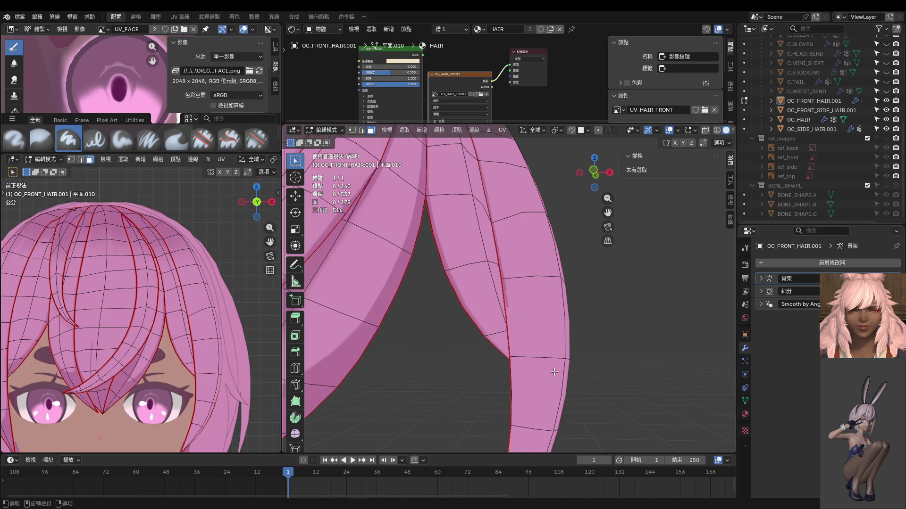
{"action": "key", "text": "l"}
{"action": "key", "text": "ctrl+Tab"}
{"action": "left_click", "coordinate": [583, 317]}
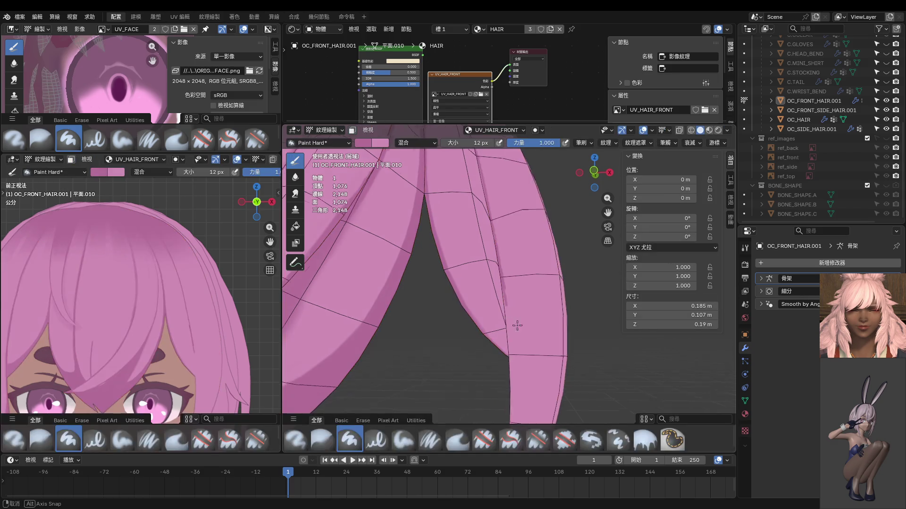
{"action": "key", "text": "s"}
{"action": "left_click", "coordinate": [495, 266]}
{"action": "middle_click_drag", "start_coordinate": [495, 266], "coordinate": [512, 237]}
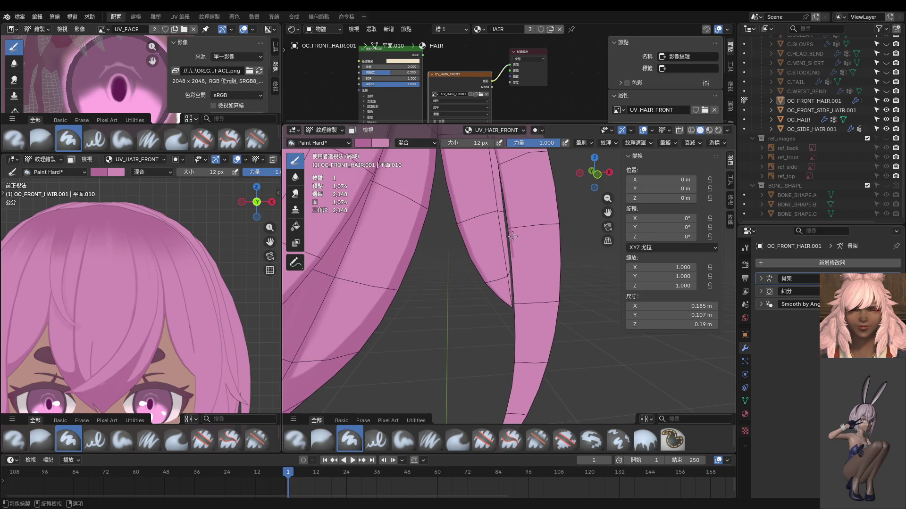
{"action": "key", "text": "m"}
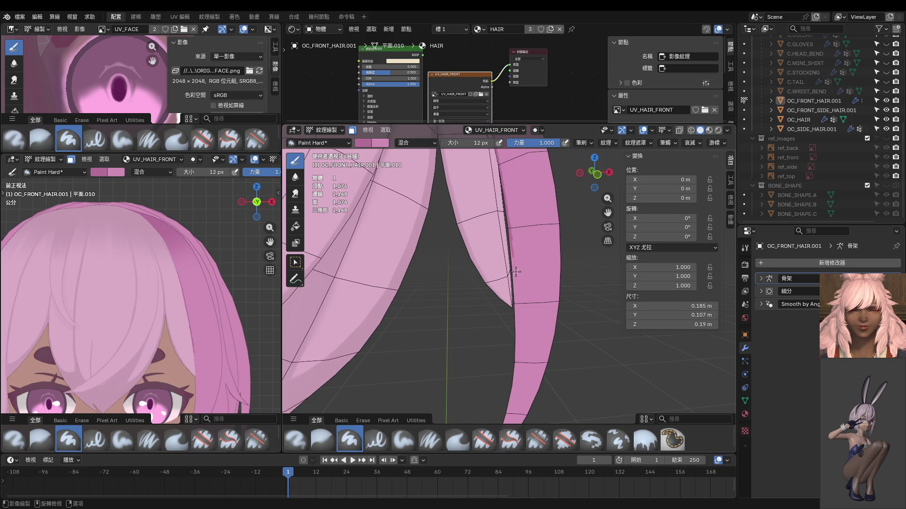
Step: Paint darker strokes down the strand with a 28 px brush, undoing misses
{"action": "middle_click_drag", "start_coordinate": [510, 326], "coordinate": [516, 192], "text": "shift"}
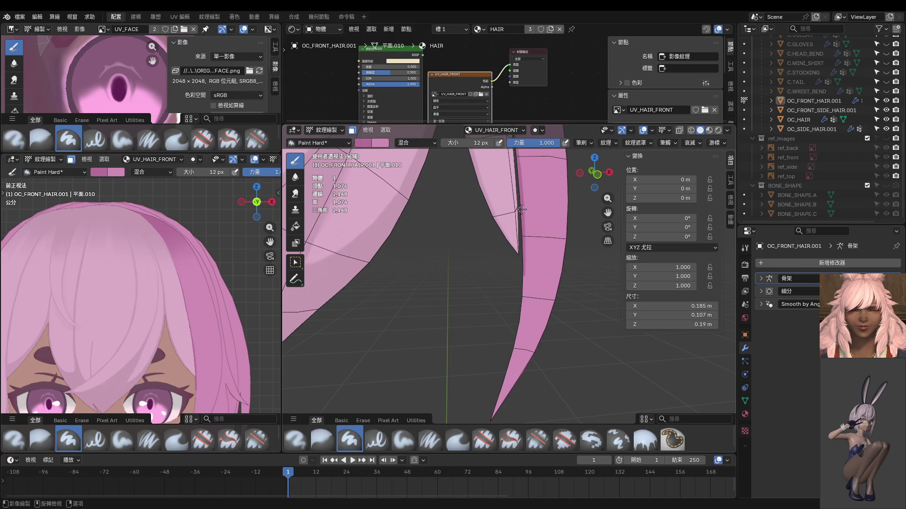
{"action": "mouse_move", "coordinate": [526, 281]}
{"action": "left_mouse_down"}
{"action": "mouse_move", "coordinate": [518, 361]}
{"action": "mouse_move", "coordinate": [493, 422]}
{"action": "left_mouse_up"}
{"action": "key", "text": "ctrl+z"}
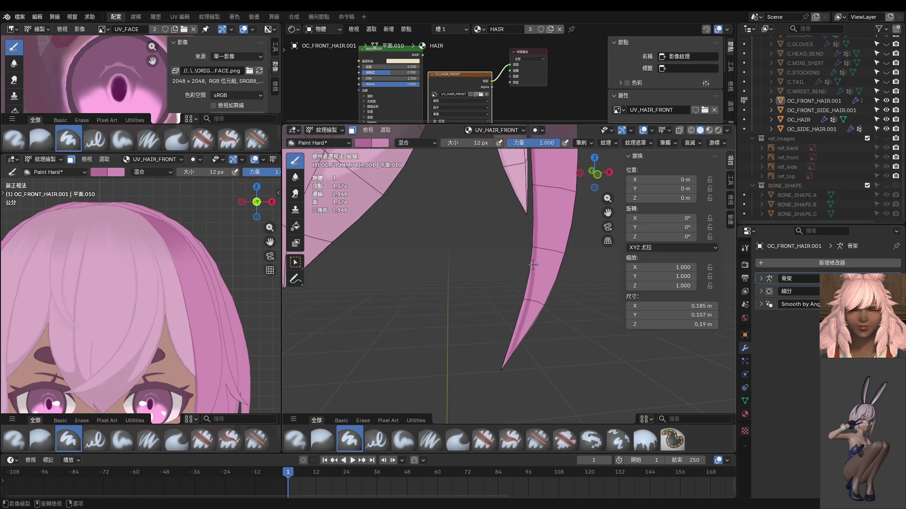
{"action": "key", "text": "f"}
{"action": "left_click", "coordinate": [525, 283]}
{"action": "left_click_drag", "start_coordinate": [526, 301], "coordinate": [530, 273]}
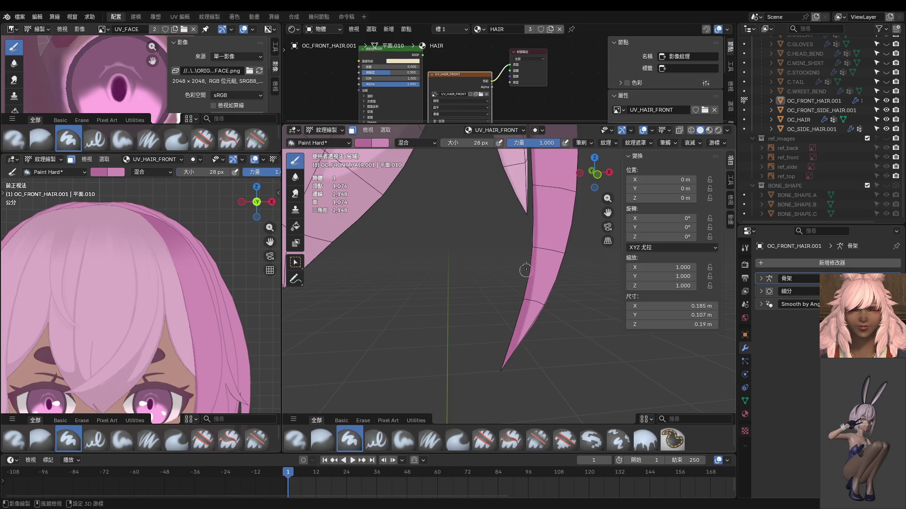
{"action": "key", "text": "ctrl+z"}
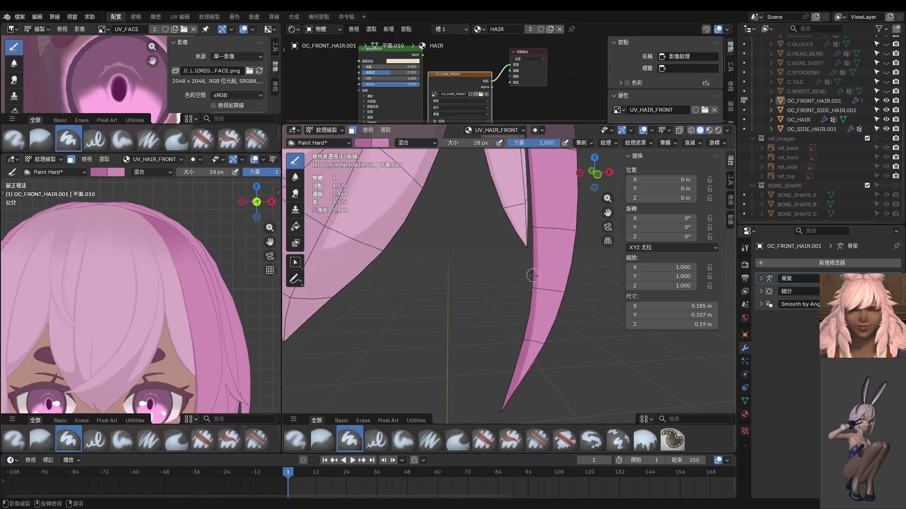
{"action": "left_click_drag", "start_coordinate": [524, 344], "coordinate": [554, 274]}
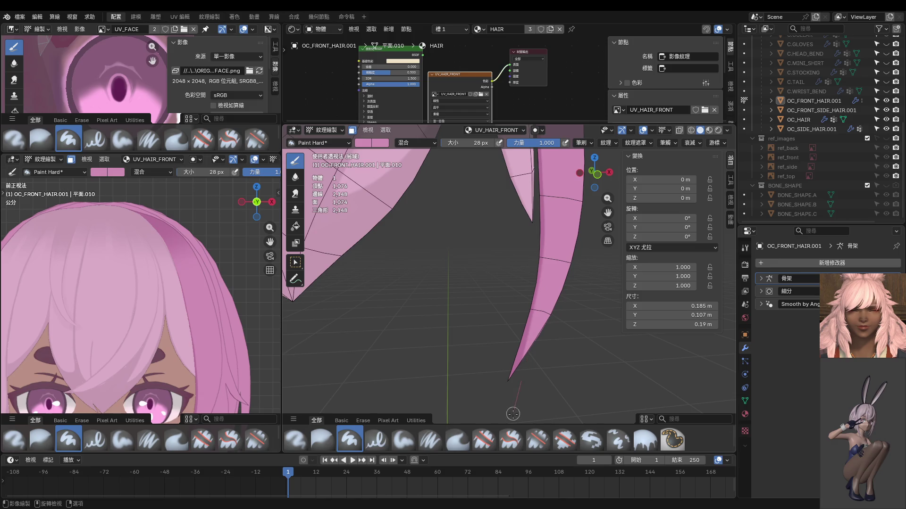
{"action": "left_click_drag", "start_coordinate": [537, 320], "coordinate": [514, 395], "text": "ctrl"}
{"action": "scroll", "coordinate": [234, 326], "scroll_direction": "up", "scroll_amount": 3}
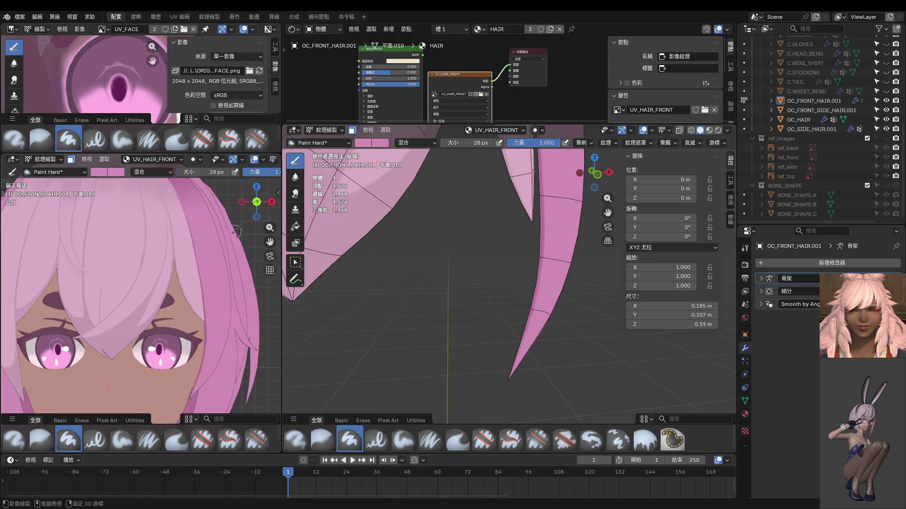
Step: Shrink the Paint Hard brush to 8 px
{"action": "scroll", "coordinate": [517, 302], "scroll_direction": "up", "scroll_amount": 2}
{"action": "scroll", "coordinate": [518, 302], "scroll_direction": "up", "scroll_amount": 2}
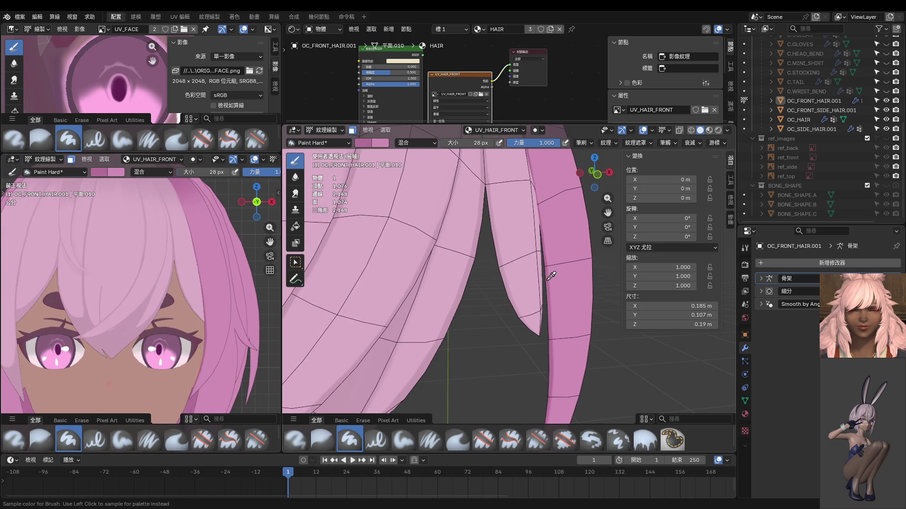
{"action": "scroll", "coordinate": [541, 301], "scroll_direction": "up", "scroll_amount": 1}
{"action": "key", "text": "bracketleft"}
{"action": "key", "text": "bracketleft"}
{"action": "key", "text": "bracketleft"}
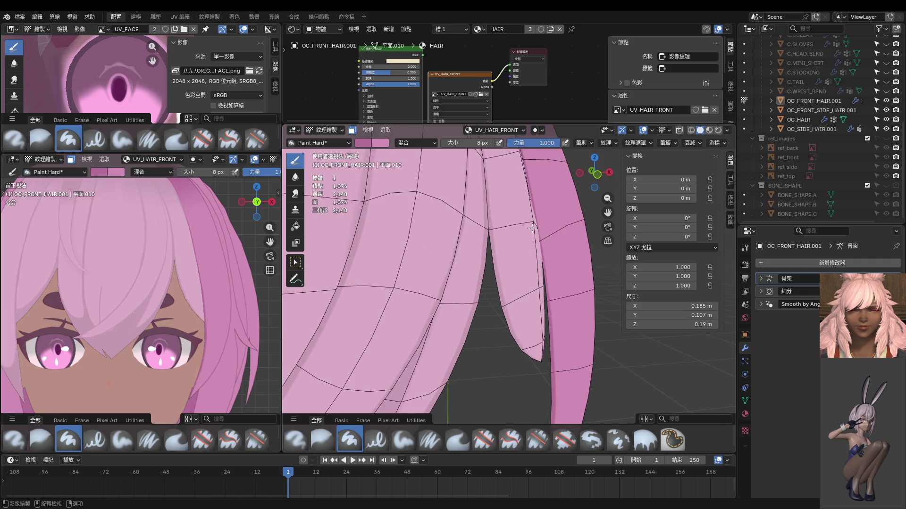
{"action": "scroll", "coordinate": [524, 234], "scroll_direction": "up", "scroll_amount": 1}
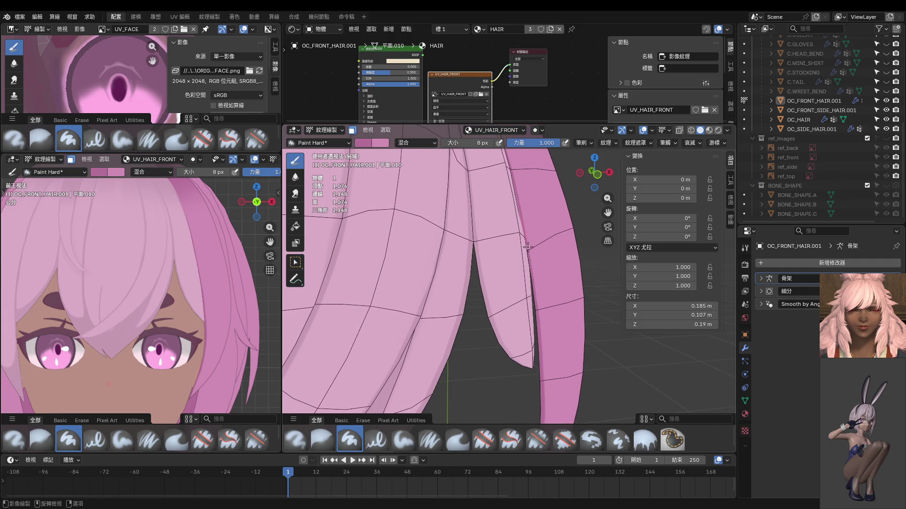
Step: Orbit and zoom around the hair strands, returning the left view to front orthographic
{"action": "middle_click_drag", "start_coordinate": [537, 269], "coordinate": [525, 230]}
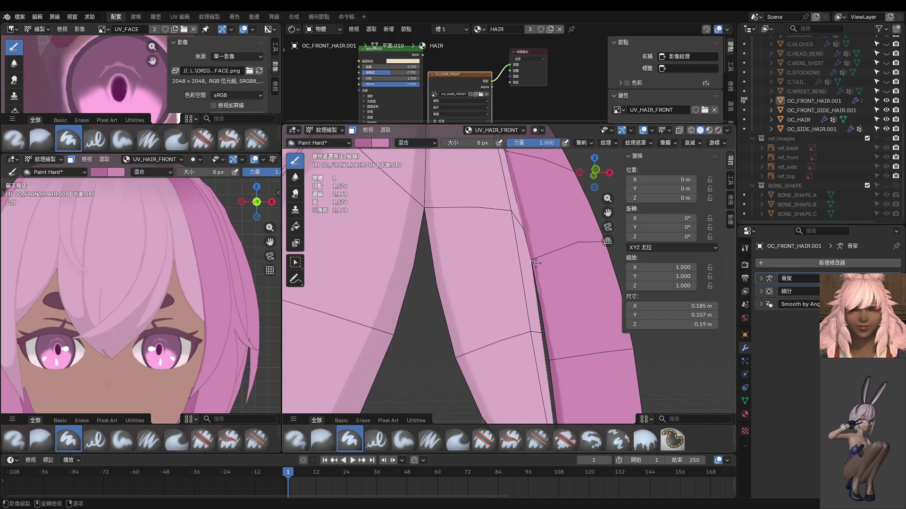
{"action": "middle_click_drag", "start_coordinate": [545, 274], "coordinate": [502, 226]}
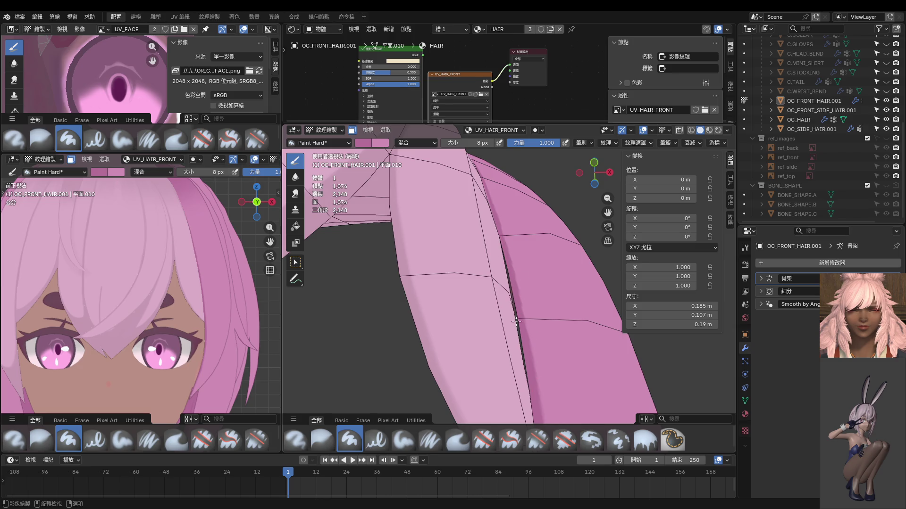
{"action": "mouse_move", "coordinate": [516, 321]}
{"action": "middle_mouse_down"}
{"action": "mouse_move", "coordinate": [533, 317]}
{"action": "mouse_move", "coordinate": [526, 366]}
{"action": "middle_mouse_up"}
{"action": "scroll", "coordinate": [264, 301], "scroll_direction": "up", "scroll_amount": 3}
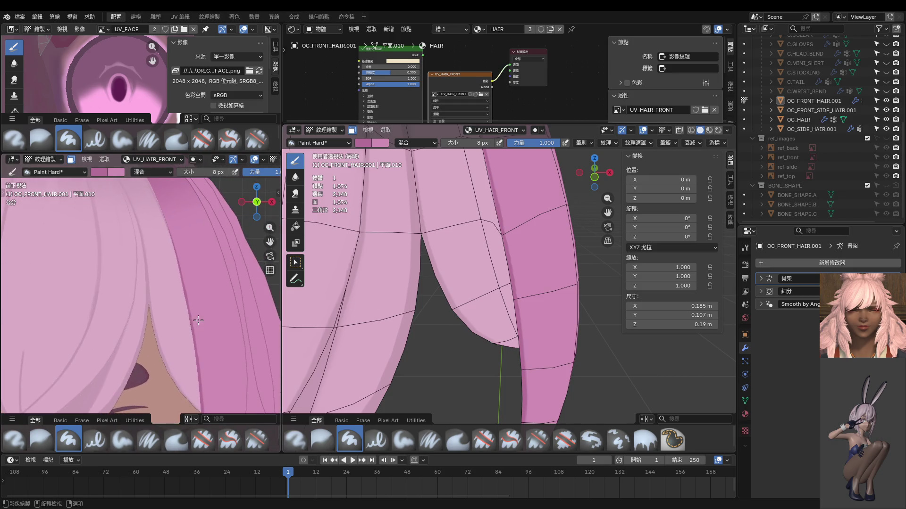
{"action": "scroll", "coordinate": [201, 318], "scroll_direction": "up", "scroll_amount": 3}
{"action": "scroll", "coordinate": [242, 302], "scroll_direction": "up", "scroll_amount": 3}
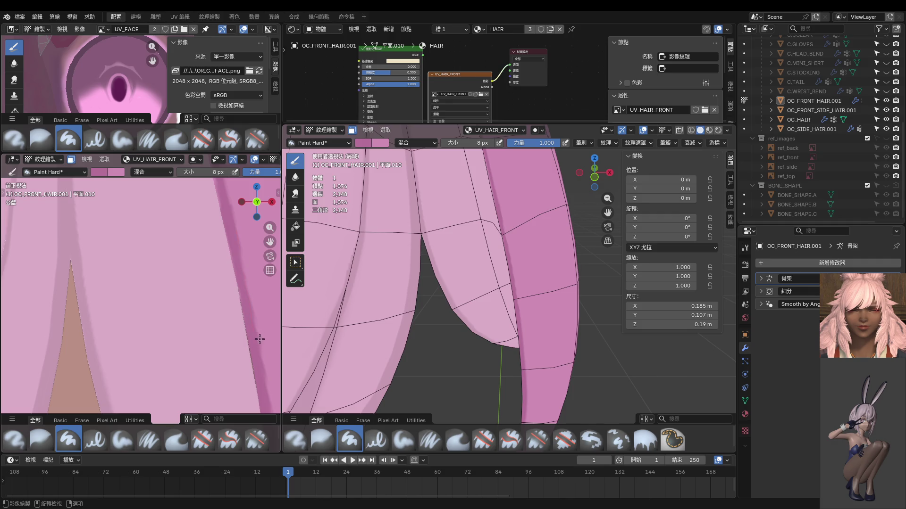
{"action": "middle_click_drag", "start_coordinate": [260, 339], "coordinate": [235, 300]}
{"action": "key", "text": "KP_1"}
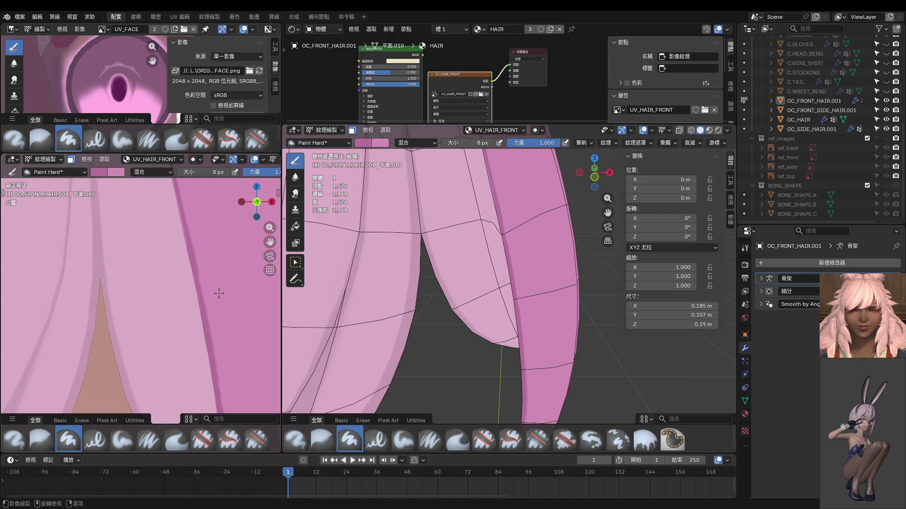
{"action": "scroll", "coordinate": [378, 251], "scroll_direction": "up", "scroll_amount": 3}
{"action": "scroll", "coordinate": [490, 261], "scroll_direction": "up", "scroll_amount": 2}
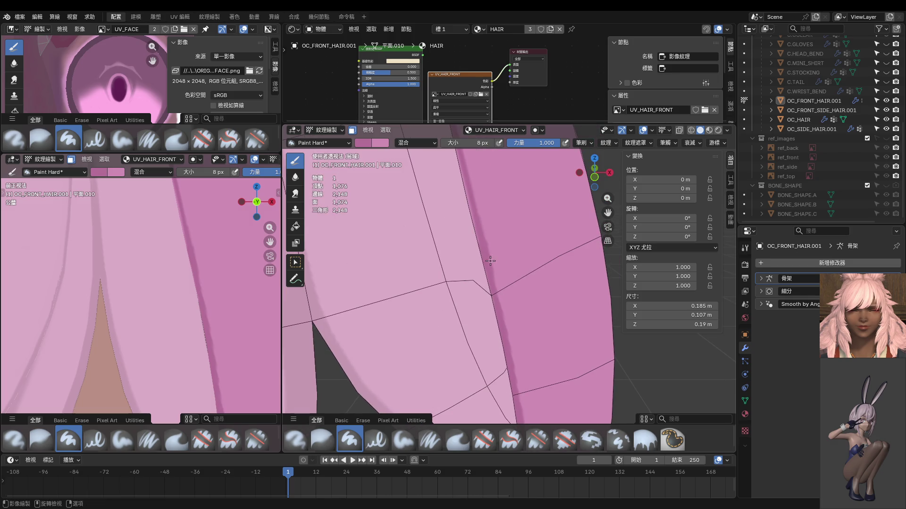
Step: Frame the right bang strand in front view and paint a thin dark streak down its left edge
{"action": "middle_click_drag", "start_coordinate": [510, 332], "coordinate": [506, 302]}
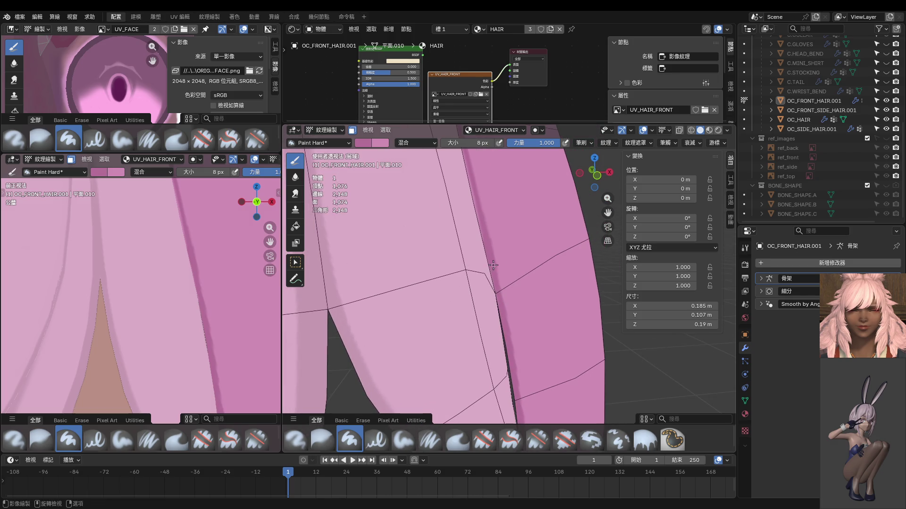
{"action": "mouse_move", "coordinate": [506, 336]}
{"action": "middle_mouse_down"}
{"action": "mouse_move", "coordinate": [532, 317]}
{"action": "mouse_move", "coordinate": [500, 274]}
{"action": "middle_mouse_up"}
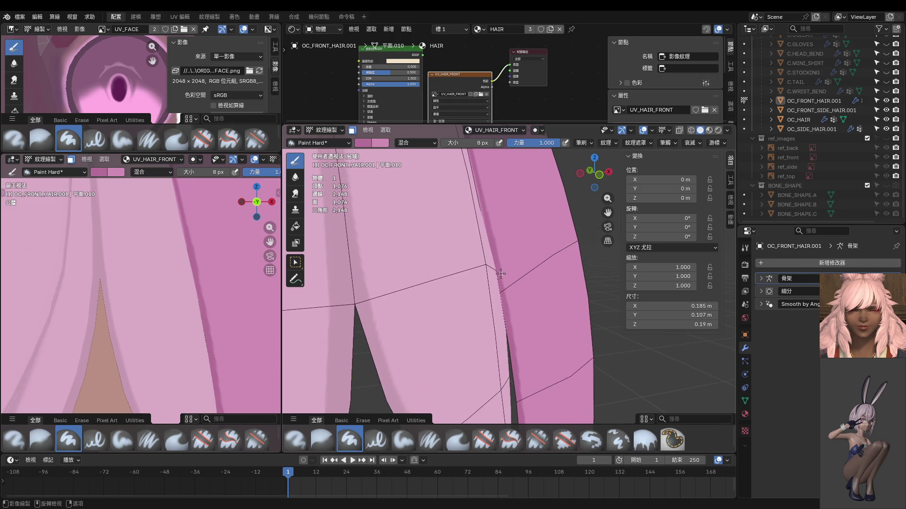
{"action": "middle_click_drag", "start_coordinate": [514, 337], "coordinate": [495, 262]}
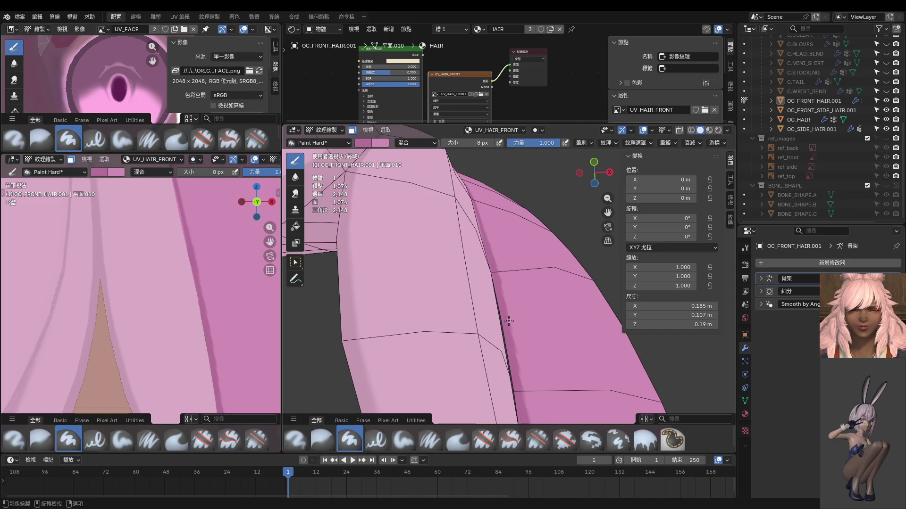
{"action": "mouse_move", "coordinate": [523, 401]}
{"action": "middle_mouse_down"}
{"action": "mouse_move", "coordinate": [517, 298]}
{"action": "mouse_move", "coordinate": [498, 341]}
{"action": "mouse_move", "coordinate": [504, 336]}
{"action": "middle_mouse_up"}
{"action": "scroll", "coordinate": [222, 302], "scroll_direction": "down", "scroll_amount": 5}
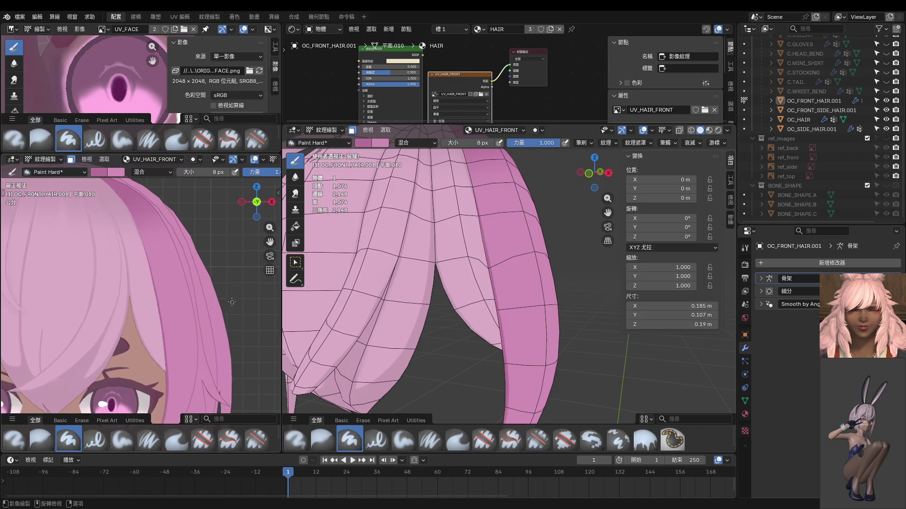
{"action": "scroll", "coordinate": [214, 301], "scroll_direction": "down", "scroll_amount": 1}
{"action": "key", "text": "KP_1"}
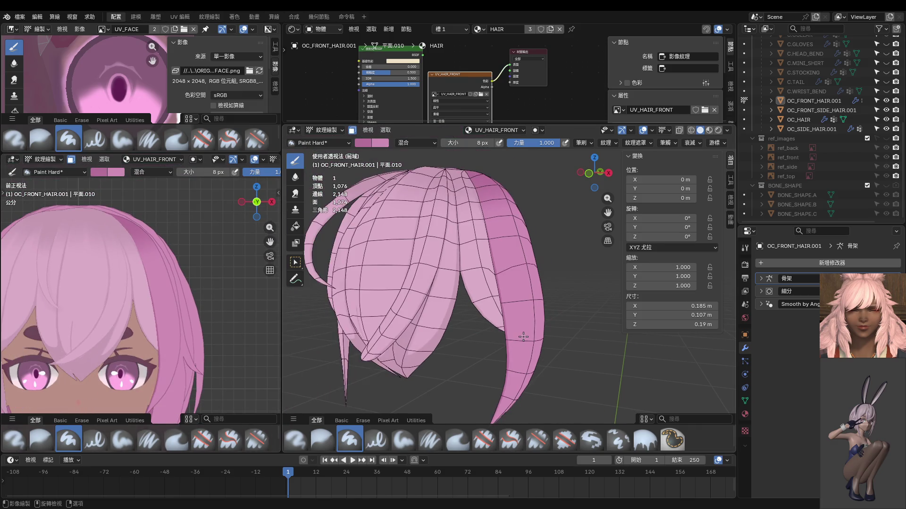
{"action": "scroll", "coordinate": [523, 337], "scroll_direction": "up", "scroll_amount": 6}
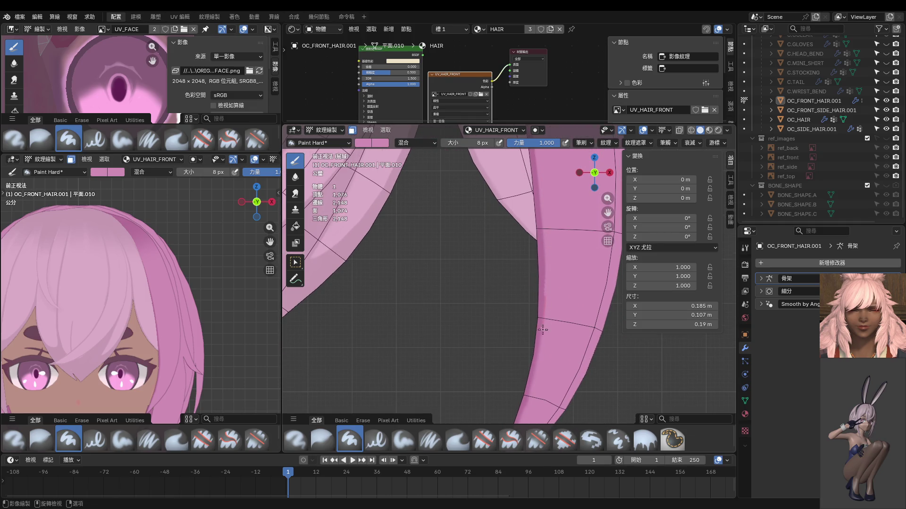
{"action": "scroll", "coordinate": [569, 324], "scroll_direction": "down", "scroll_amount": 1}
{"action": "left_click_drag", "start_coordinate": [556, 321], "coordinate": [556, 371]}
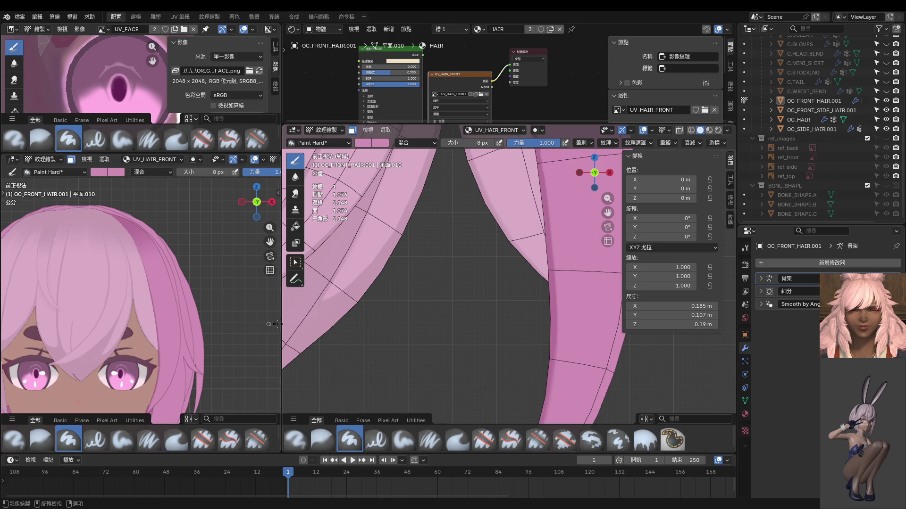
Step: Leave texture painting for Object Mode and view the bangs at an angle
{"action": "key", "text": "ctrl+Tab"}
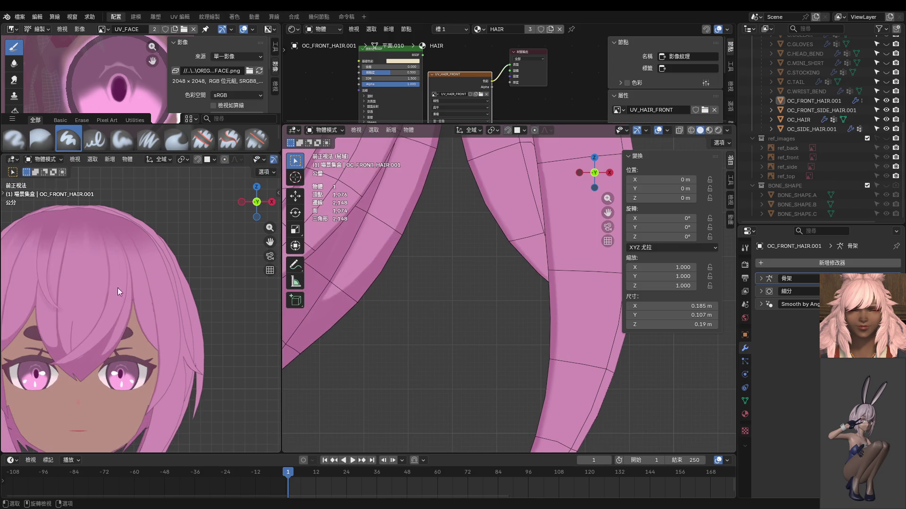
{"action": "scroll", "coordinate": [141, 288], "scroll_direction": "up", "scroll_amount": 4}
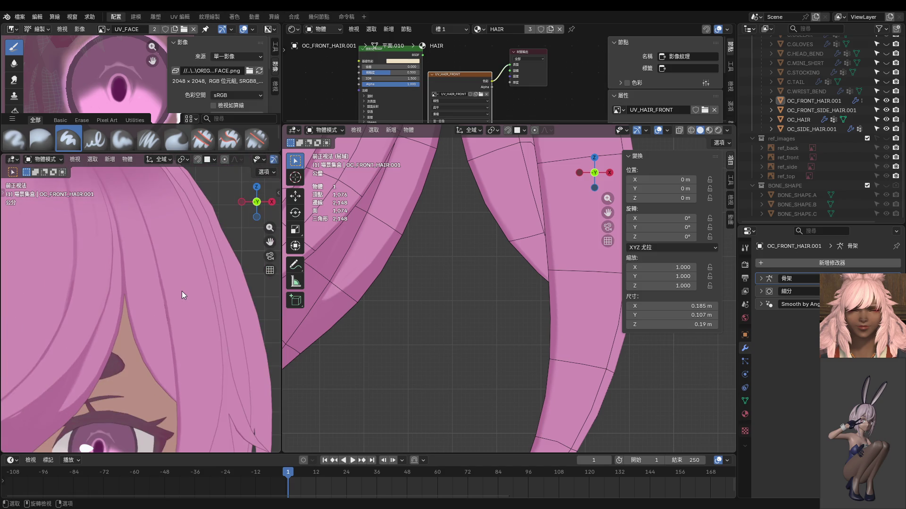
{"action": "scroll", "coordinate": [182, 291], "scroll_direction": "down", "scroll_amount": 1}
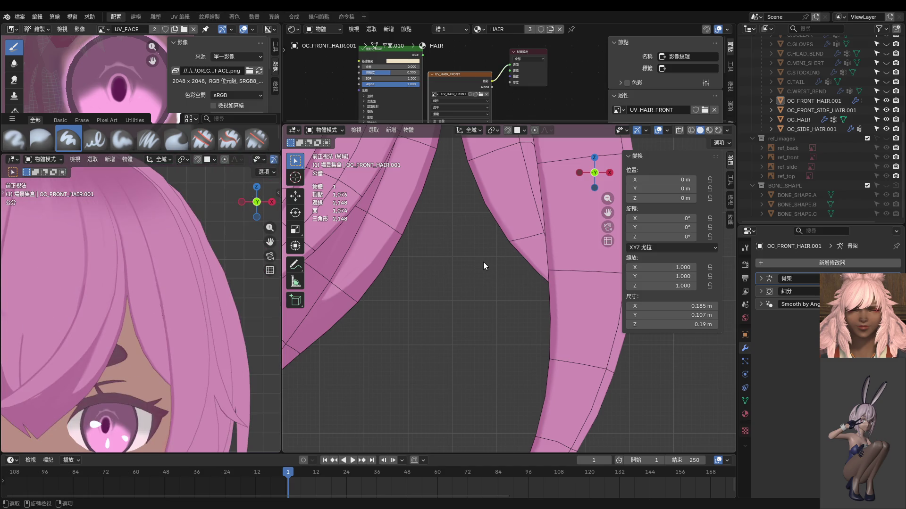
{"action": "scroll", "coordinate": [473, 277], "scroll_direction": "down", "scroll_amount": 3}
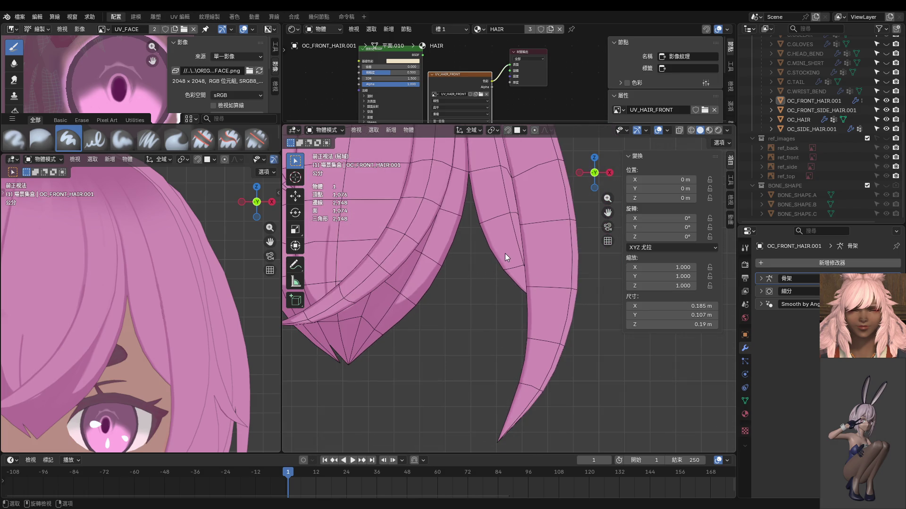
{"action": "mouse_move", "coordinate": [551, 299]}
{"action": "middle_mouse_down"}
{"action": "mouse_move", "coordinate": [461, 254]}
{"action": "mouse_move", "coordinate": [476, 279]}
{"action": "middle_mouse_up"}
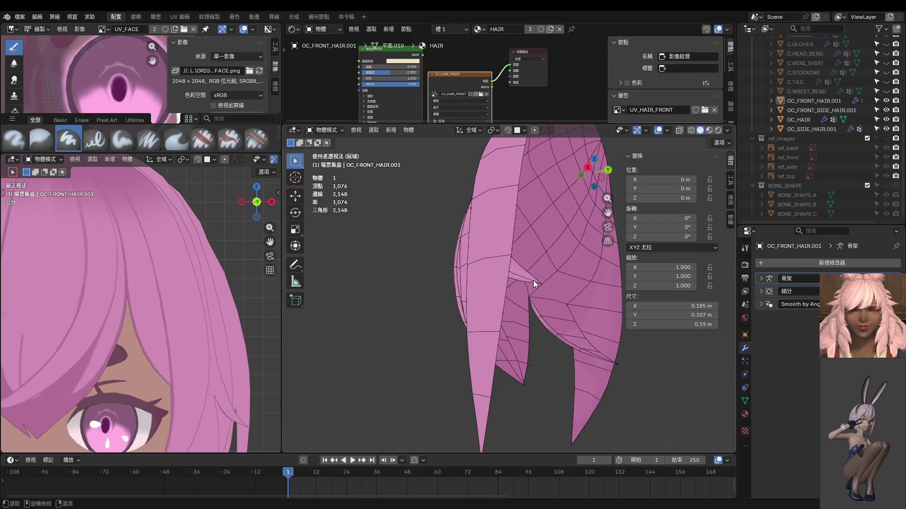
Step: In Edit Mode, select one bang strand, grow the selection and hide everything else
{"action": "key", "text": "ctrl+Tab"}
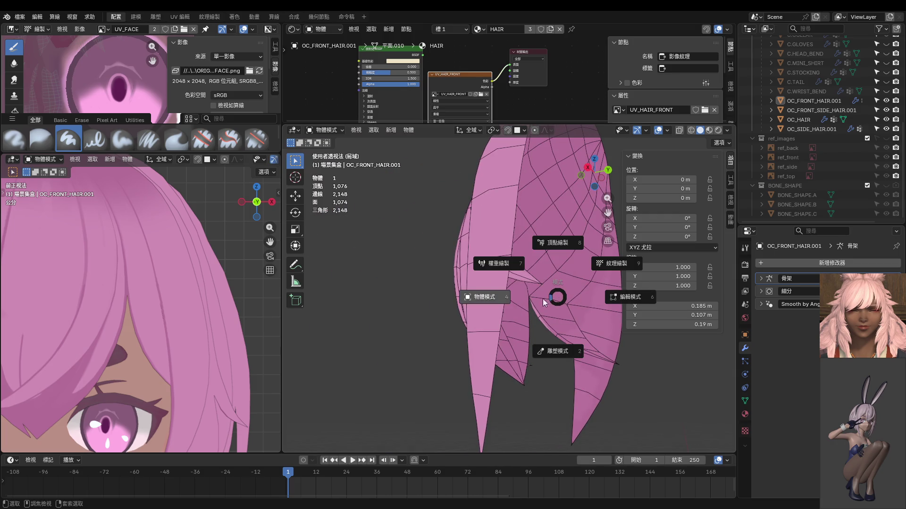
{"action": "left_click", "coordinate": [631, 302]}
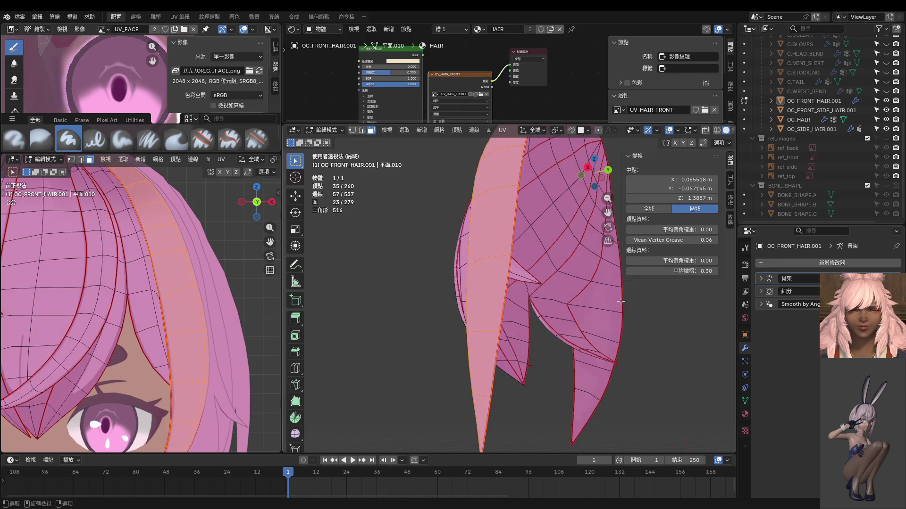
{"action": "left_click", "coordinate": [541, 284]}
{"action": "key", "text": "ctrl+KP_Add"}
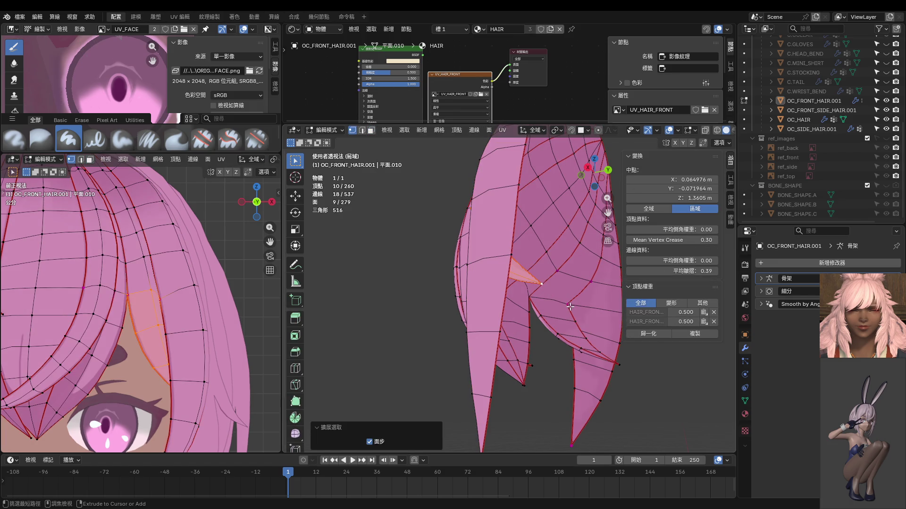
{"action": "key", "text": "shift+h"}
{"action": "mouse_move", "coordinate": [536, 303]}
{"action": "middle_mouse_down"}
{"action": "mouse_move", "coordinate": [463, 289]}
{"action": "mouse_move", "coordinate": [489, 302]}
{"action": "middle_mouse_up"}
Step: Switch the isolated hair strand back into Texture Paint mode
{"action": "key", "text": "ctrl+Tab"}
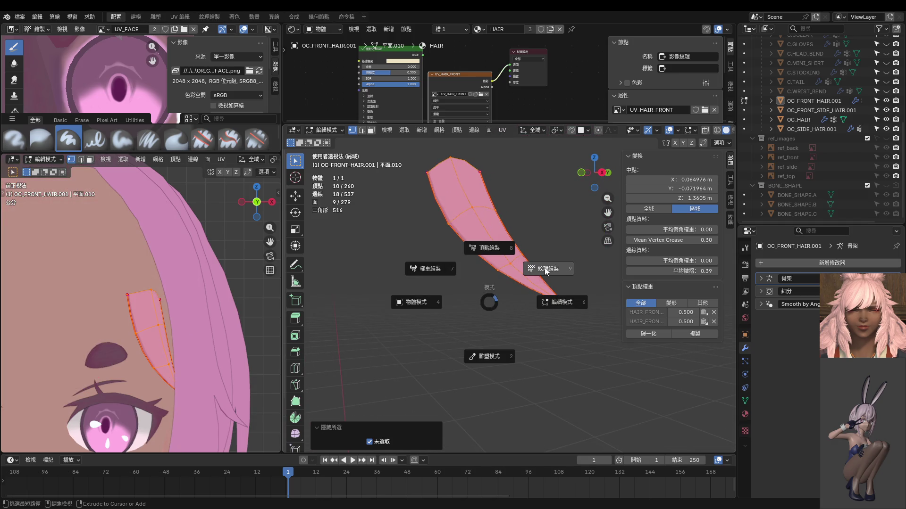
{"action": "left_click", "coordinate": [545, 268]}
{"action": "mouse_move", "coordinate": [545, 267]}
{"action": "middle_mouse_down"}
{"action": "mouse_move", "coordinate": [496, 270]}
{"action": "mouse_move", "coordinate": [496, 305]}
{"action": "mouse_move", "coordinate": [474, 242]}
{"action": "middle_mouse_up"}
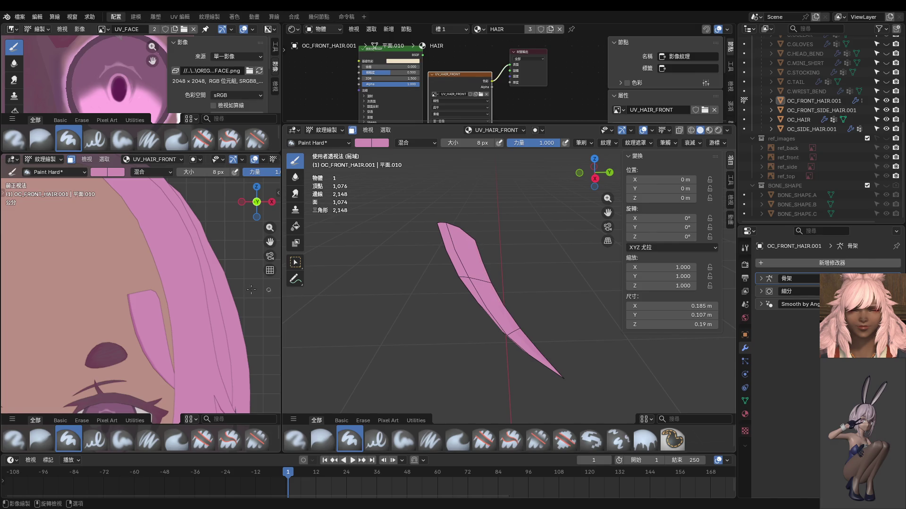
Step: Enlarge the brush to 16 px and zoom in on the hair strip
{"action": "key", "text": "s"}
{"action": "key", "text": "f"}
{"action": "left_click", "coordinate": [459, 280]}
{"action": "mouse_move", "coordinate": [497, 304]}
{"action": "middle_mouse_down"}
{"action": "mouse_move", "coordinate": [531, 301]}
{"action": "mouse_move", "coordinate": [506, 277]}
{"action": "middle_mouse_up"}
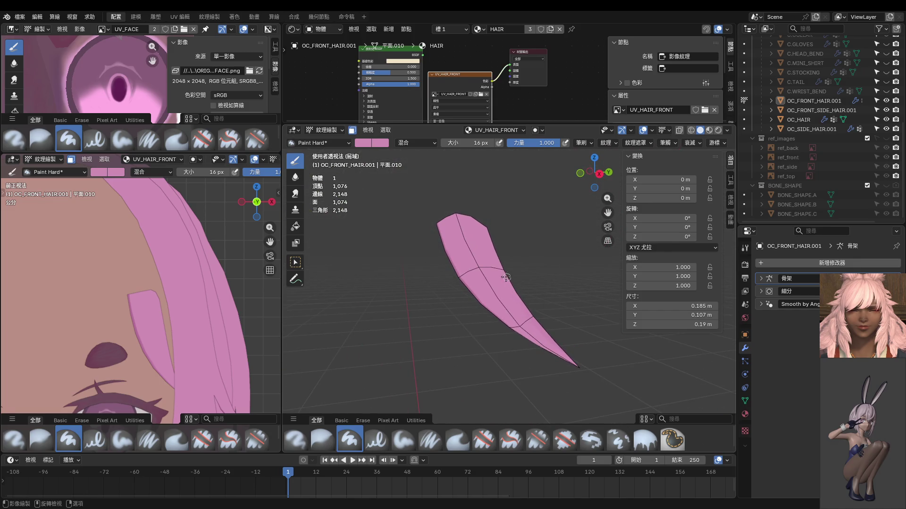
{"action": "scroll", "coordinate": [563, 301], "scroll_direction": "up", "scroll_amount": 3}
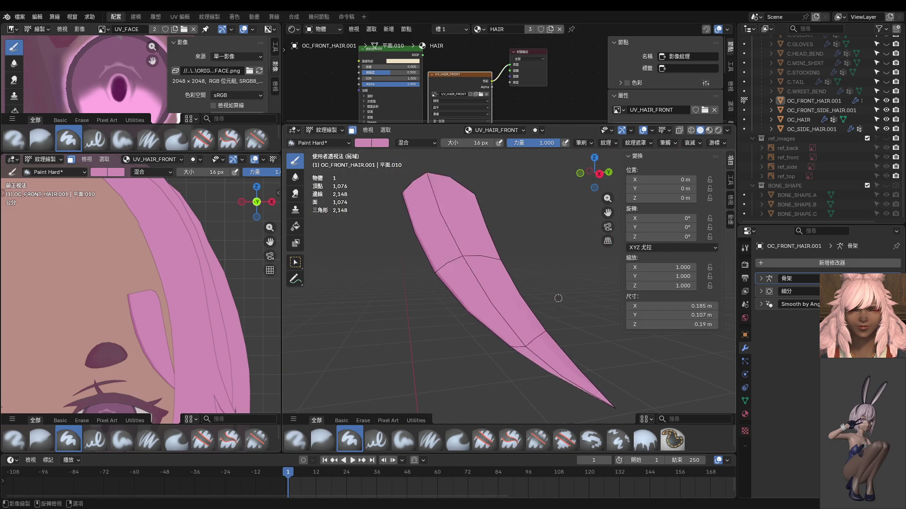
{"action": "middle_click_drag", "start_coordinate": [564, 301], "coordinate": [425, 210]}
{"action": "mouse_move", "coordinate": [518, 322]}
{"action": "middle_mouse_down"}
{"action": "mouse_move", "coordinate": [521, 302]}
{"action": "mouse_move", "coordinate": [500, 299]}
{"action": "mouse_move", "coordinate": [503, 313]}
{"action": "mouse_move", "coordinate": [512, 312]}
{"action": "mouse_move", "coordinate": [480, 269]}
{"action": "mouse_move", "coordinate": [478, 240]}
{"action": "mouse_move", "coordinate": [460, 238]}
{"action": "mouse_move", "coordinate": [472, 288]}
{"action": "mouse_move", "coordinate": [490, 264]}
{"action": "mouse_move", "coordinate": [422, 205]}
{"action": "middle_mouse_up"}
Step: Paint dark strokes down the strip's right edge and from its top toward the middle
{"action": "key", "text": "s"}
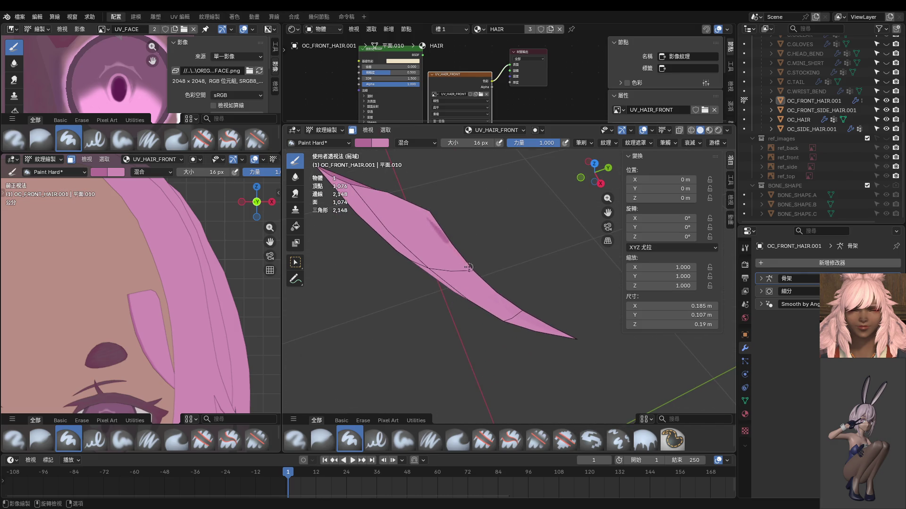
{"action": "mouse_move", "coordinate": [510, 304]}
{"action": "middle_mouse_down"}
{"action": "mouse_move", "coordinate": [466, 260]}
{"action": "mouse_move", "coordinate": [465, 222]}
{"action": "middle_mouse_up"}
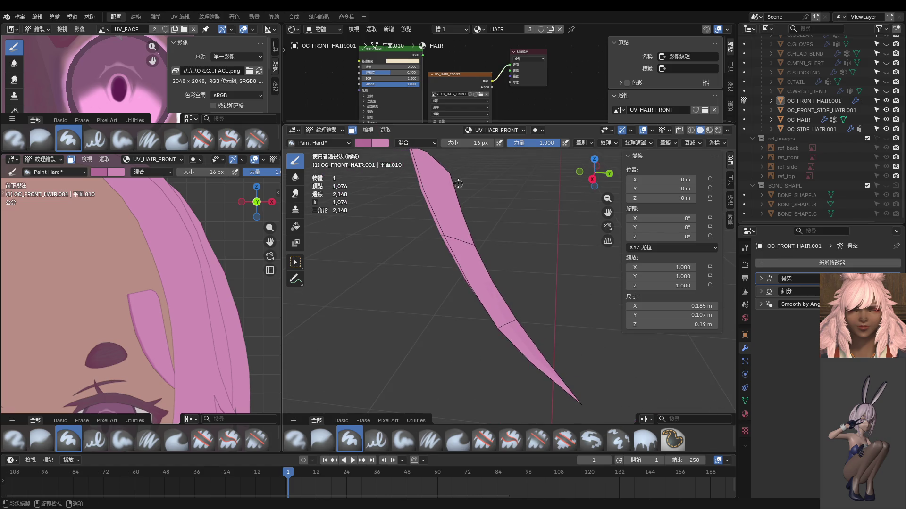
{"action": "left_click_drag", "start_coordinate": [462, 224], "coordinate": [489, 274]}
{"action": "mouse_move", "coordinate": [488, 262]}
{"action": "middle_mouse_down"}
{"action": "mouse_move", "coordinate": [508, 264]}
{"action": "mouse_move", "coordinate": [463, 197]}
{"action": "middle_mouse_up"}
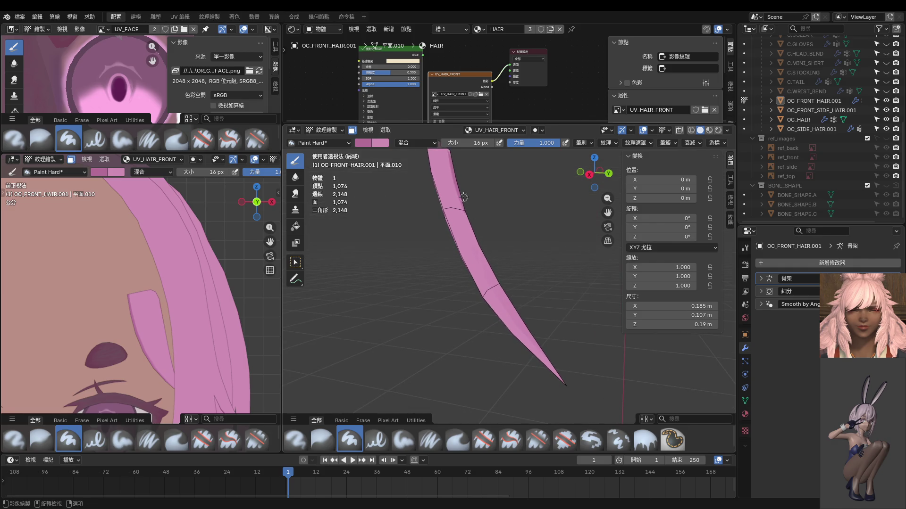
{"action": "left_click_drag", "start_coordinate": [462, 210], "coordinate": [515, 310]}
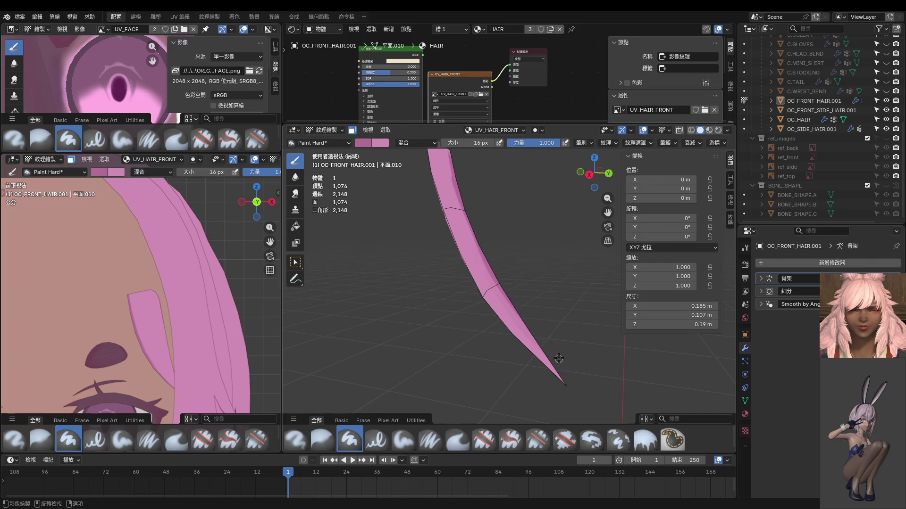
{"action": "mouse_move", "coordinate": [555, 357]}
{"action": "middle_mouse_down"}
{"action": "mouse_move", "coordinate": [529, 289]}
{"action": "mouse_move", "coordinate": [471, 215]}
{"action": "middle_mouse_up"}
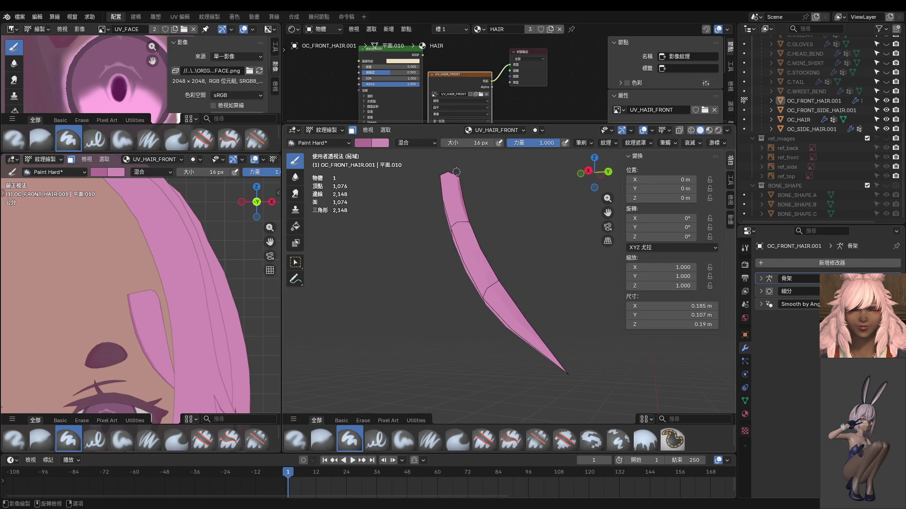
{"action": "mouse_move", "coordinate": [462, 201]}
{"action": "left_mouse_down"}
{"action": "mouse_move", "coordinate": [494, 286]}
{"action": "mouse_move", "coordinate": [574, 377]}
{"action": "left_mouse_up"}
{"action": "scroll", "coordinate": [495, 259], "scroll_direction": "up", "scroll_amount": 1}
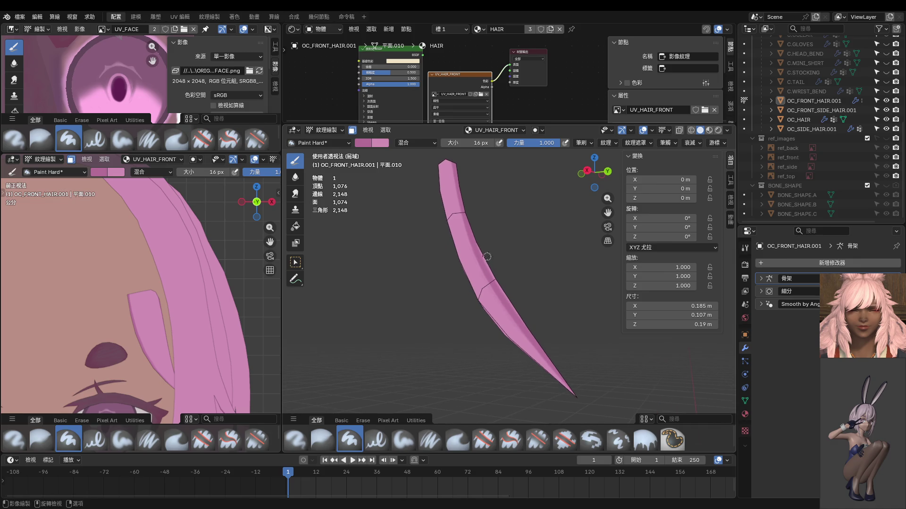
{"action": "left_click_drag", "start_coordinate": [486, 261], "coordinate": [532, 336]}
Step: Undo the last stroke, draw a straight shading line toward the tip, and return to Edit Mode
{"action": "key", "text": "ctrl+z"}
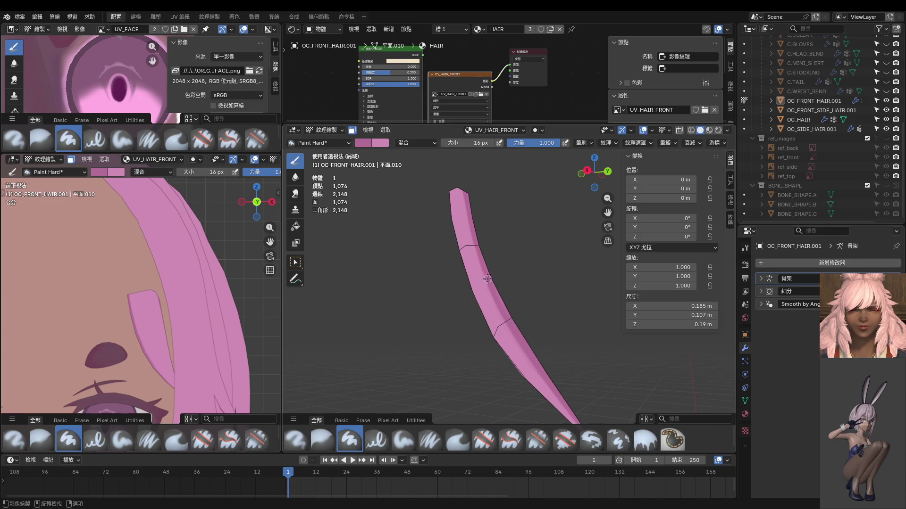
{"action": "left_click_drag", "start_coordinate": [470, 182], "coordinate": [467, 207]}
{"action": "left_click_drag", "start_coordinate": [465, 179], "coordinate": [467, 210]}
{"action": "scroll", "coordinate": [491, 268], "scroll_direction": "down", "scroll_amount": 1}
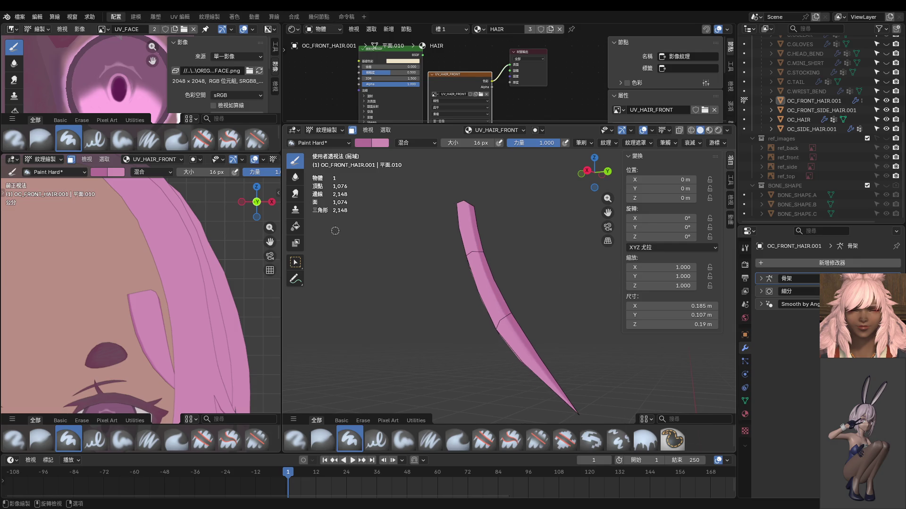
{"action": "scroll", "coordinate": [454, 223], "scroll_direction": "up", "scroll_amount": 5}
{"action": "middle_click_drag", "start_coordinate": [467, 203], "coordinate": [480, 196]}
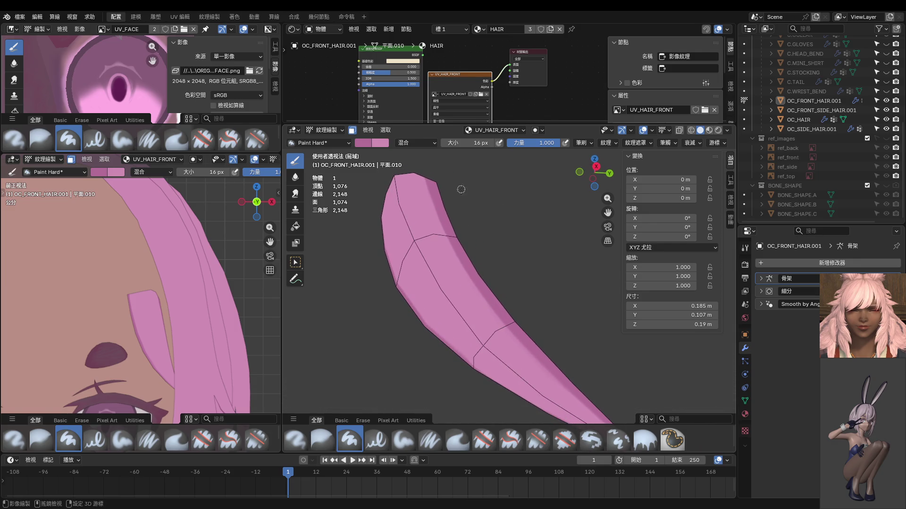
{"action": "key", "text": "Tab"}
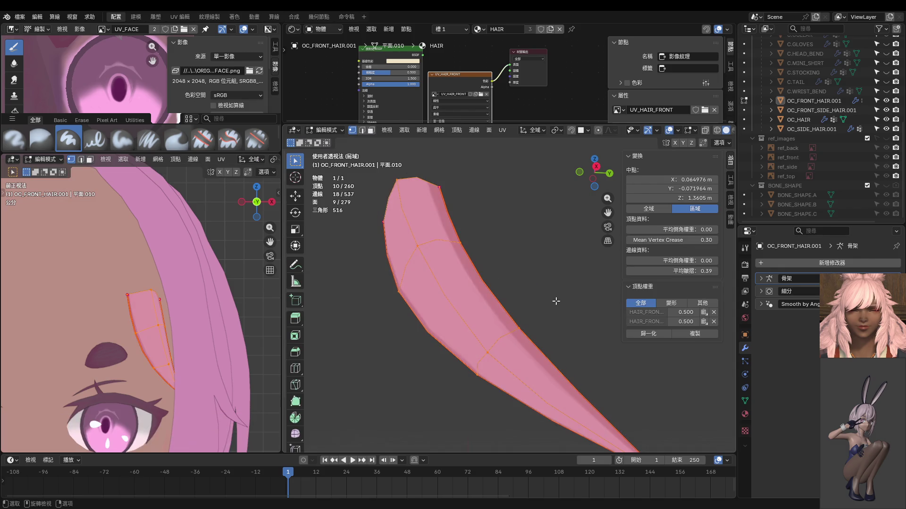
Step: Reveal all hidden parts of the bangs mesh and view them from the front
{"action": "key", "text": "alt+h"}
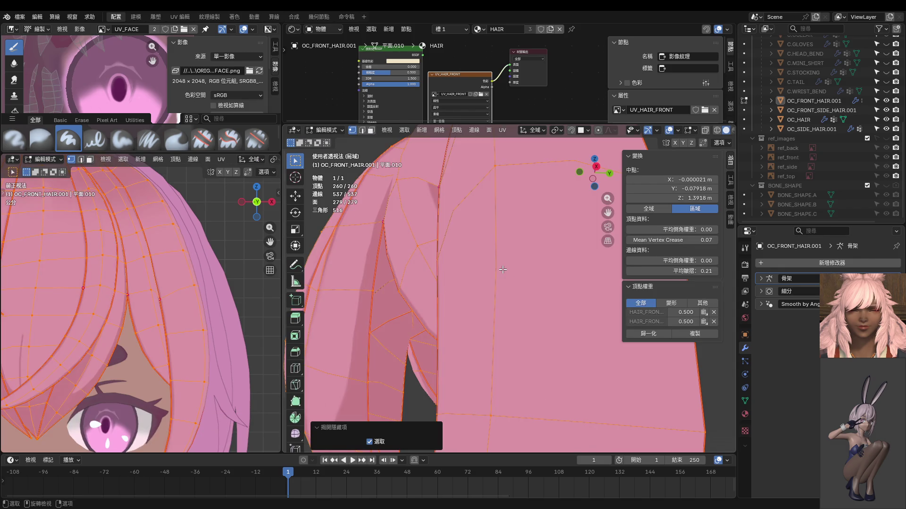
{"action": "key", "text": "KP_1"}
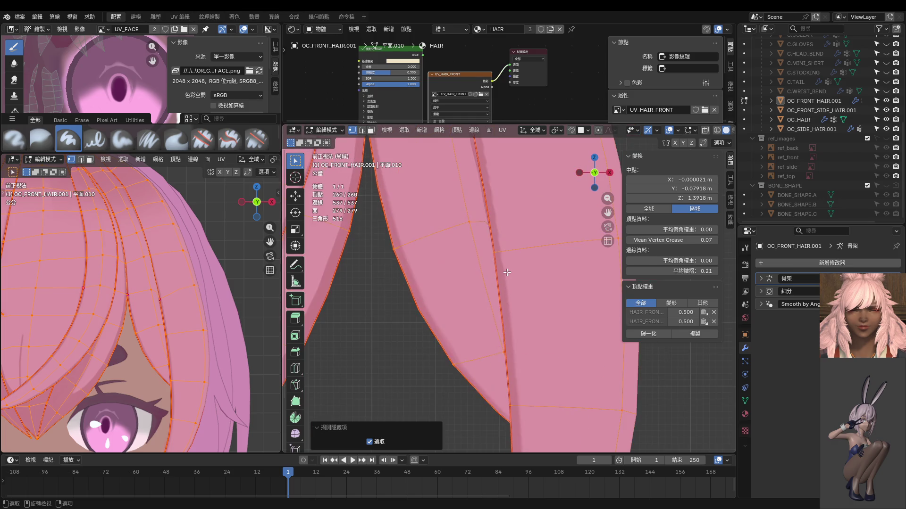
{"action": "key", "text": "Tab"}
{"action": "mouse_move", "coordinate": [506, 267]}
{"action": "middle_mouse_down"}
{"action": "mouse_move", "coordinate": [504, 248]}
{"action": "mouse_move", "coordinate": [426, 263]}
{"action": "middle_mouse_up"}
Step: In face select mode, select linked strands with L, then switch back to Texture Paint
{"action": "key", "text": "Tab"}
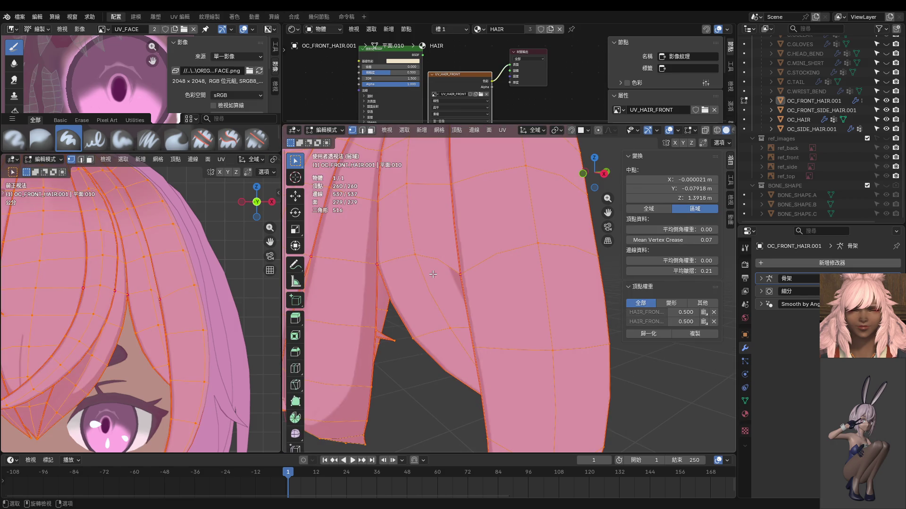
{"action": "key", "text": "3"}
{"action": "key", "text": "l"}
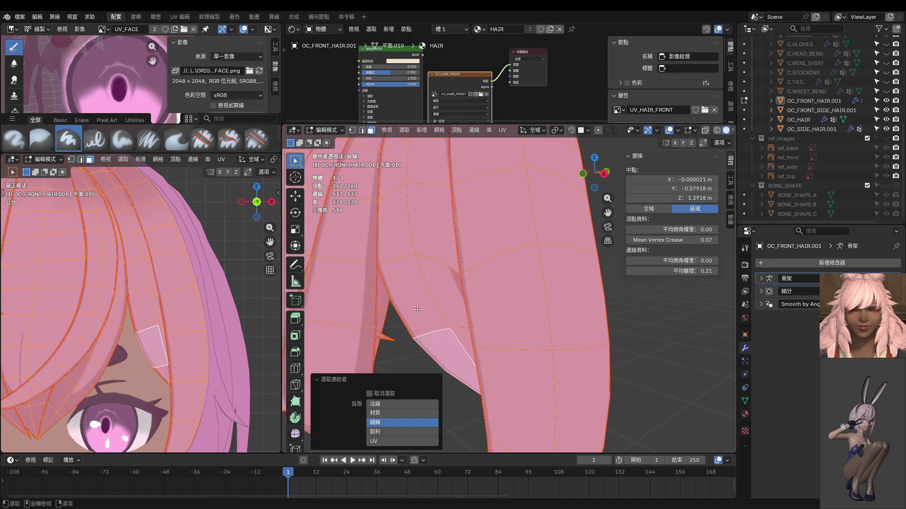
{"action": "key", "text": "l"}
{"action": "key", "text": "ctrl+Tab"}
{"action": "left_click", "coordinate": [445, 236]}
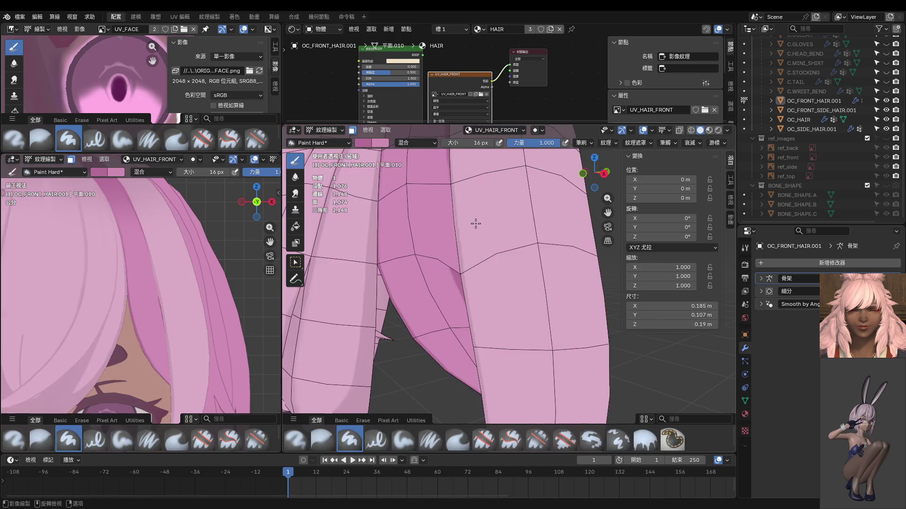
Step: Try and undo several dark strokes down the strand, then zoom in on the seam
{"action": "left_click_drag", "start_coordinate": [442, 229], "coordinate": [464, 325]}
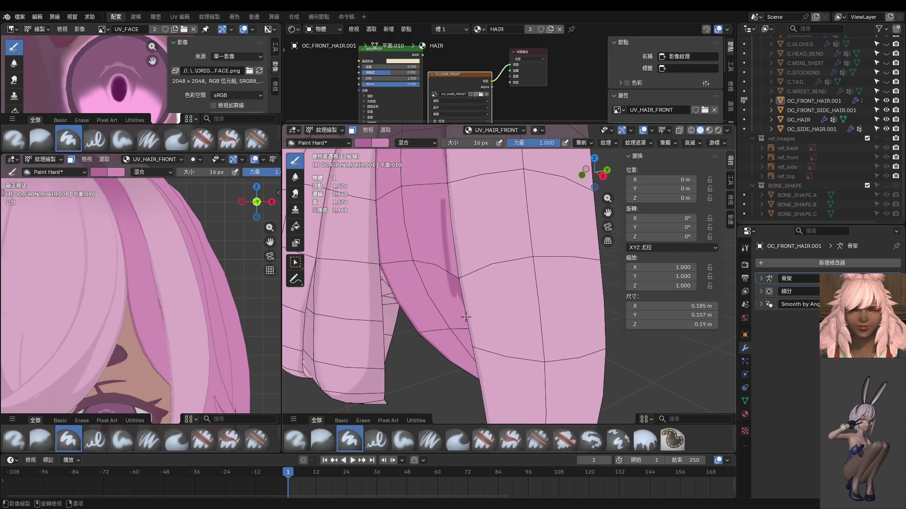
{"action": "key", "text": "ctrl+z"}
{"action": "left_click_drag", "start_coordinate": [444, 196], "coordinate": [462, 308]}
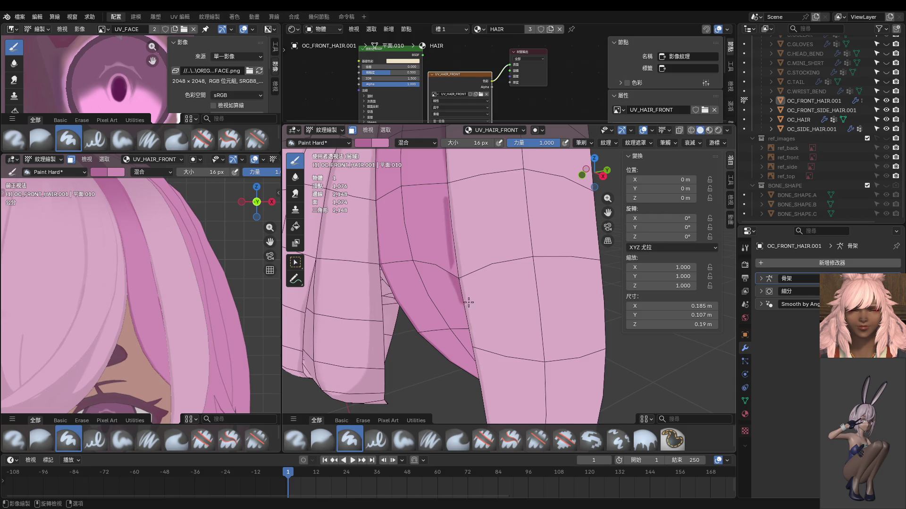
{"action": "mouse_move", "coordinate": [469, 302]}
{"action": "middle_mouse_down"}
{"action": "mouse_move", "coordinate": [469, 247]}
{"action": "mouse_move", "coordinate": [449, 216]}
{"action": "mouse_move", "coordinate": [449, 189]}
{"action": "mouse_move", "coordinate": [467, 184]}
{"action": "mouse_move", "coordinate": [470, 196]}
{"action": "middle_mouse_up"}
{"action": "key", "text": "ctrl+z"}
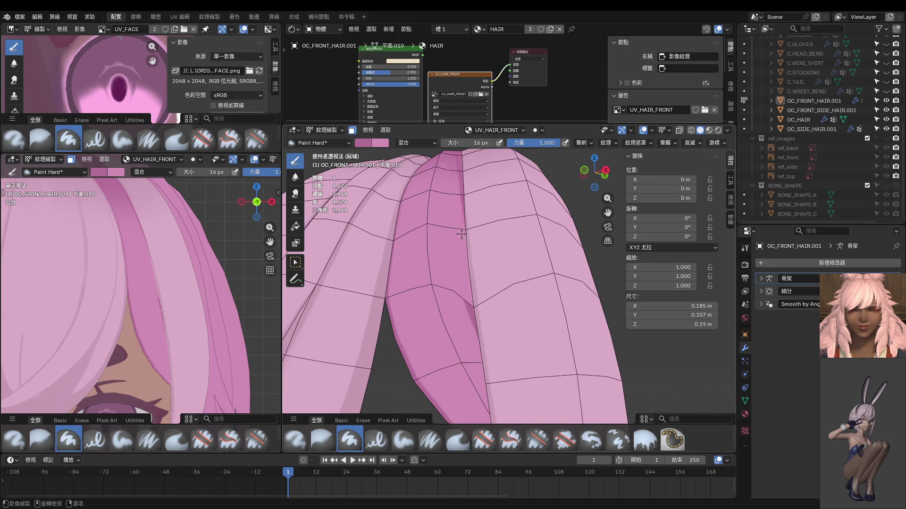
{"action": "key", "text": "ctrl+z"}
{"action": "mouse_move", "coordinate": [482, 355]}
{"action": "middle_mouse_down"}
{"action": "mouse_move", "coordinate": [457, 314]}
{"action": "mouse_move", "coordinate": [469, 273]}
{"action": "mouse_move", "coordinate": [450, 258]}
{"action": "middle_mouse_up"}
{"action": "scroll", "coordinate": [468, 273], "scroll_direction": "up", "scroll_amount": 3}
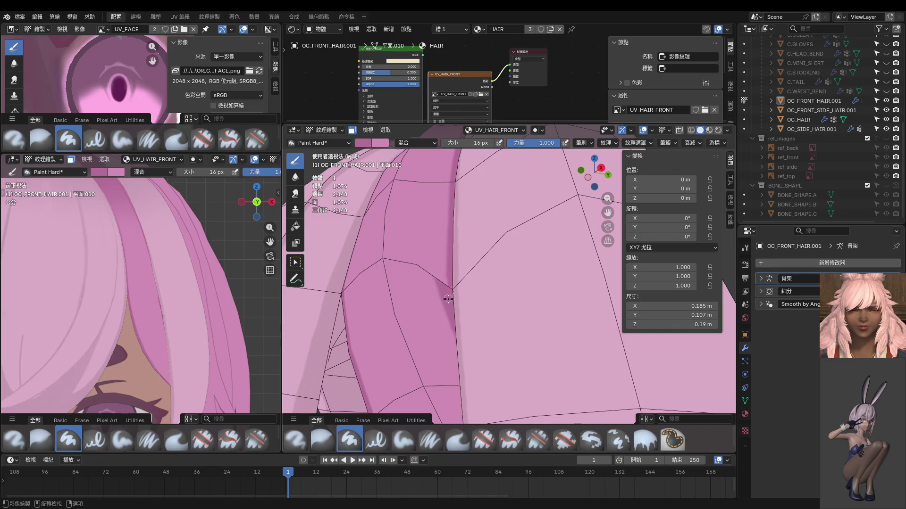
Step: Paint a faint dark line along the strand seam and sample its darker pink as brush colour
{"action": "left_click_drag", "start_coordinate": [440, 246], "coordinate": [455, 353]}
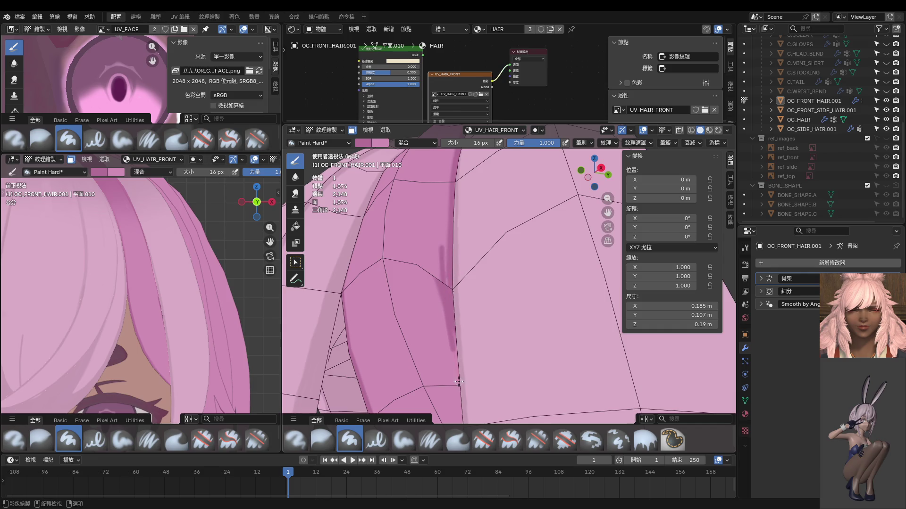
{"action": "key", "text": "ctrl+z"}
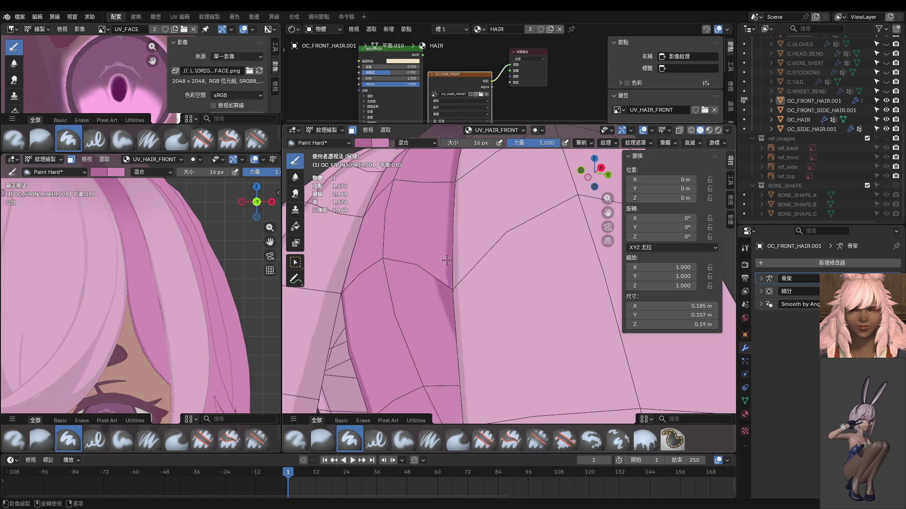
{"action": "left_click_drag", "start_coordinate": [447, 271], "coordinate": [448, 302]}
{"action": "key", "text": "ctrl+z"}
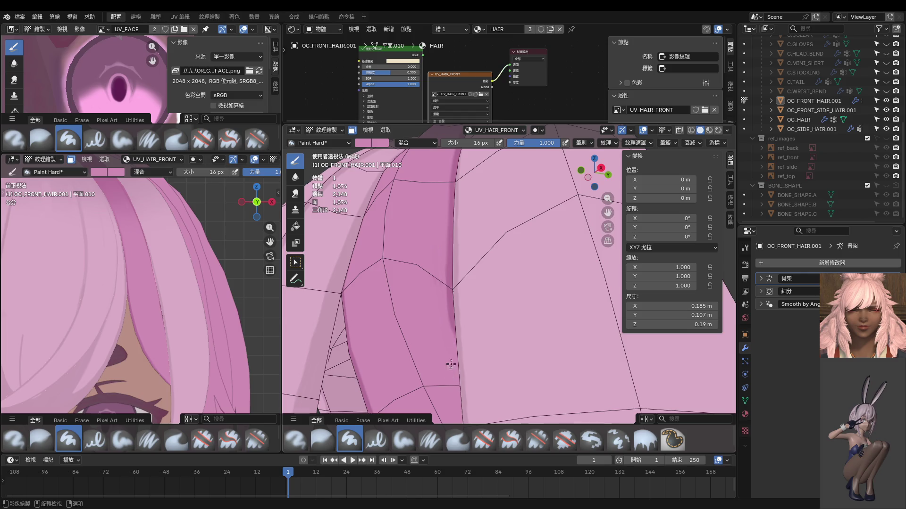
{"action": "left_click_drag", "start_coordinate": [445, 256], "coordinate": [445, 291]}
{"action": "key", "text": "s"}
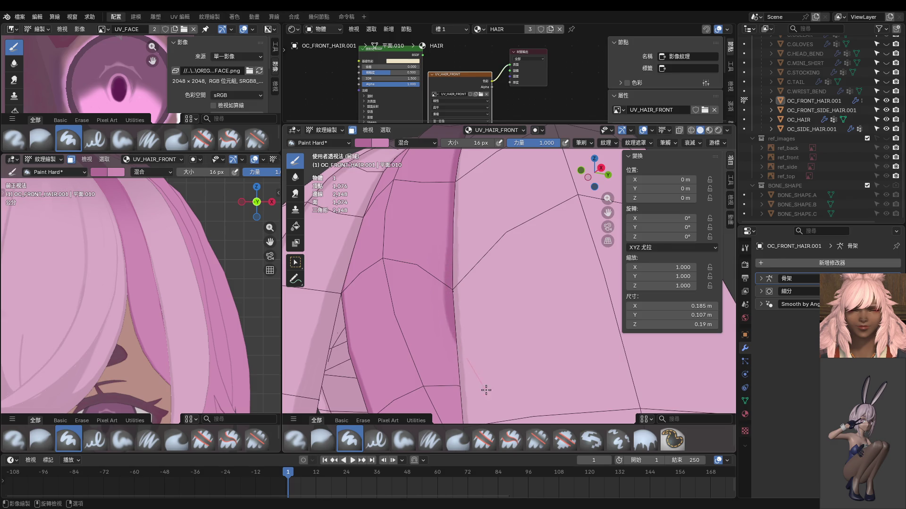
Step: Switch the front hair mesh from Texture Paint into Edit Mode
{"action": "mouse_move", "coordinate": [474, 356]}
{"action": "middle_mouse_down"}
{"action": "mouse_move", "coordinate": [503, 296]}
{"action": "mouse_move", "coordinate": [501, 354]}
{"action": "mouse_move", "coordinate": [491, 324]}
{"action": "middle_mouse_up"}
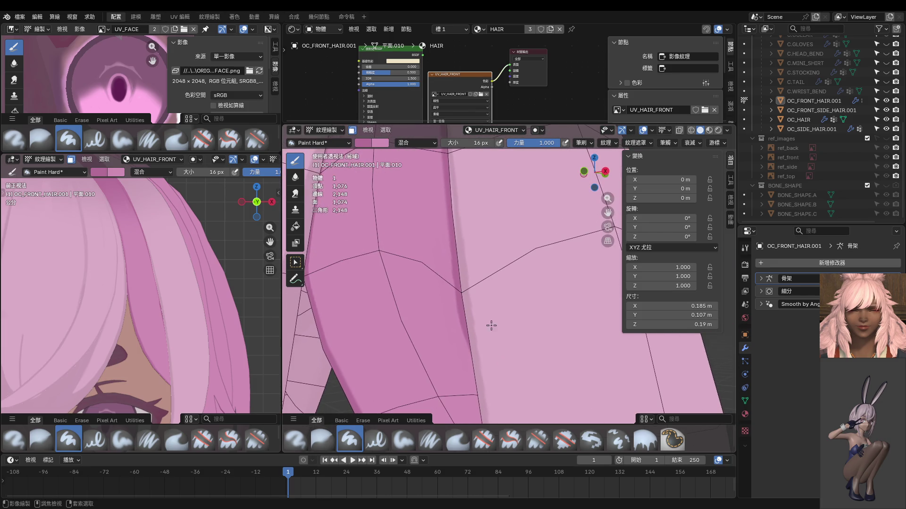
{"action": "key", "text": "ctrl+Tab"}
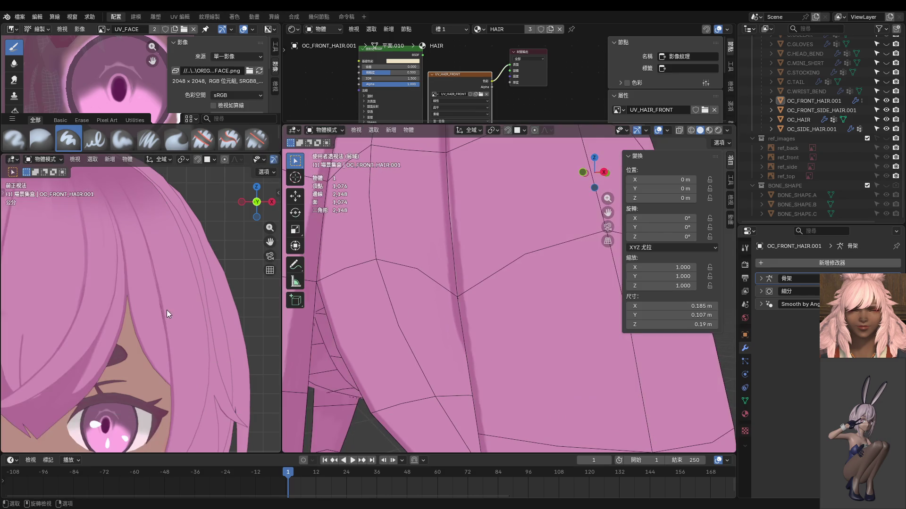
{"action": "scroll", "coordinate": [173, 298], "scroll_direction": "up", "scroll_amount": 3}
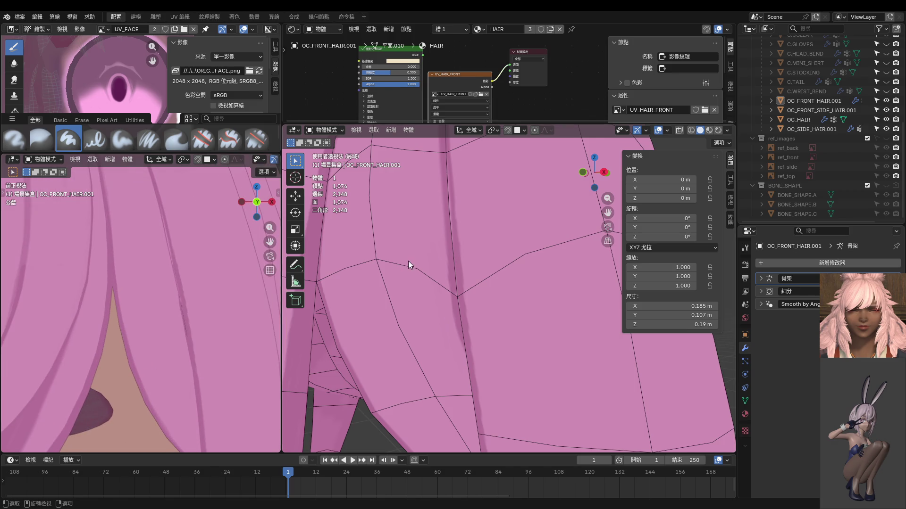
{"action": "mouse_move", "coordinate": [417, 267]}
{"action": "middle_mouse_down"}
{"action": "mouse_move", "coordinate": [468, 241]}
{"action": "mouse_move", "coordinate": [466, 265]}
{"action": "middle_mouse_up"}
{"action": "key", "text": "ctrl+Tab"}
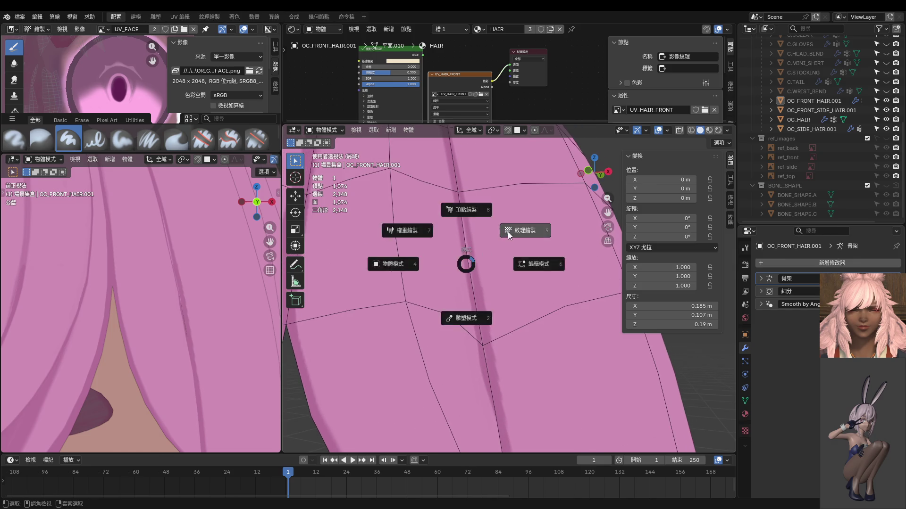
{"action": "left_click", "coordinate": [507, 231]}
Step: Select the linked hair faces bounded by seams and return to Texture Paint
{"action": "key", "text": "a"}
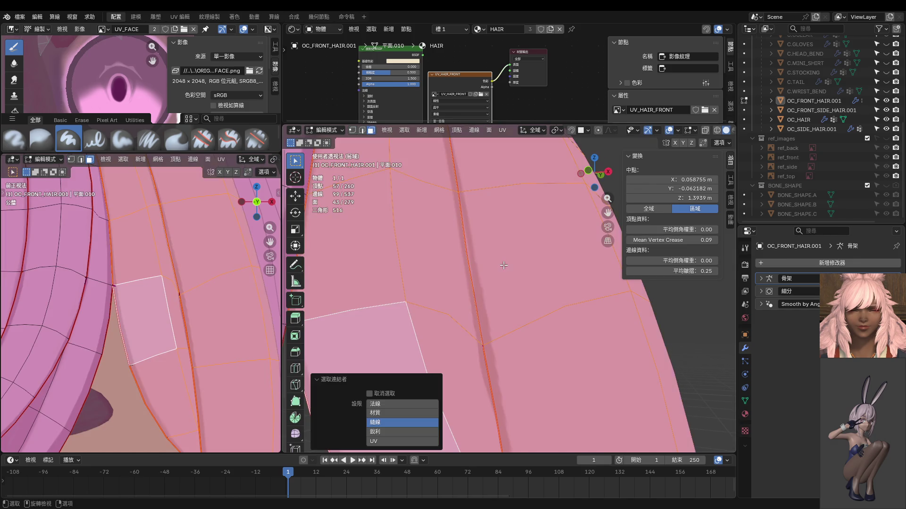
{"action": "key", "text": "ctrl+Tab"}
{"action": "left_click", "coordinate": [448, 252]}
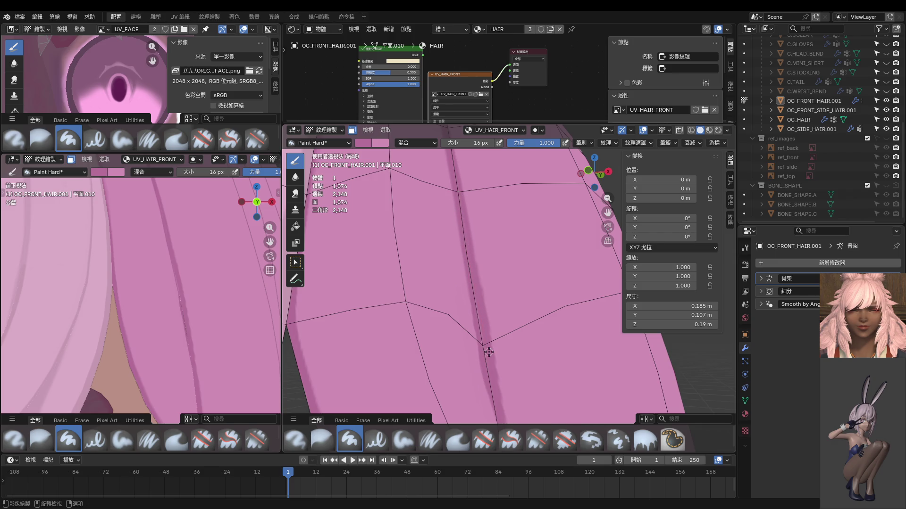
Step: Orbit around the hair, snap to front orthographic view, and return to Object Mode
{"action": "mouse_move", "coordinate": [487, 350]}
{"action": "middle_mouse_down"}
{"action": "mouse_move", "coordinate": [442, 343]}
{"action": "mouse_move", "coordinate": [436, 301]}
{"action": "middle_mouse_up"}
{"action": "scroll", "coordinate": [443, 343], "scroll_direction": "up", "scroll_amount": 2}
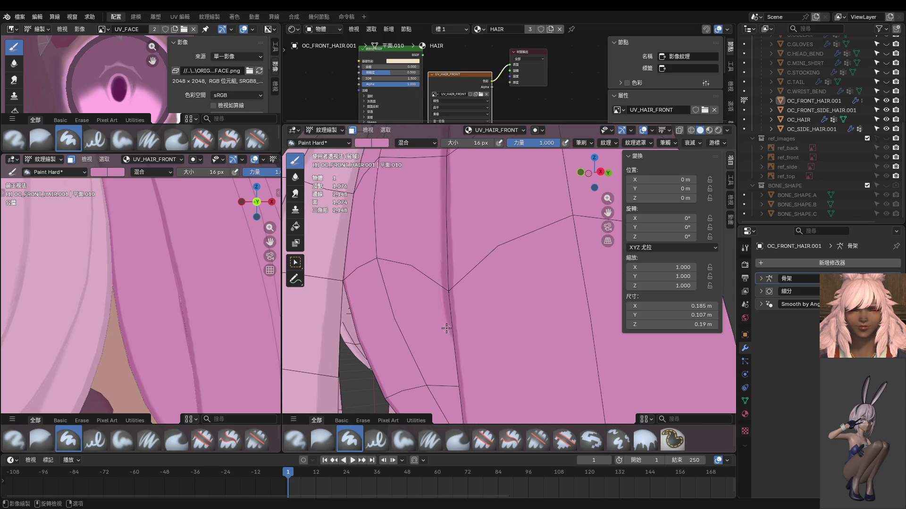
{"action": "middle_click_drag", "start_coordinate": [448, 346], "coordinate": [455, 297]}
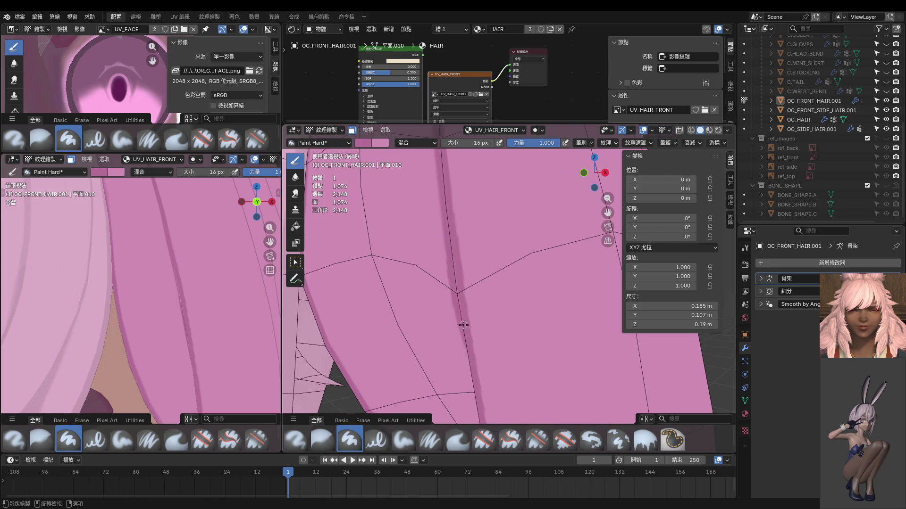
{"action": "middle_click_drag", "start_coordinate": [463, 322], "coordinate": [466, 263]}
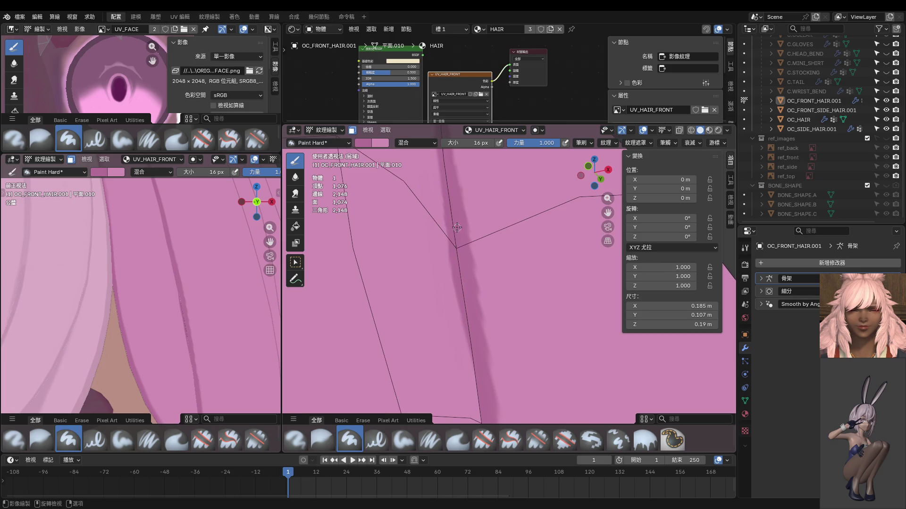
{"action": "mouse_move", "coordinate": [465, 287]}
{"action": "middle_mouse_down"}
{"action": "mouse_move", "coordinate": [465, 246]}
{"action": "mouse_move", "coordinate": [449, 217]}
{"action": "mouse_move", "coordinate": [462, 341]}
{"action": "middle_mouse_up"}
{"action": "key", "text": "KP_1"}
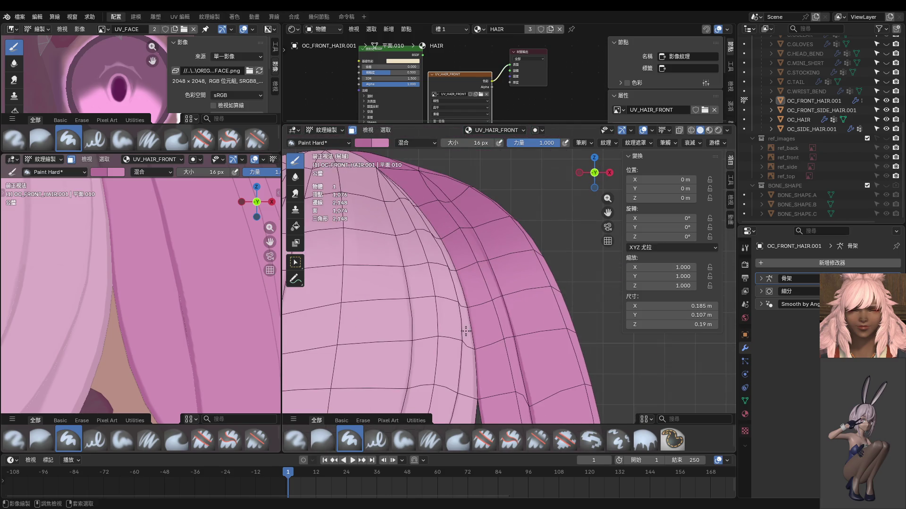
{"action": "key", "text": "ctrl+Tab"}
Step: Zoom and pan both viewports to frame the whole head and front hair
{"action": "scroll", "coordinate": [218, 271], "scroll_direction": "down", "scroll_amount": 5}
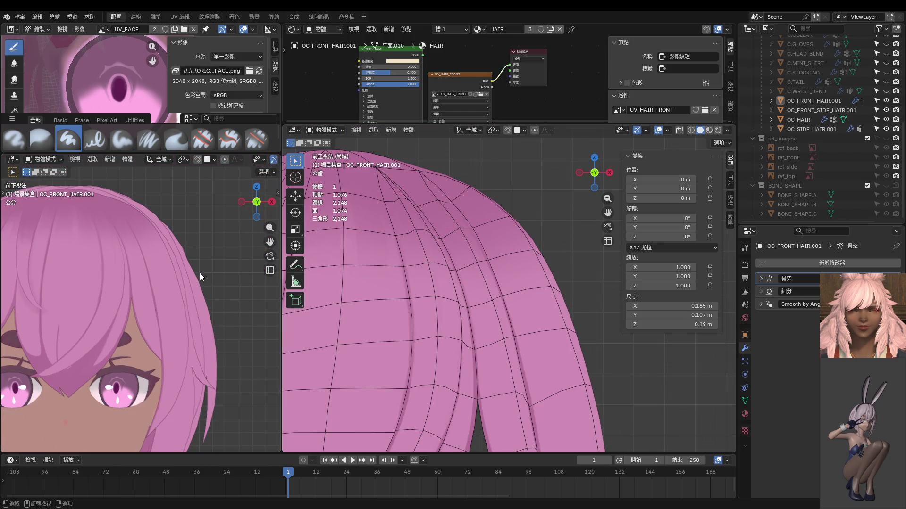
{"action": "scroll", "coordinate": [199, 273], "scroll_direction": "down", "scroll_amount": 5}
{"action": "scroll", "coordinate": [186, 288], "scroll_direction": "up", "scroll_amount": 2}
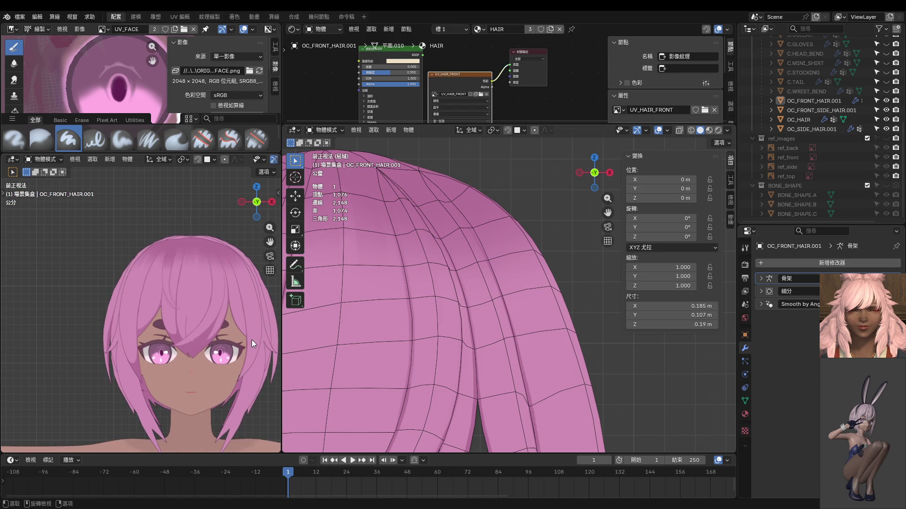
{"action": "scroll", "coordinate": [191, 347], "scroll_direction": "up", "scroll_amount": 5}
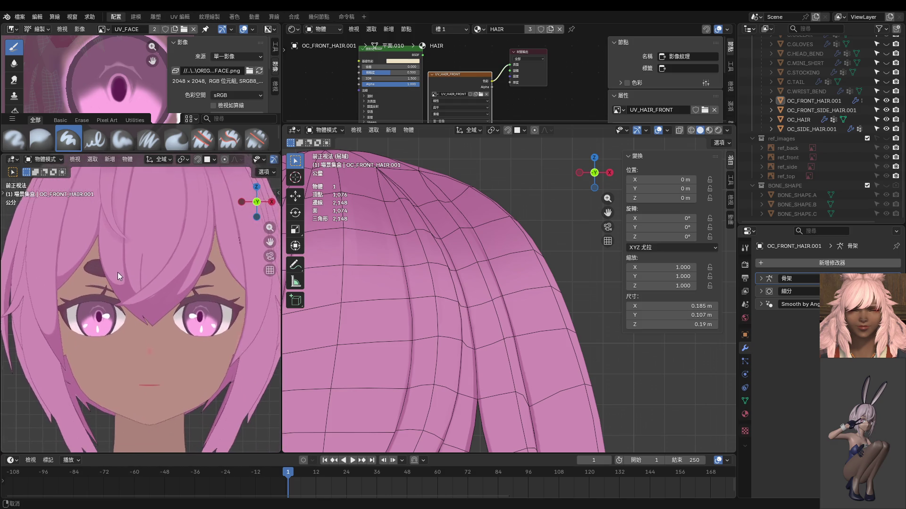
{"action": "middle_click_drag", "start_coordinate": [117, 272], "coordinate": [78, 280], "text": "shift"}
{"action": "scroll", "coordinate": [449, 344], "scroll_direction": "down", "scroll_amount": 5}
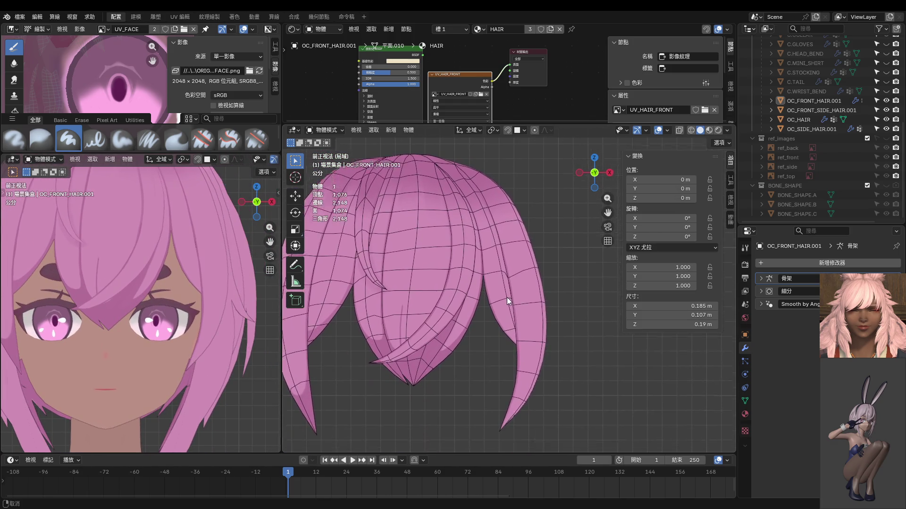
{"action": "middle_click_drag", "start_coordinate": [507, 298], "coordinate": [506, 279], "text": "shift"}
{"action": "key", "text": "ctrl+Tab"}
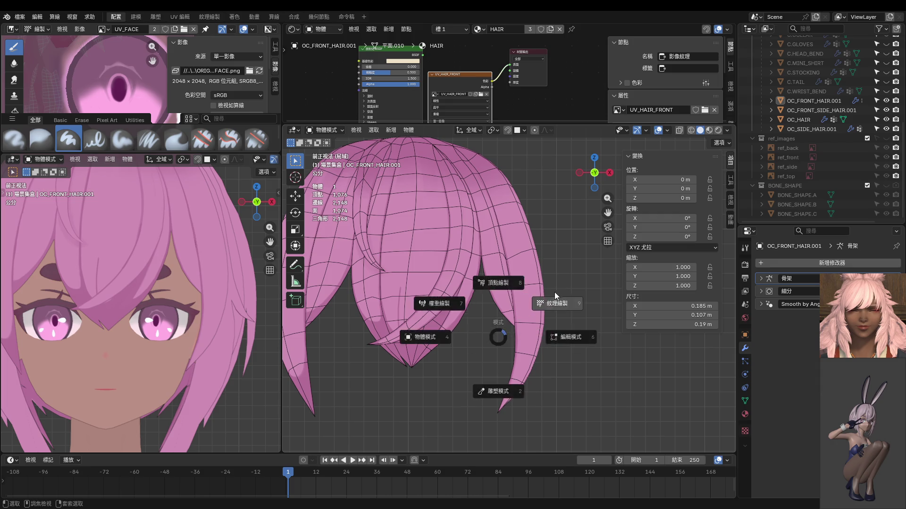
Step: In Texture Paint, stroke dark shading along the strand's left edge, undoing the right-strand stroke
{"action": "left_click", "coordinate": [554, 293]}
{"action": "scroll", "coordinate": [524, 356], "scroll_direction": "up", "scroll_amount": 5}
{"action": "middle_click_drag", "start_coordinate": [524, 355], "coordinate": [517, 294], "text": "shift"}
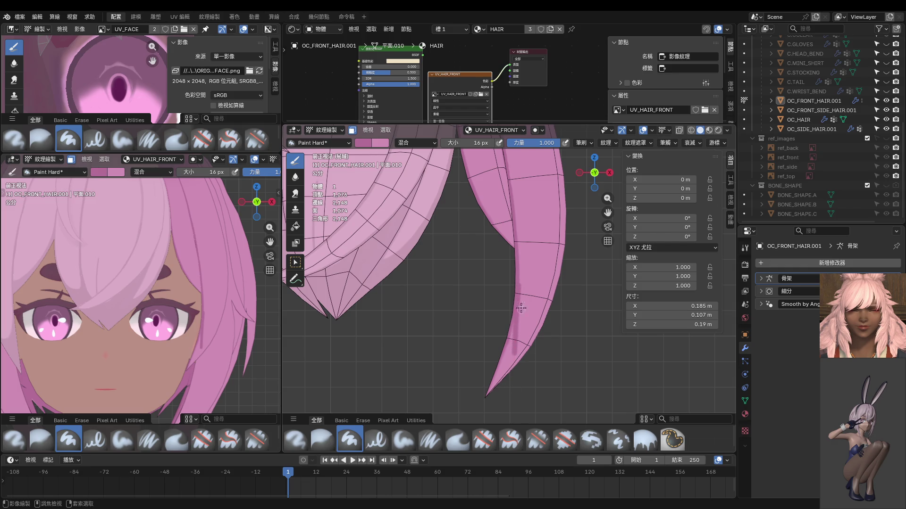
{"action": "left_click_drag", "start_coordinate": [515, 324], "coordinate": [511, 371]}
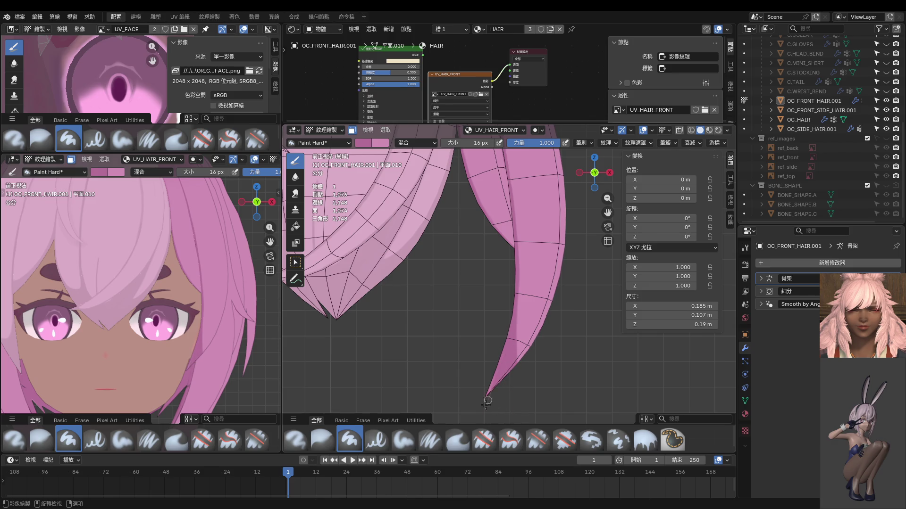
{"action": "scroll", "coordinate": [235, 346], "scroll_direction": "down", "scroll_amount": 3}
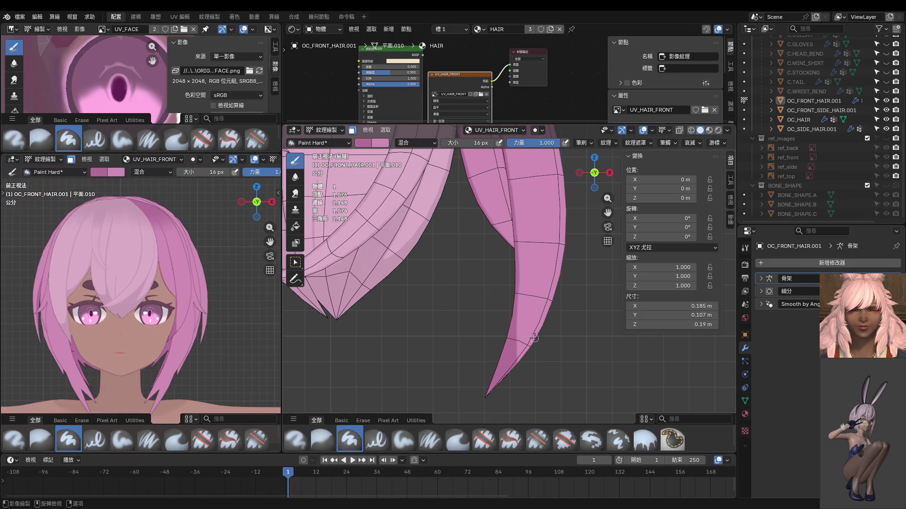
{"action": "scroll", "coordinate": [535, 338], "scroll_direction": "down", "scroll_amount": 2}
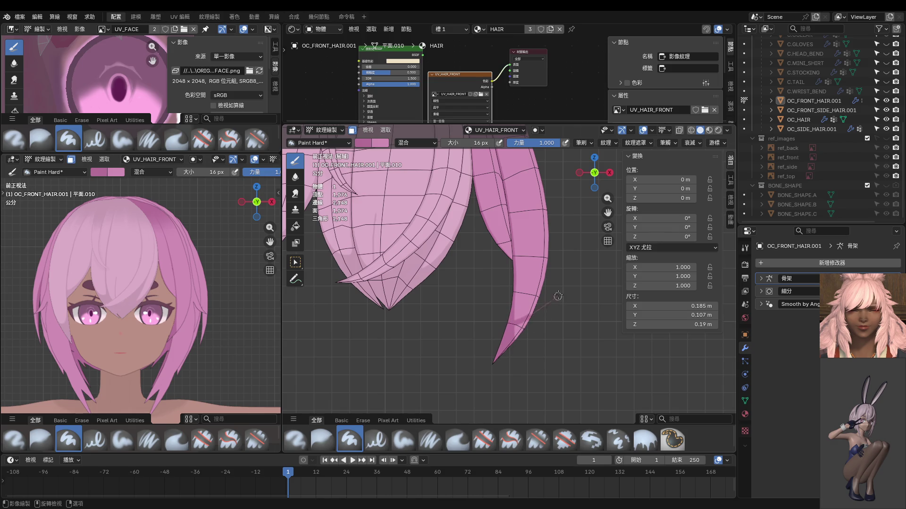
{"action": "mouse_move", "coordinate": [546, 289]}
{"action": "middle_mouse_down"}
{"action": "mouse_move", "coordinate": [438, 273]}
{"action": "mouse_move", "coordinate": [502, 306]}
{"action": "middle_mouse_up"}
{"action": "left_click_drag", "start_coordinate": [516, 311], "coordinate": [569, 234]}
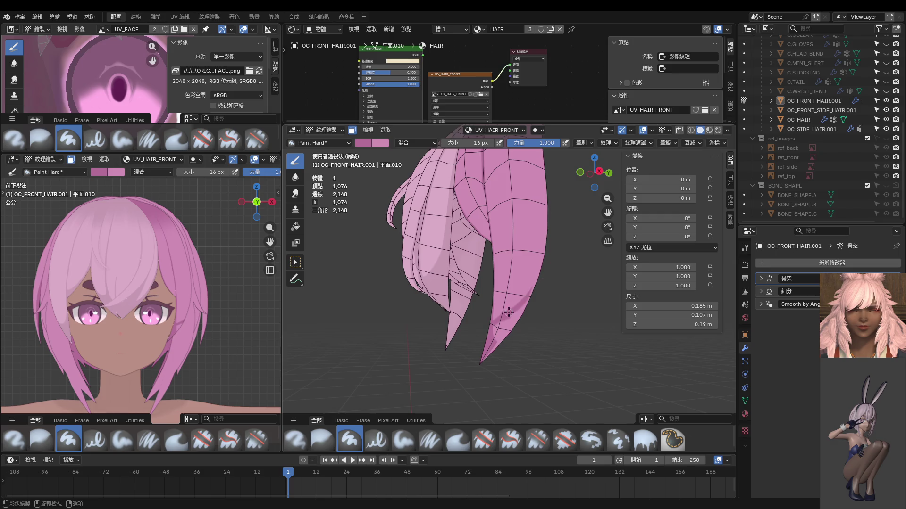
{"action": "mouse_move", "coordinate": [509, 313]}
{"action": "middle_mouse_down"}
{"action": "mouse_move", "coordinate": [528, 316]}
{"action": "mouse_move", "coordinate": [507, 325]}
{"action": "mouse_move", "coordinate": [483, 318]}
{"action": "middle_mouse_up"}
{"action": "scroll", "coordinate": [533, 317], "scroll_direction": "up", "scroll_amount": 3}
{"action": "key", "text": "ctrl+z"}
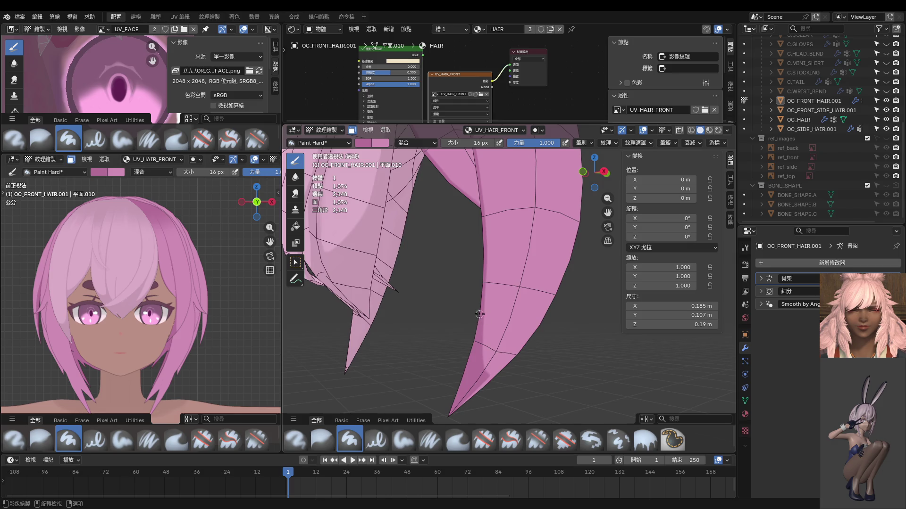
Step: Paint long dark diagonal strokes down the strand, then enlarge the brush to 70 px
{"action": "middle_click_drag", "start_coordinate": [614, 364], "coordinate": [540, 357]}
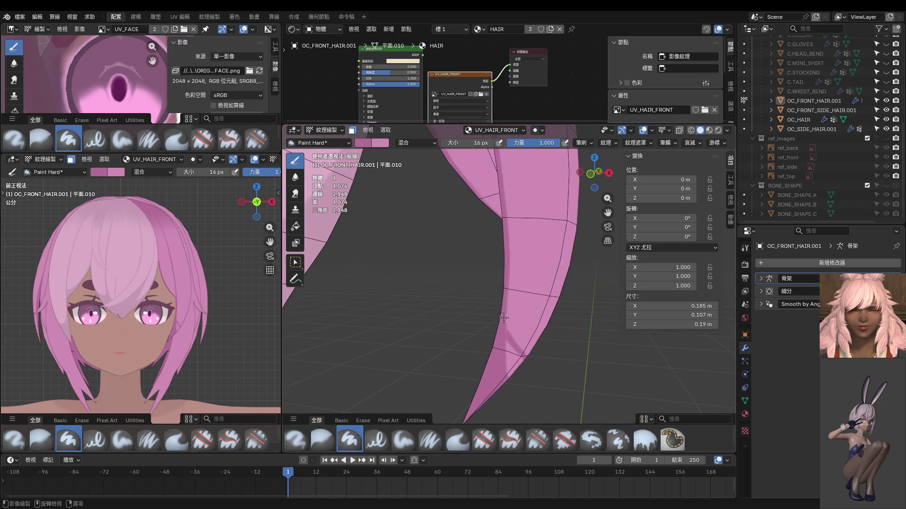
{"action": "scroll", "coordinate": [509, 339], "scroll_direction": "up", "scroll_amount": 2}
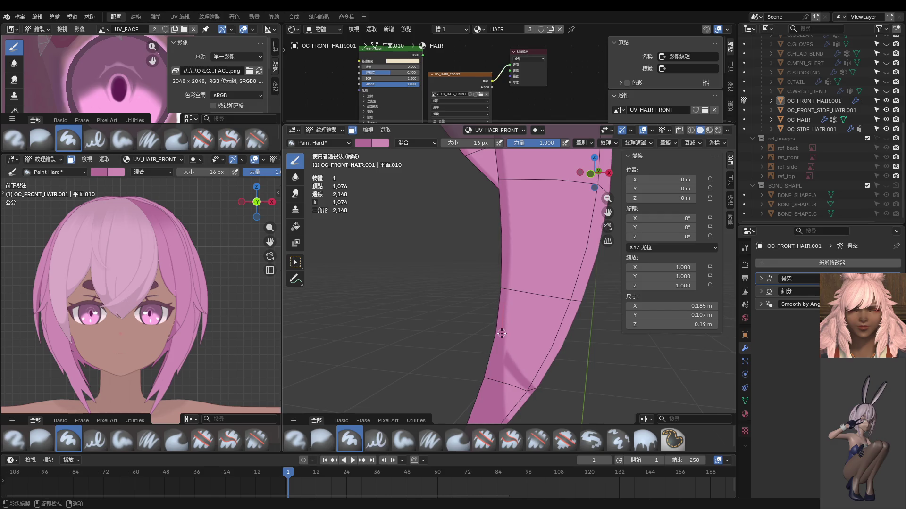
{"action": "mouse_move", "coordinate": [524, 407]}
{"action": "left_mouse_down"}
{"action": "mouse_move", "coordinate": [505, 357]}
{"action": "mouse_move", "coordinate": [535, 427]}
{"action": "left_mouse_up"}
{"action": "middle_click_drag", "start_coordinate": [535, 409], "coordinate": [503, 317]}
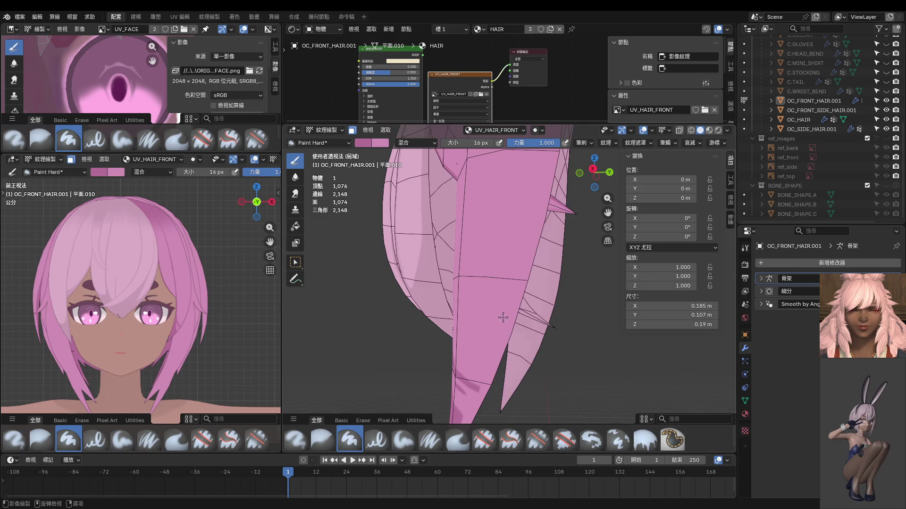
{"action": "left_click_drag", "start_coordinate": [534, 253], "coordinate": [465, 401]}
{"action": "middle_click_drag", "start_coordinate": [485, 383], "coordinate": [523, 271]}
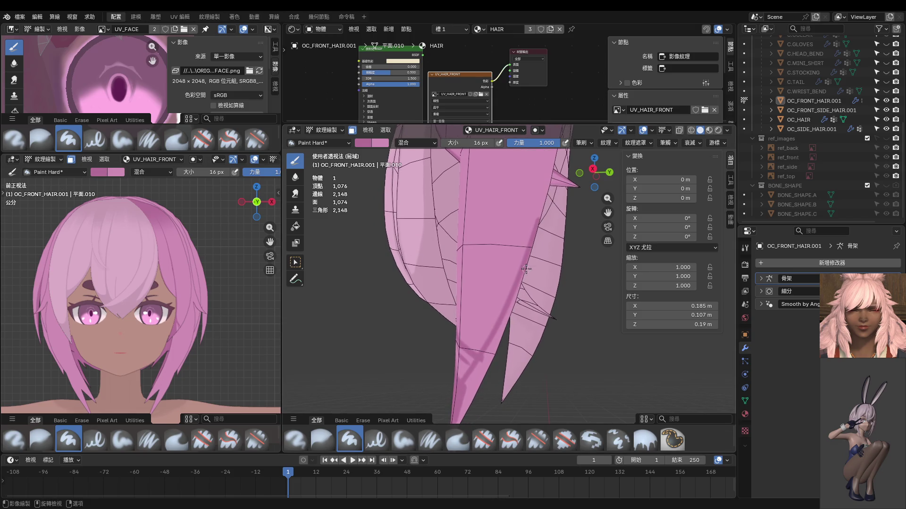
{"action": "left_click_drag", "start_coordinate": [519, 283], "coordinate": [460, 382]}
{"action": "middle_click_drag", "start_coordinate": [491, 348], "coordinate": [533, 317]}
{"action": "left_click_drag", "start_coordinate": [537, 310], "coordinate": [370, 387]}
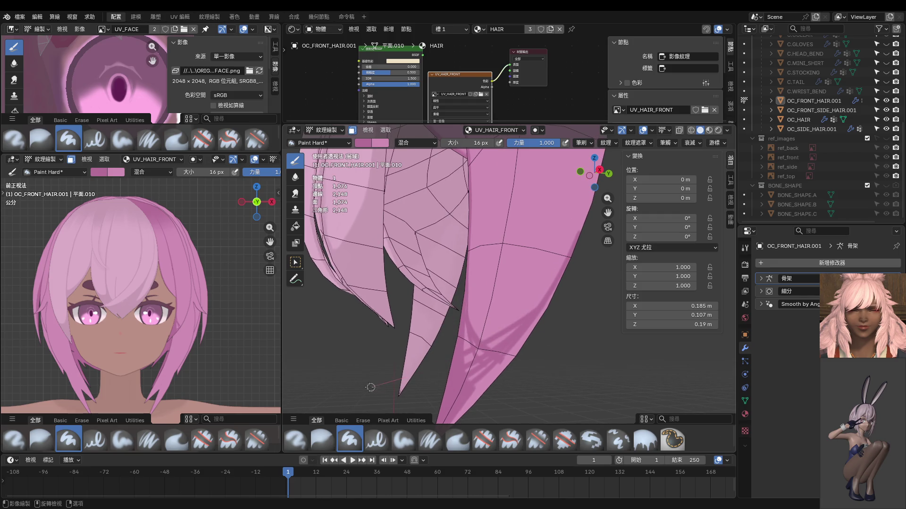
{"action": "mouse_move", "coordinate": [501, 350]}
{"action": "middle_mouse_down"}
{"action": "mouse_move", "coordinate": [508, 340]}
{"action": "mouse_move", "coordinate": [460, 316]}
{"action": "middle_mouse_up"}
{"action": "key", "text": "f"}
{"action": "left_click", "coordinate": [512, 353]}
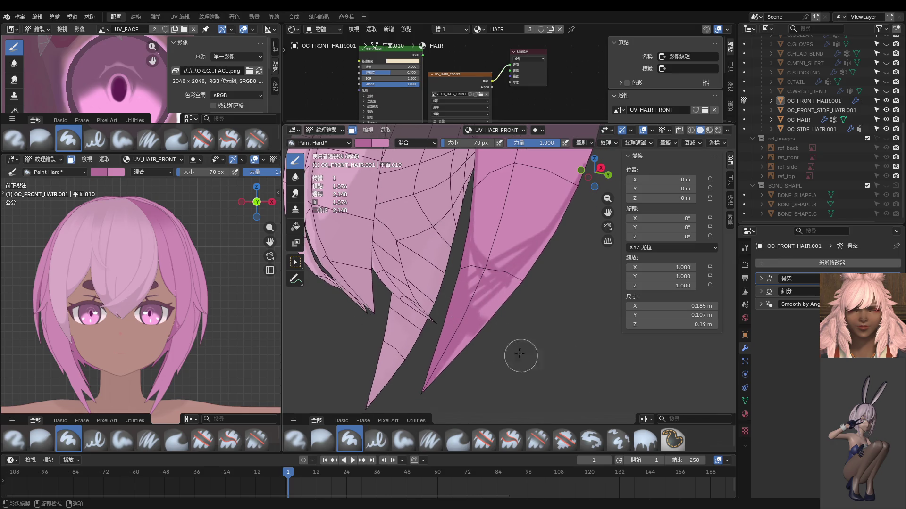
Step: Orbit to the strand tips and shrink the brush to 34 px
{"action": "middle_click_drag", "start_coordinate": [520, 353], "coordinate": [480, 297]}
{"action": "mouse_move", "coordinate": [454, 329]}
{"action": "middle_mouse_down"}
{"action": "mouse_move", "coordinate": [453, 348]}
{"action": "mouse_move", "coordinate": [455, 306]}
{"action": "mouse_move", "coordinate": [508, 251]}
{"action": "middle_mouse_up"}
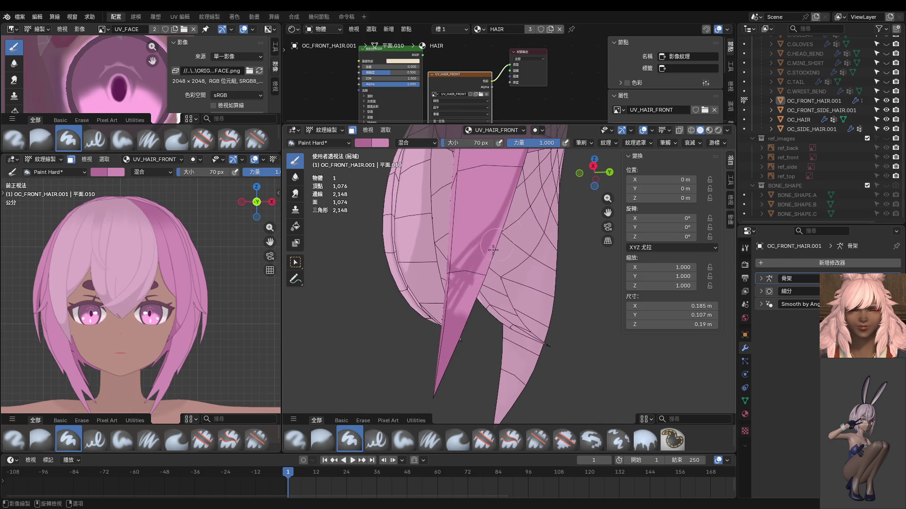
{"action": "mouse_move", "coordinate": [449, 343]}
{"action": "middle_mouse_down"}
{"action": "mouse_move", "coordinate": [509, 344]}
{"action": "mouse_move", "coordinate": [429, 337]}
{"action": "mouse_move", "coordinate": [492, 357]}
{"action": "mouse_move", "coordinate": [471, 284]}
{"action": "middle_mouse_up"}
{"action": "middle_click_drag", "start_coordinate": [489, 334], "coordinate": [454, 296]}
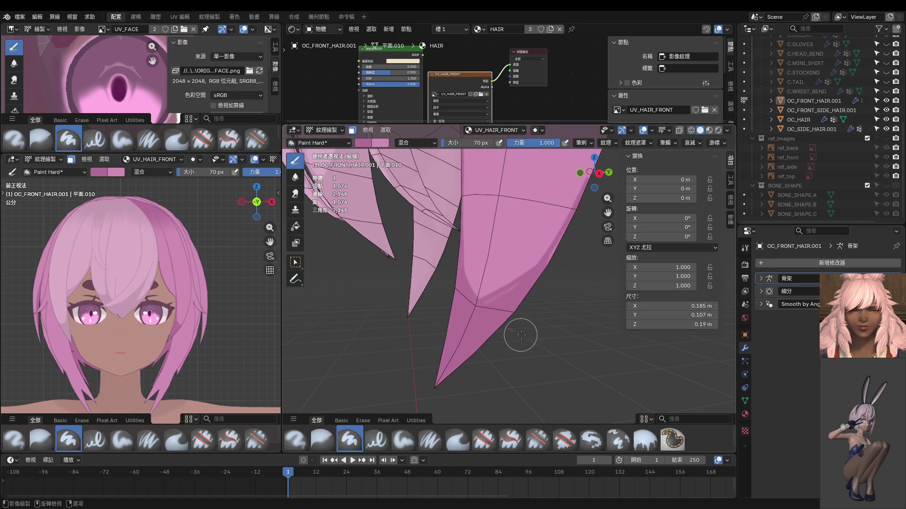
{"action": "mouse_move", "coordinate": [552, 344]}
{"action": "middle_mouse_down"}
{"action": "mouse_move", "coordinate": [500, 283]}
{"action": "mouse_move", "coordinate": [502, 265]}
{"action": "middle_mouse_up"}
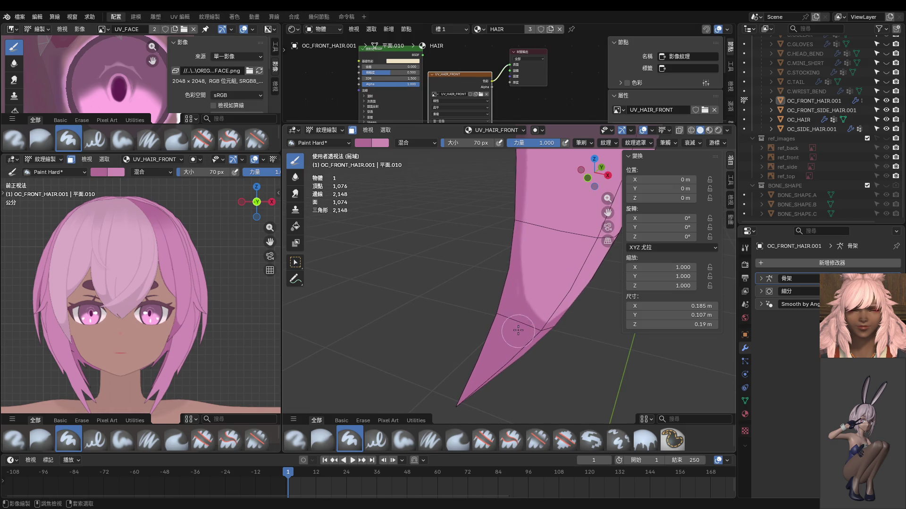
{"action": "key", "text": "f"}
{"action": "left_click", "coordinate": [501, 330]}
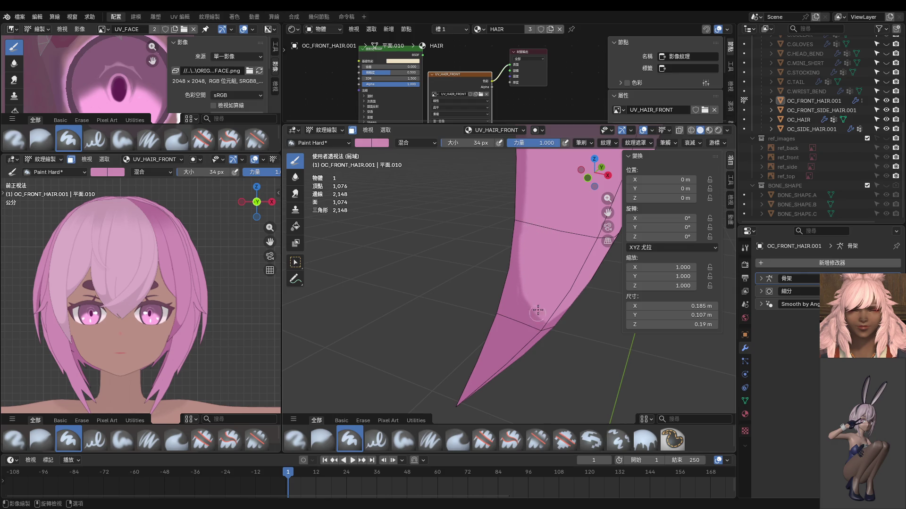
Step: Paint darker pink strokes up the strand's left edge, covering the light streak
{"action": "left_click_drag", "start_coordinate": [523, 302], "coordinate": [522, 235]}
{"action": "left_click_drag", "start_coordinate": [522, 272], "coordinate": [521, 219]}
{"action": "left_click_drag", "start_coordinate": [528, 310], "coordinate": [530, 242]}
{"action": "left_click_drag", "start_coordinate": [525, 307], "coordinate": [524, 257]}
{"action": "mouse_move", "coordinate": [542, 338]}
{"action": "middle_mouse_down"}
{"action": "mouse_move", "coordinate": [525, 225]}
{"action": "mouse_move", "coordinate": [530, 244]}
{"action": "middle_mouse_up"}
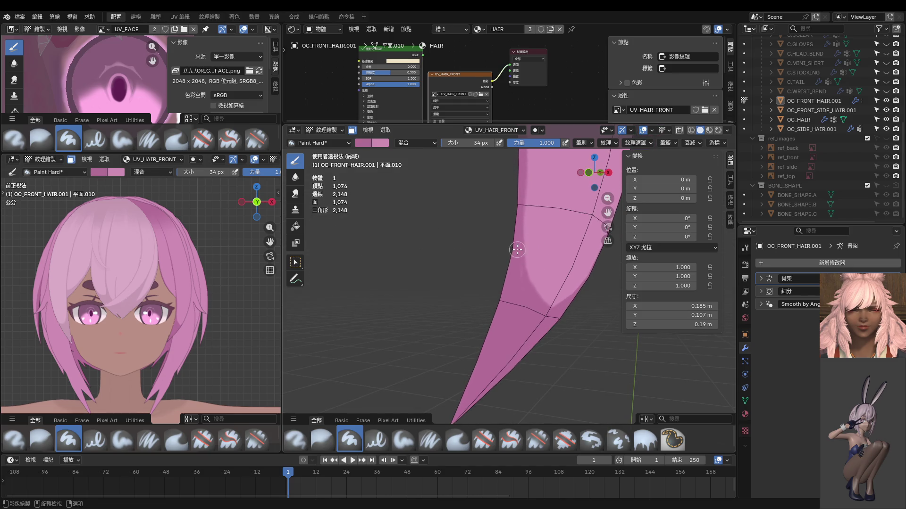
{"action": "middle_click_drag", "start_coordinate": [525, 336], "coordinate": [454, 330]}
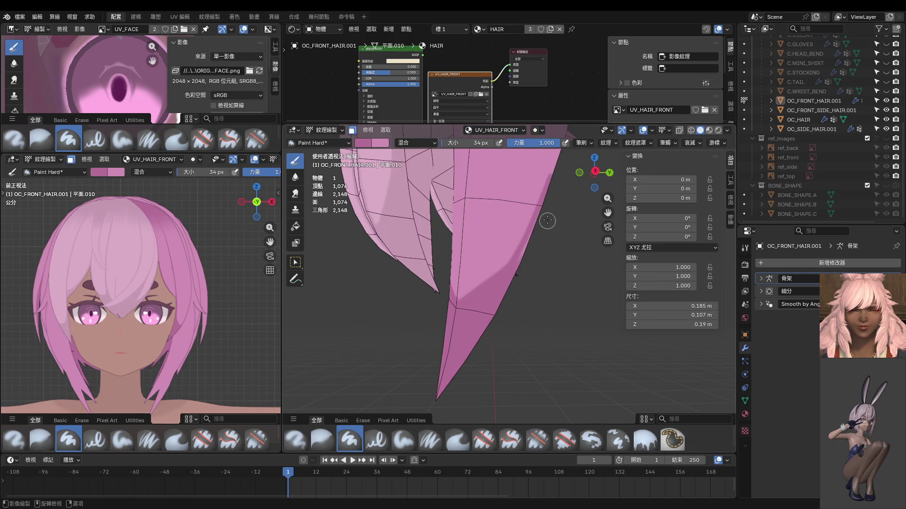
{"action": "scroll", "coordinate": [450, 343], "scroll_direction": "down", "scroll_amount": 5}
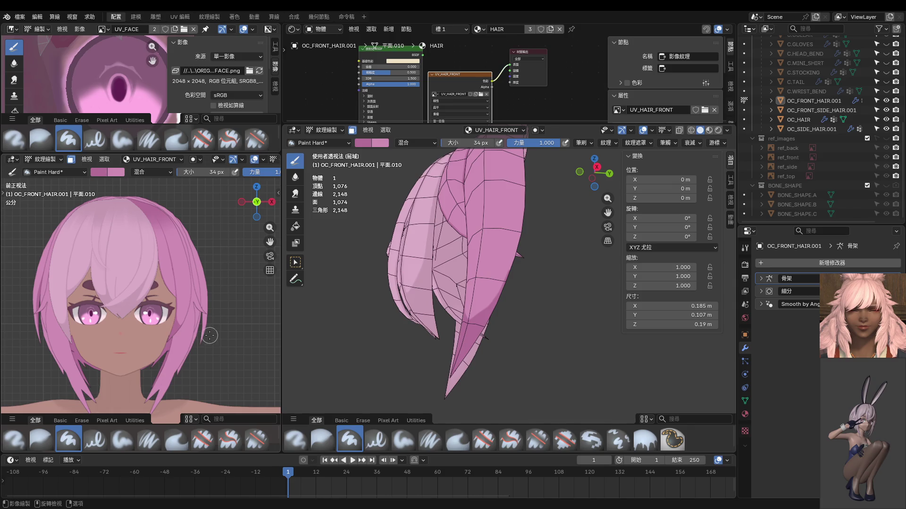
Step: Paint a darker pink area, shrink the brush to 10 px, and add a thin streak near the right edge
{"action": "scroll", "coordinate": [227, 321], "scroll_direction": "down", "scroll_amount": 4}
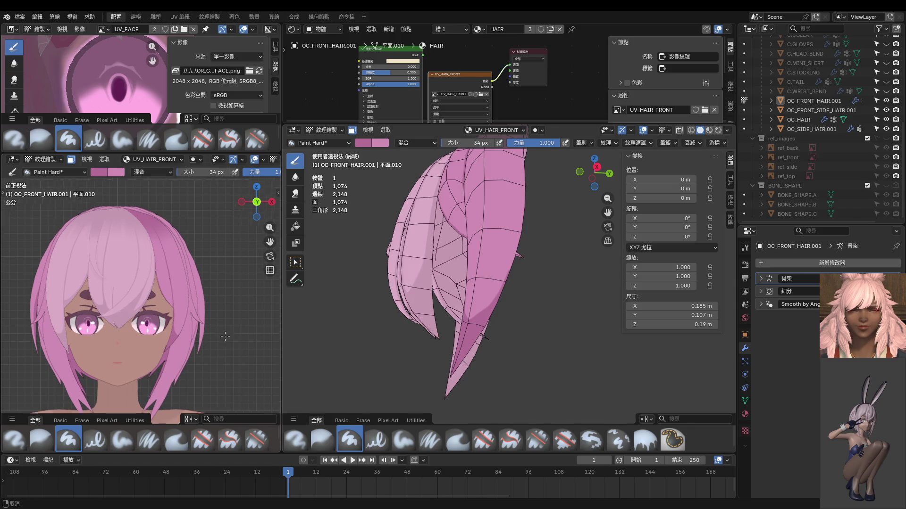
{"action": "left_click_drag", "start_coordinate": [471, 203], "coordinate": [506, 238]}
{"action": "mouse_move", "coordinate": [505, 238]}
{"action": "middle_mouse_down"}
{"action": "mouse_move", "coordinate": [496, 240]}
{"action": "mouse_move", "coordinate": [506, 209]}
{"action": "middle_mouse_up"}
{"action": "scroll", "coordinate": [496, 240], "scroll_direction": "up", "scroll_amount": 3}
{"action": "key", "text": "["}
{"action": "key", "text": "["}
{"action": "key", "text": "["}
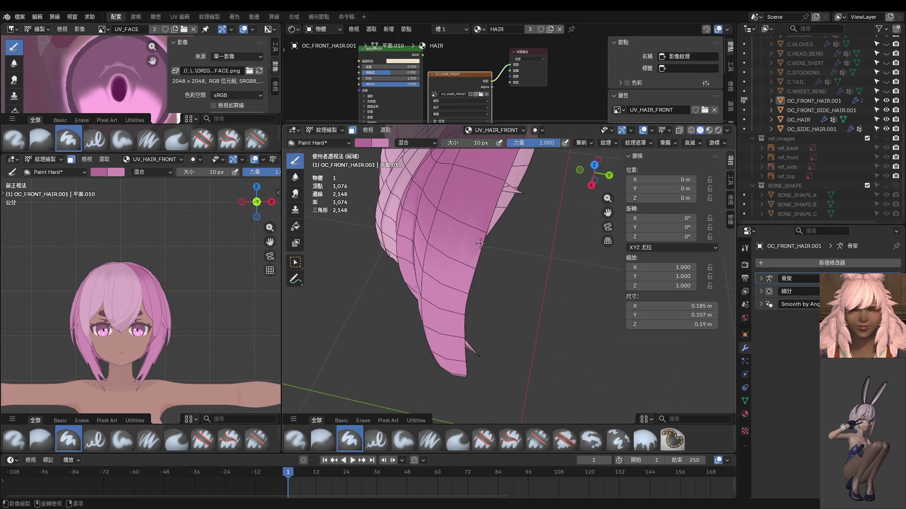
{"action": "left_click_drag", "start_coordinate": [464, 301], "coordinate": [458, 319]}
Step: Paint a thin dark line down the strand's left edge, redoing it once
{"action": "middle_click_drag", "start_coordinate": [460, 336], "coordinate": [488, 159]}
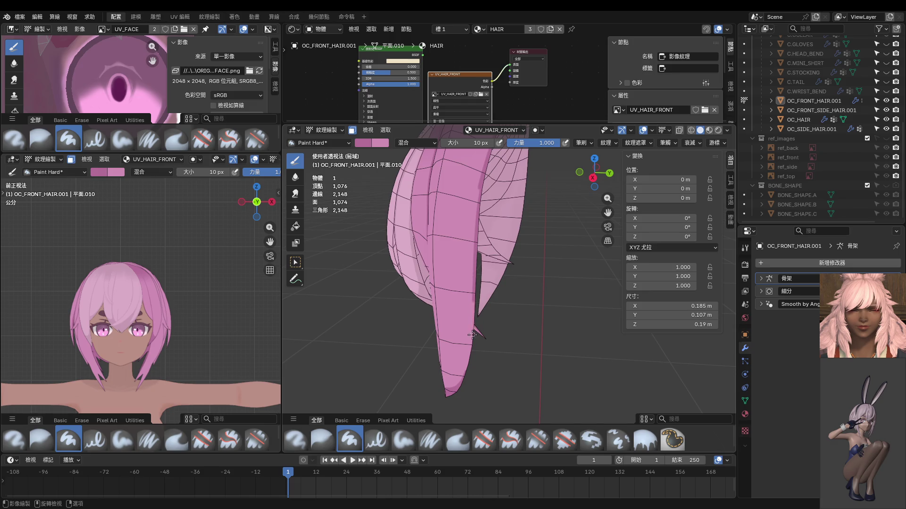
{"action": "mouse_move", "coordinate": [477, 349]}
{"action": "middle_mouse_down"}
{"action": "mouse_move", "coordinate": [493, 300]}
{"action": "mouse_move", "coordinate": [492, 224]}
{"action": "mouse_move", "coordinate": [500, 218]}
{"action": "mouse_move", "coordinate": [531, 234]}
{"action": "middle_mouse_up"}
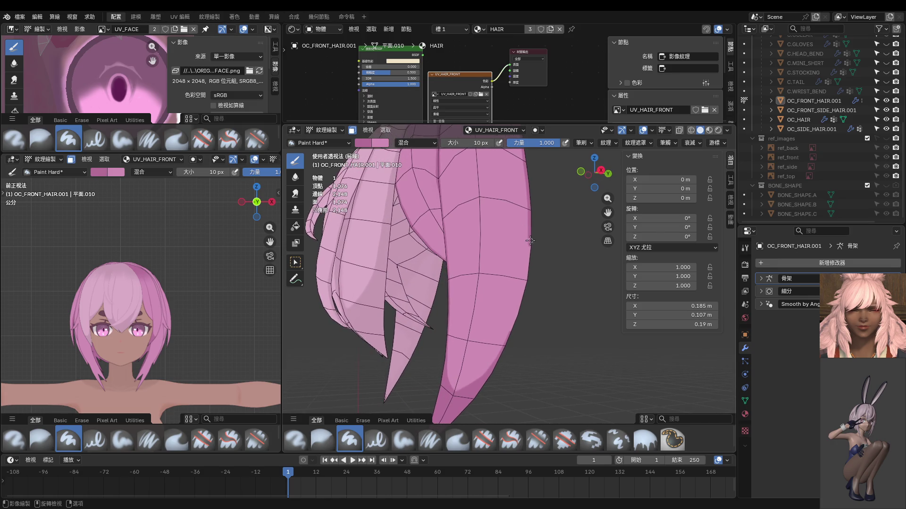
{"action": "middle_click_drag", "start_coordinate": [522, 307], "coordinate": [427, 258]}
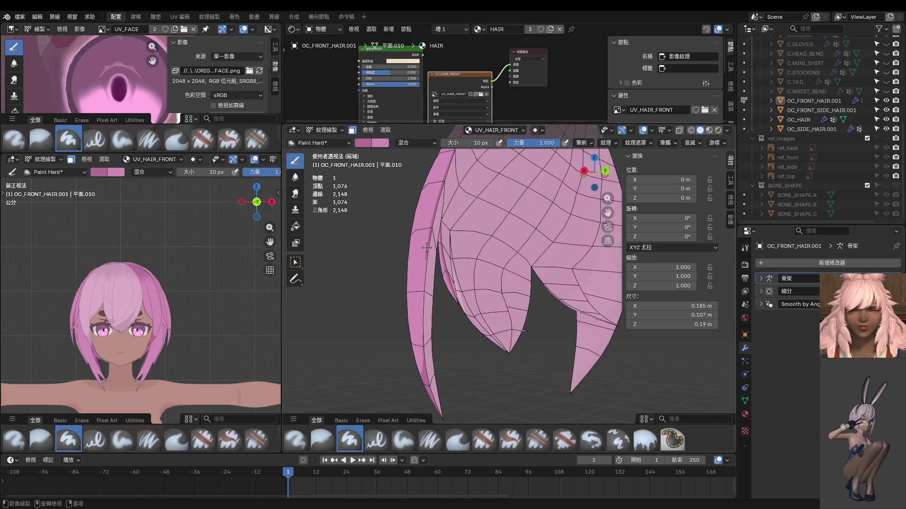
{"action": "left_click_drag", "start_coordinate": [423, 283], "coordinate": [428, 397]}
{"action": "key", "text": "ctrl+z"}
{"action": "left_click_drag", "start_coordinate": [422, 319], "coordinate": [427, 388]}
Step: Undo the stray dark red streak and enlarge the brush to 22 px
{"action": "middle_click_drag", "start_coordinate": [427, 420], "coordinate": [512, 352]}
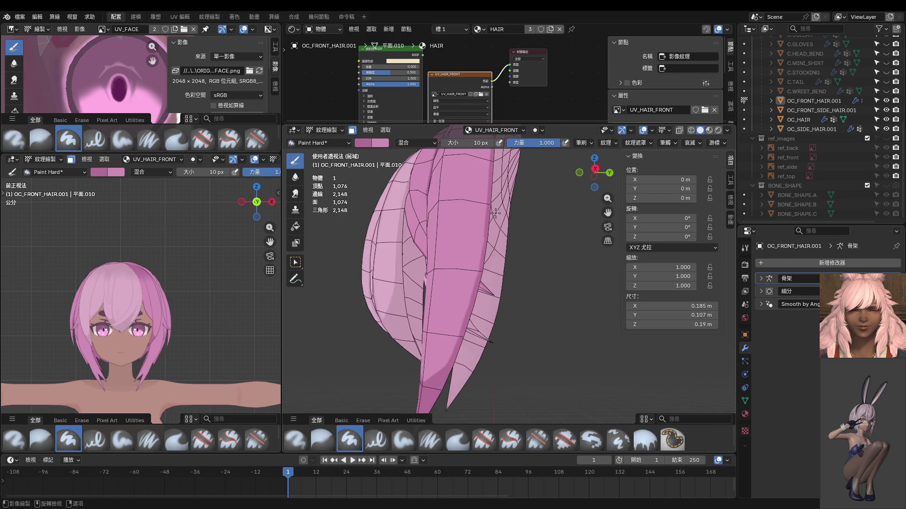
{"action": "scroll", "coordinate": [489, 231], "scroll_direction": "up", "scroll_amount": 4}
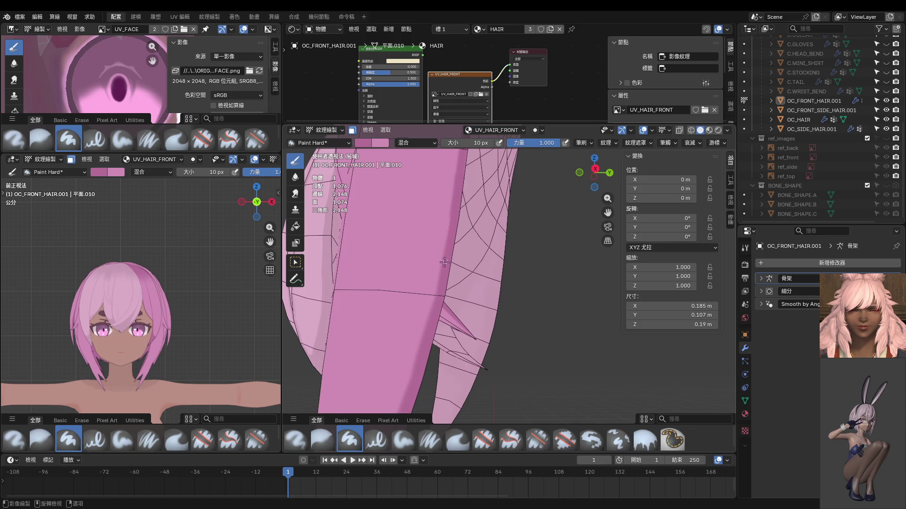
{"action": "scroll", "coordinate": [441, 324], "scroll_direction": "down", "scroll_amount": 4}
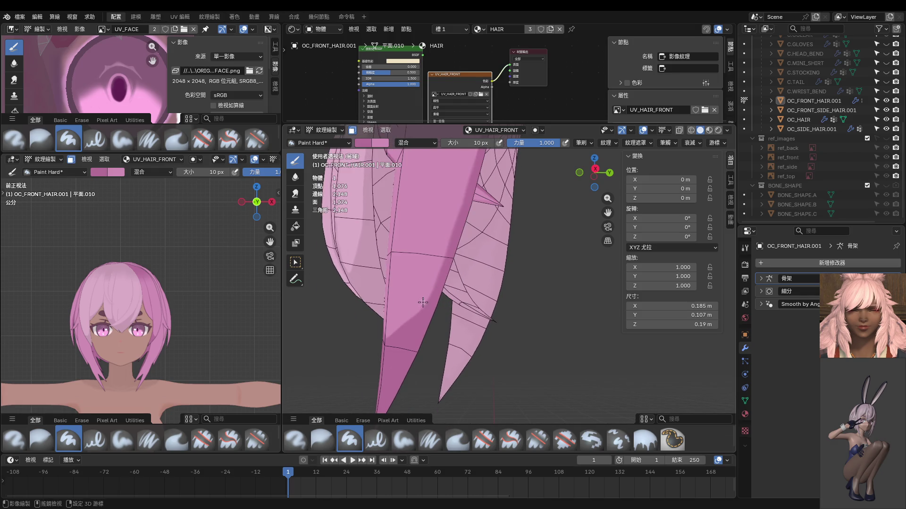
{"action": "scroll", "coordinate": [423, 304], "scroll_direction": "up", "scroll_amount": 2}
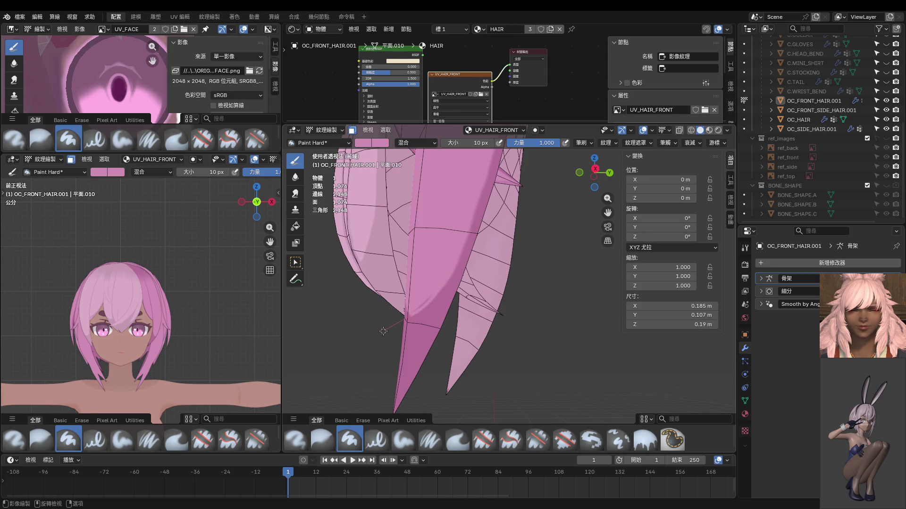
{"action": "scroll", "coordinate": [434, 297], "scroll_direction": "up", "scroll_amount": 1}
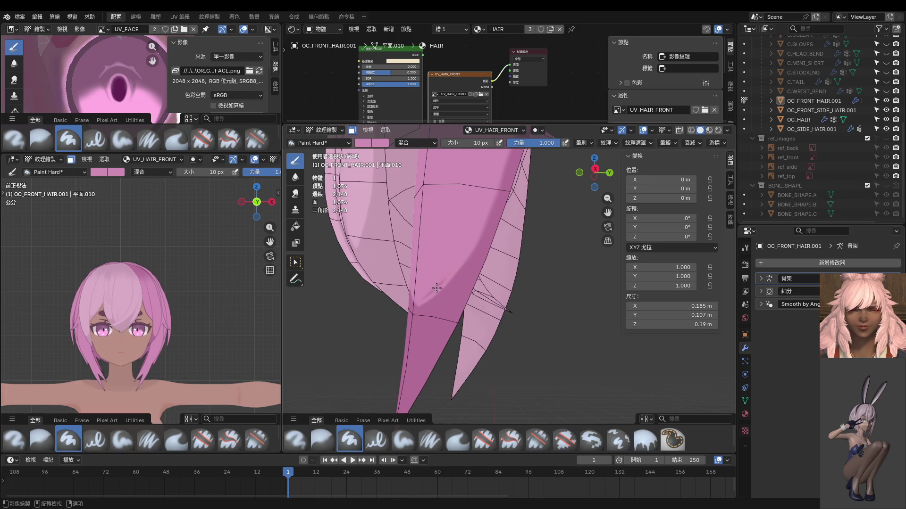
{"action": "scroll", "coordinate": [446, 283], "scroll_direction": "up", "scroll_amount": 1}
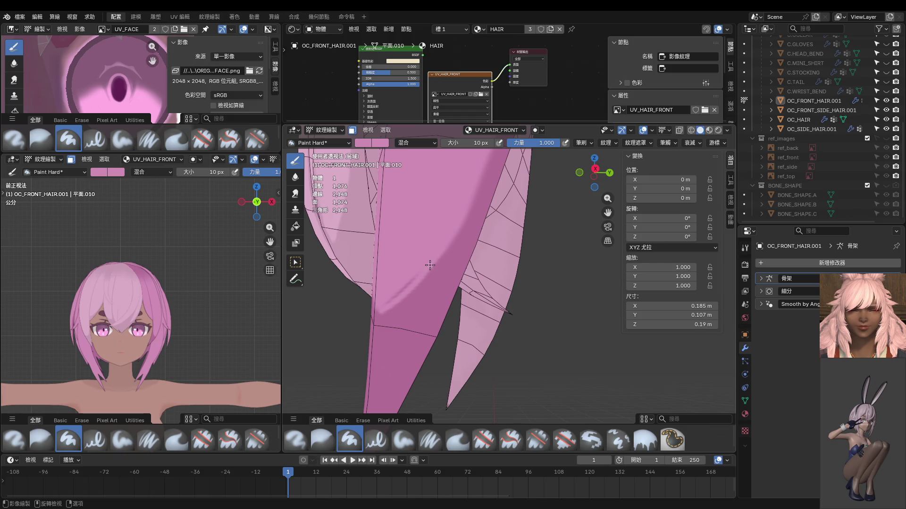
{"action": "key", "text": "ctrl+z"}
{"action": "key", "text": "bracketright"}
{"action": "key", "text": "bracketright"}
{"action": "key", "text": "bracketright"}
Step: Paint a light-pink highlight down the hair strip
{"action": "mouse_move", "coordinate": [370, 321]}
{"action": "middle_mouse_down"}
{"action": "mouse_move", "coordinate": [496, 295]}
{"action": "mouse_move", "coordinate": [486, 299]}
{"action": "mouse_move", "coordinate": [522, 304]}
{"action": "mouse_move", "coordinate": [521, 279]}
{"action": "middle_mouse_up"}
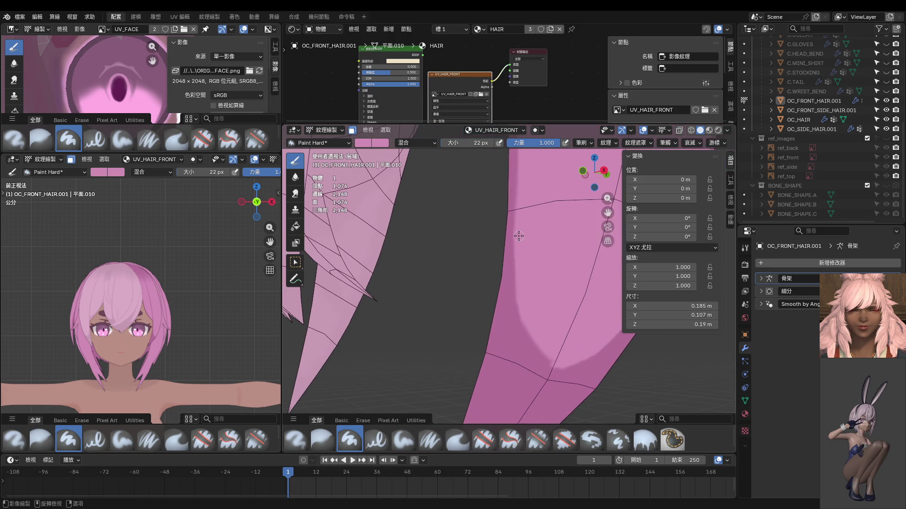
{"action": "mouse_move", "coordinate": [514, 323]}
{"action": "middle_mouse_down"}
{"action": "mouse_move", "coordinate": [567, 321]}
{"action": "mouse_move", "coordinate": [512, 275]}
{"action": "middle_mouse_up"}
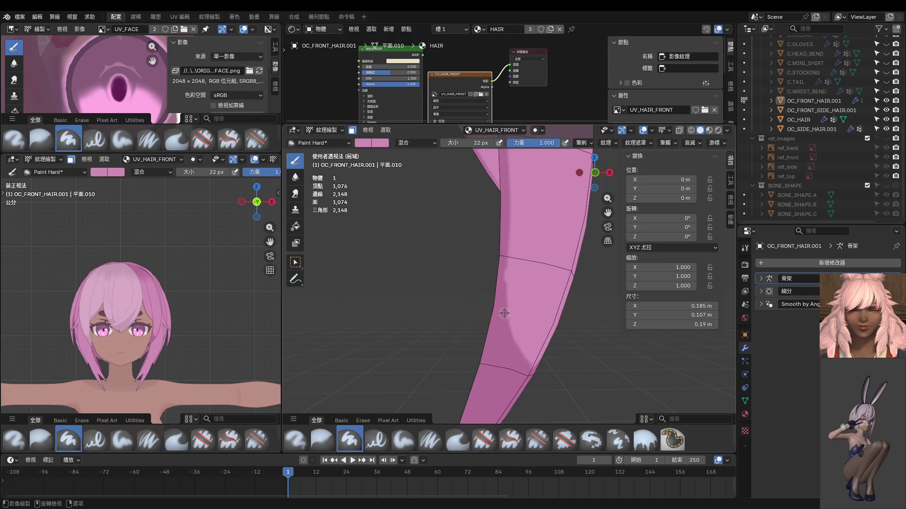
{"action": "mouse_move", "coordinate": [507, 283]}
{"action": "left_mouse_down"}
{"action": "mouse_move", "coordinate": [515, 359]}
{"action": "mouse_move", "coordinate": [555, 385]}
{"action": "left_mouse_up"}
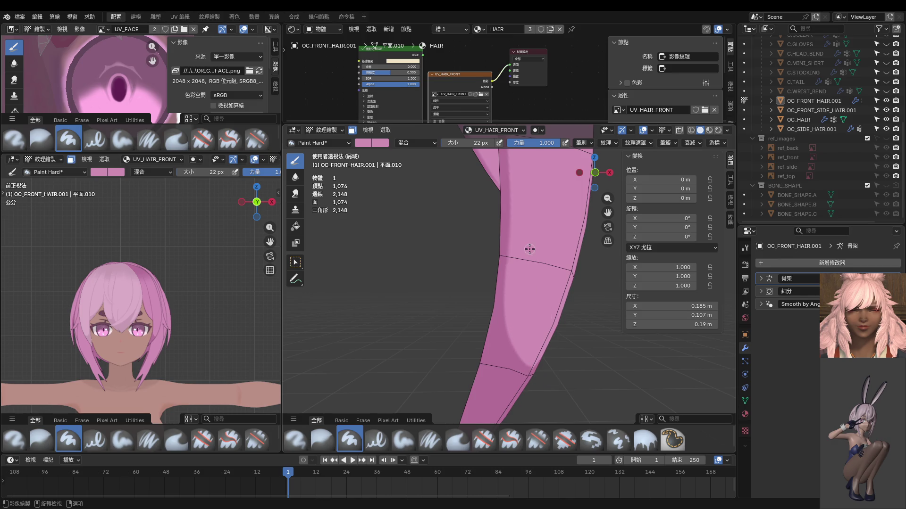
{"action": "middle_click_drag", "start_coordinate": [517, 257], "coordinate": [533, 259], "text": "shift"}
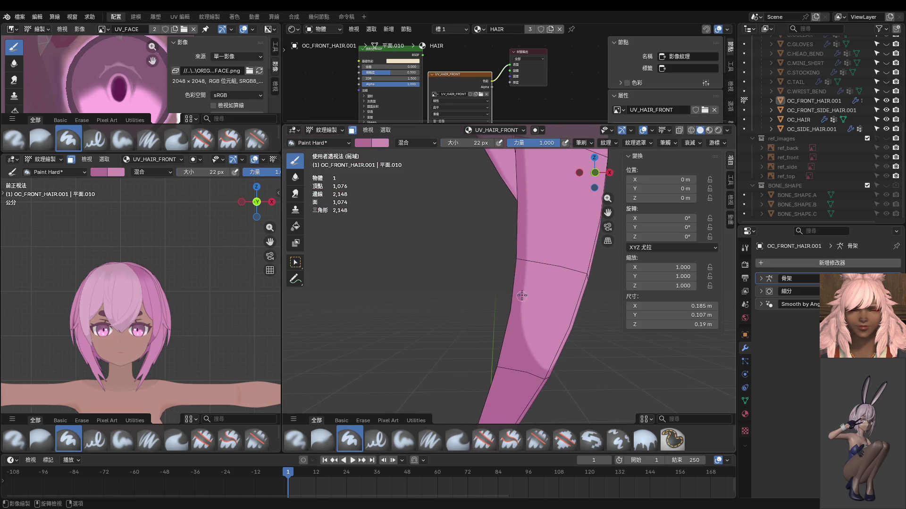
Step: Preview the hair in Rendered shading, then return to Solid shading
{"action": "key", "text": "z"}
{"action": "left_click", "coordinate": [522, 241]}
{"action": "key", "text": "z"}
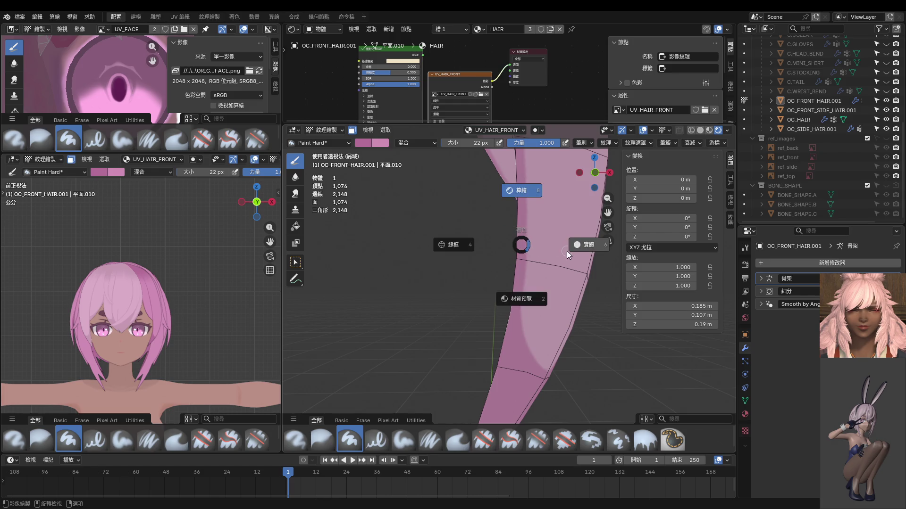
{"action": "left_click", "coordinate": [567, 252]}
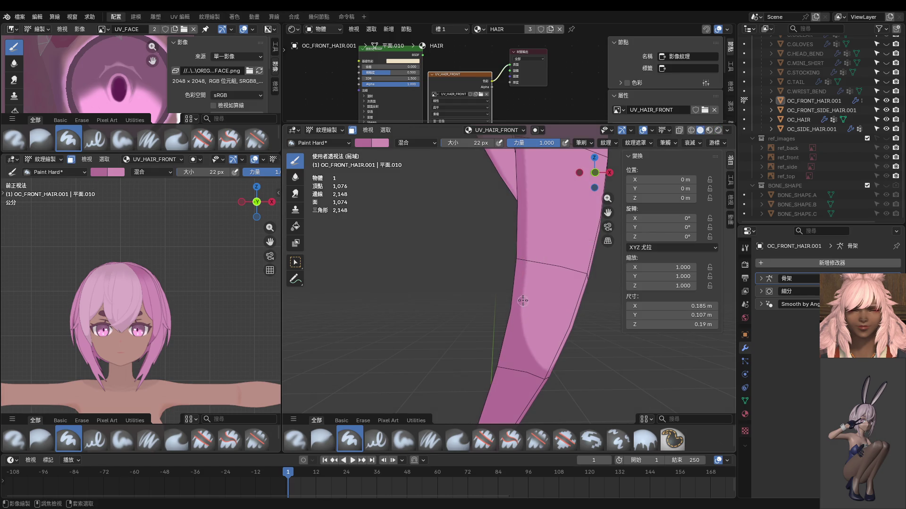
Step: Paint a lighter highlight along the strip's left side and extend it downward
{"action": "left_click_drag", "start_coordinate": [520, 301], "coordinate": [523, 250]}
{"action": "scroll", "coordinate": [519, 358], "scroll_direction": "down", "scroll_amount": 3}
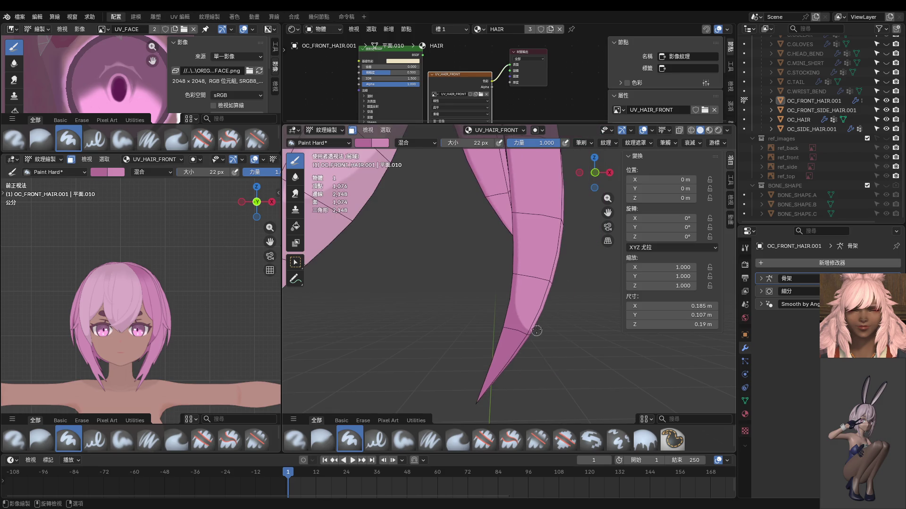
{"action": "scroll", "coordinate": [509, 276], "scroll_direction": "up", "scroll_amount": 4}
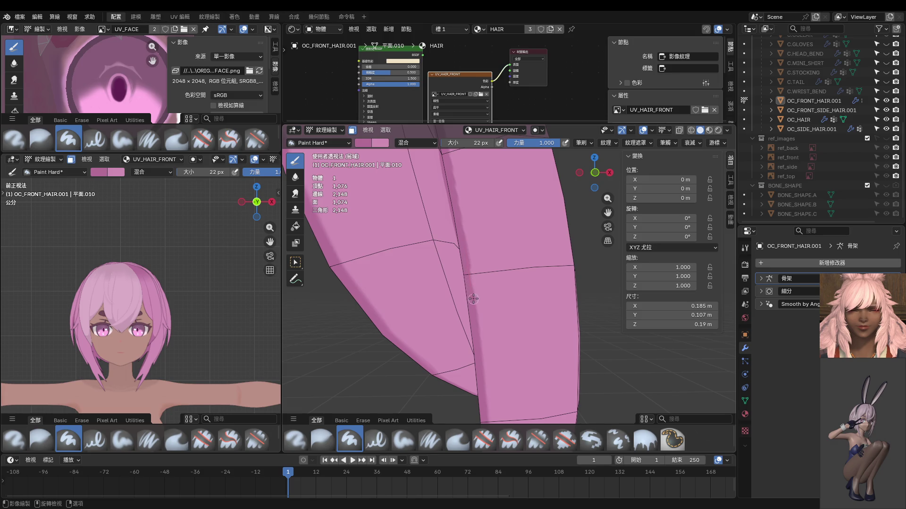
{"action": "left_click_drag", "start_coordinate": [467, 264], "coordinate": [472, 318]}
{"action": "mouse_move", "coordinate": [489, 322]}
{"action": "middle_mouse_down"}
{"action": "mouse_move", "coordinate": [479, 289]}
{"action": "mouse_move", "coordinate": [477, 299]}
{"action": "mouse_move", "coordinate": [460, 300]}
{"action": "mouse_move", "coordinate": [479, 283]}
{"action": "mouse_move", "coordinate": [467, 313]}
{"action": "mouse_move", "coordinate": [499, 197]}
{"action": "mouse_move", "coordinate": [473, 259]}
{"action": "middle_mouse_up"}
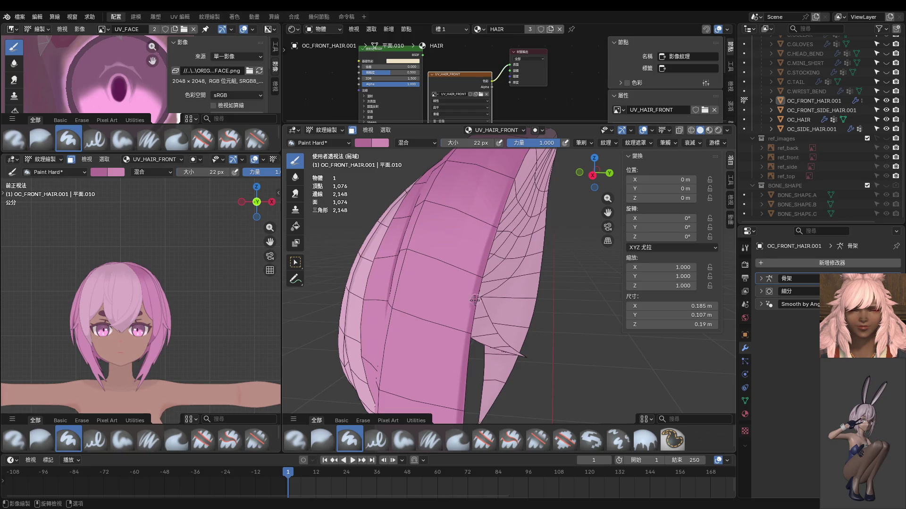
{"action": "scroll", "coordinate": [503, 359], "scroll_direction": "down", "scroll_amount": 2}
{"action": "scroll", "coordinate": [503, 358], "scroll_direction": "up", "scroll_amount": 3}
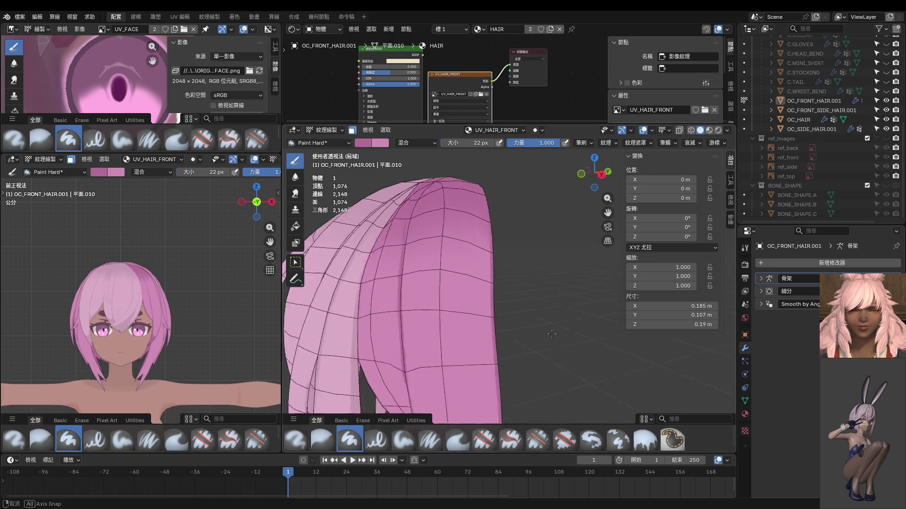
{"action": "middle_click_drag", "start_coordinate": [503, 359], "coordinate": [484, 302]}
Step: In Edit Mode, select one linked hair strip and hide everything else with Shift+H
{"action": "key", "text": "ctrl+Tab"}
{"action": "left_click", "coordinate": [525, 306]}
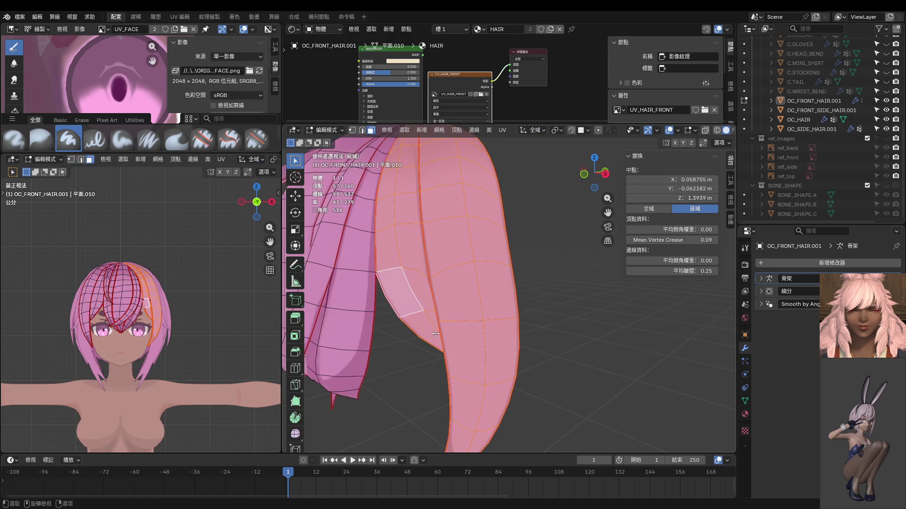
{"action": "left_click", "coordinate": [404, 362]}
{"action": "key", "text": "l"}
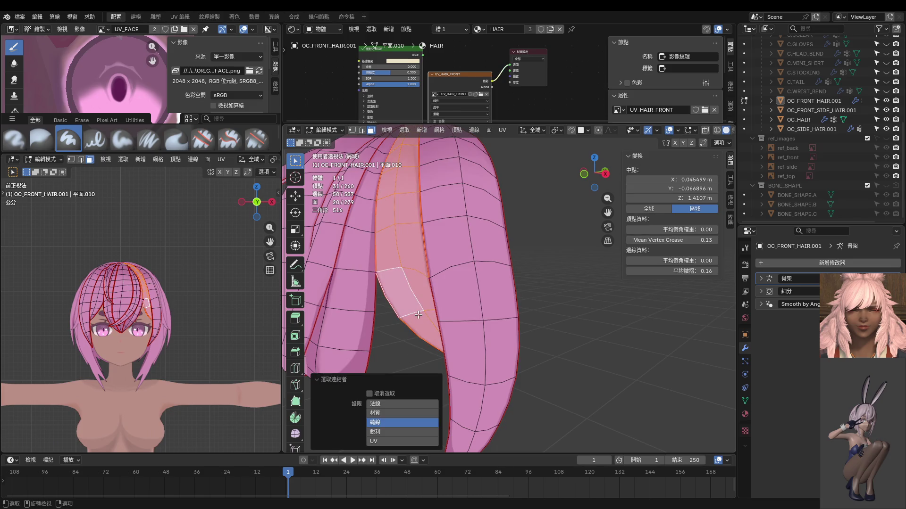
{"action": "key", "text": "shift+h"}
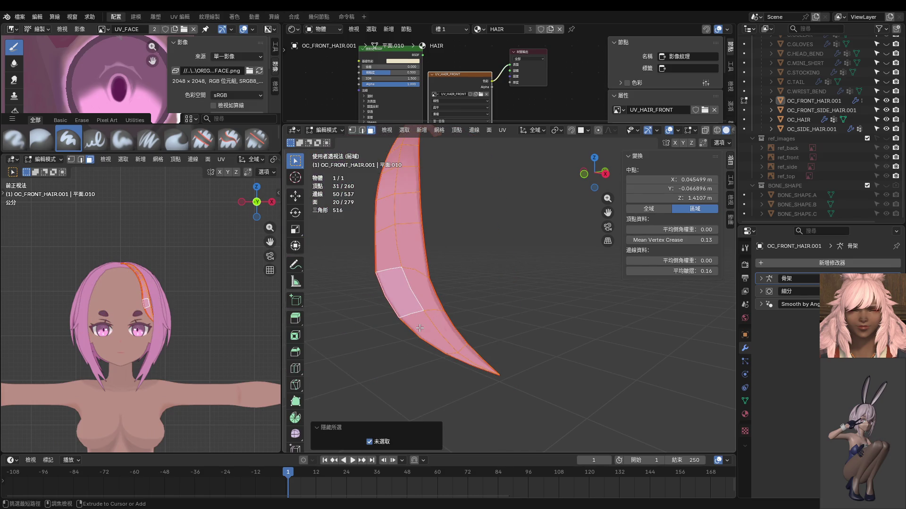
Step: Reveal all hidden hair geometry with Alt+H and return to Object Mode
{"action": "key", "text": "Tab"}
{"action": "scroll", "coordinate": [472, 293], "scroll_direction": "up", "scroll_amount": 3}
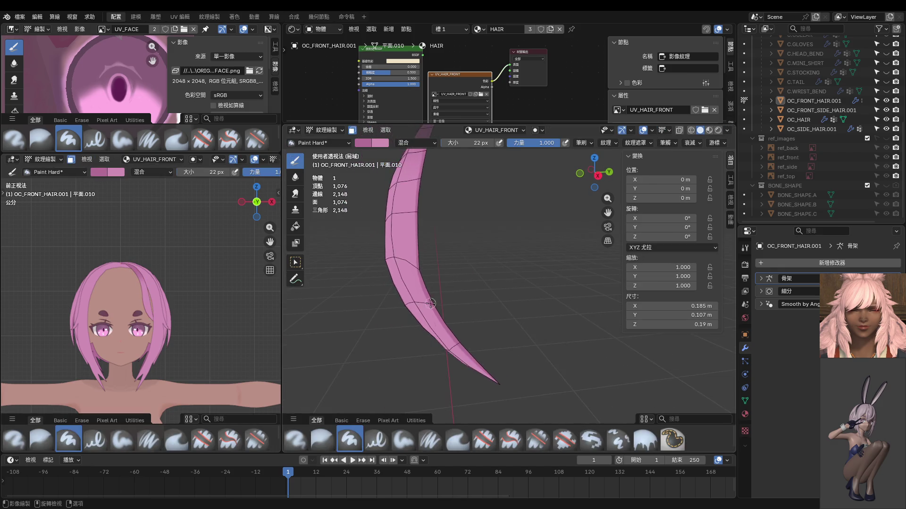
{"action": "key", "text": "Tab"}
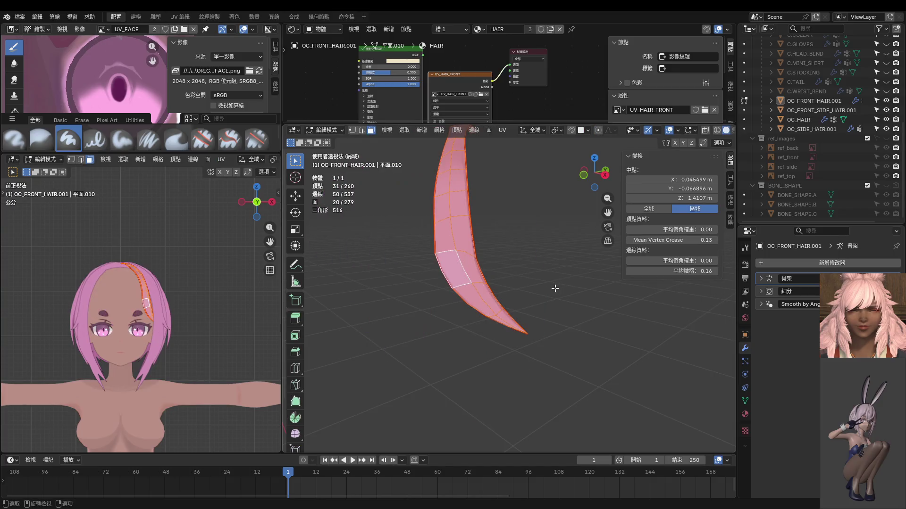
{"action": "key", "text": "alt+h"}
{"action": "key", "text": "Tab"}
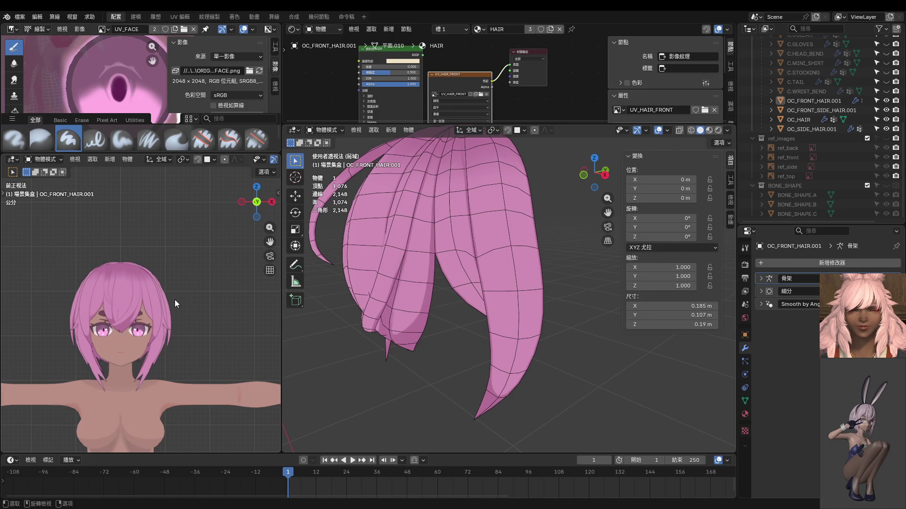
{"action": "scroll", "coordinate": [174, 299], "scroll_direction": "up", "scroll_amount": 8}
{"action": "scroll", "coordinate": [125, 257], "scroll_direction": "down", "scroll_amount": 1}
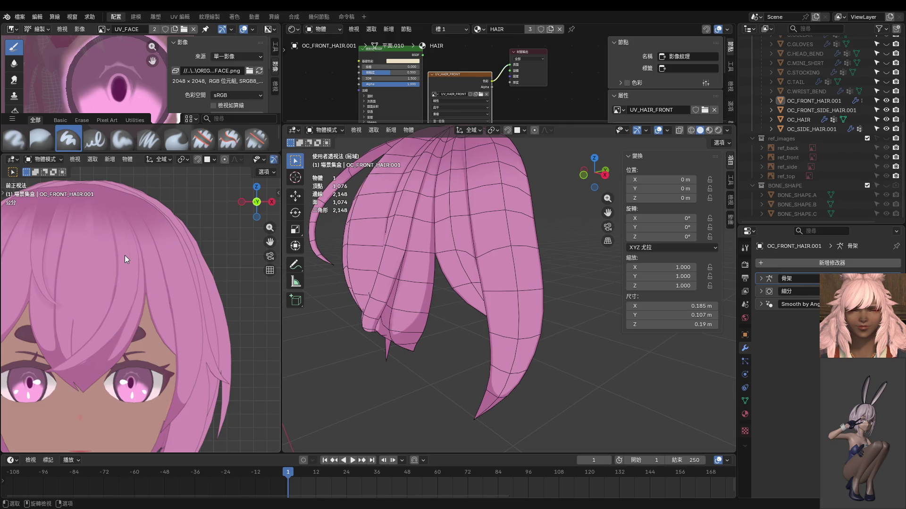
Step: Show UV_HAIR_FRONT in the Image Editor and save it with Alt+S
{"action": "left_click", "coordinate": [104, 29]}
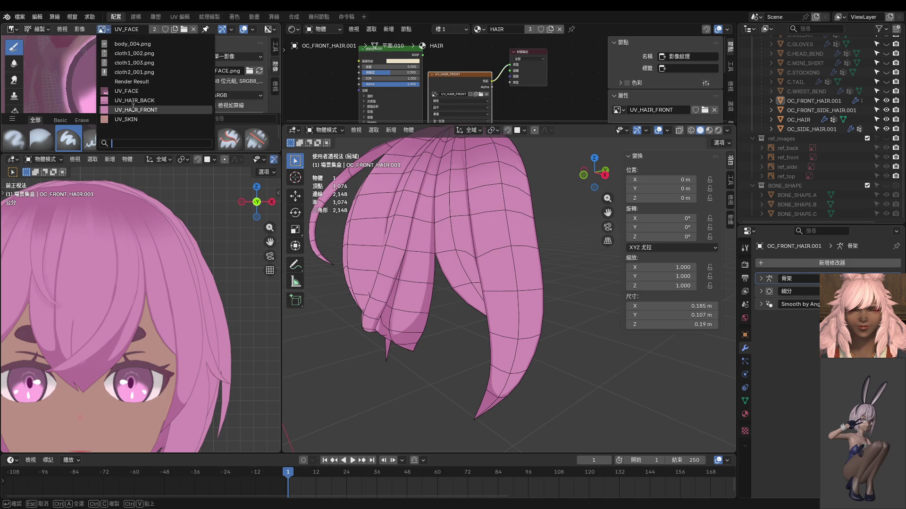
{"action": "left_click", "coordinate": [149, 110]}
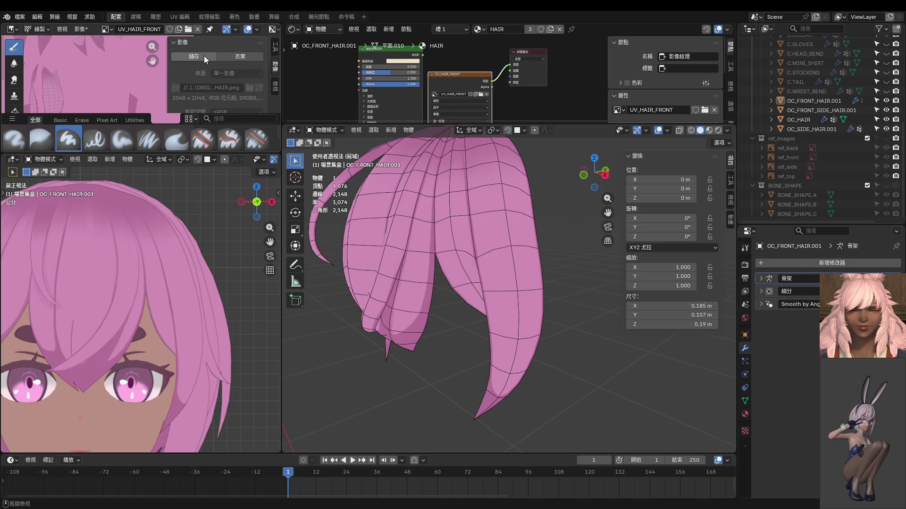
{"action": "key", "text": "alt+s"}
Step: Turn both viewports to the head's side and switch the hair to Texture Paint
{"action": "scroll", "coordinate": [120, 67], "scroll_direction": "up", "scroll_amount": 5}
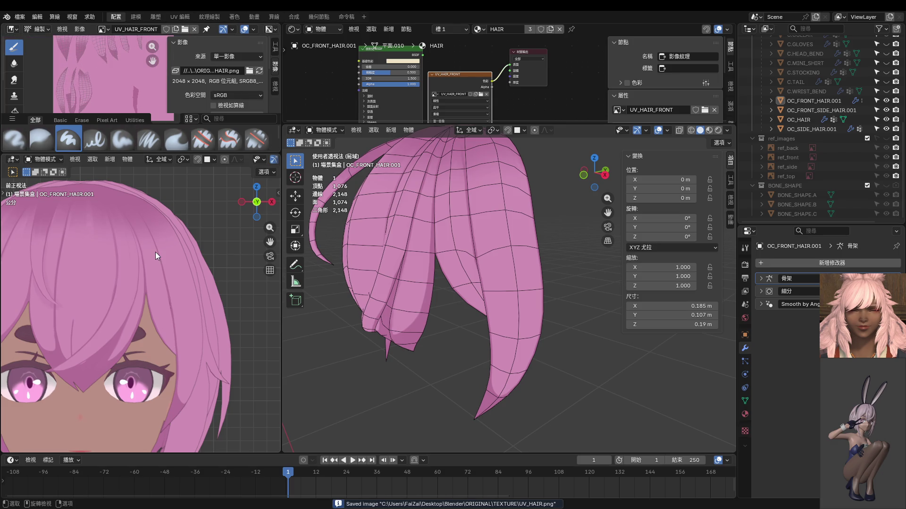
{"action": "mouse_move", "coordinate": [145, 256]}
{"action": "middle_mouse_down", "text": "shift"}
{"action": "mouse_move", "coordinate": [213, 279]}
{"action": "mouse_move", "coordinate": [199, 263]}
{"action": "middle_mouse_up", "text": "shift"}
{"action": "mouse_move", "coordinate": [97, 275]}
{"action": "middle_mouse_down"}
{"action": "mouse_move", "coordinate": [135, 283]}
{"action": "mouse_move", "coordinate": [173, 276]}
{"action": "middle_mouse_up"}
{"action": "mouse_move", "coordinate": [359, 283]}
{"action": "middle_mouse_down"}
{"action": "mouse_move", "coordinate": [494, 284]}
{"action": "mouse_move", "coordinate": [432, 273]}
{"action": "mouse_move", "coordinate": [411, 283]}
{"action": "middle_mouse_up"}
{"action": "key", "text": "ctrl+Tab"}
{"action": "left_click", "coordinate": [454, 281]}
{"action": "key", "text": "ctrl+Tab"}
{"action": "left_click", "coordinate": [509, 273]}
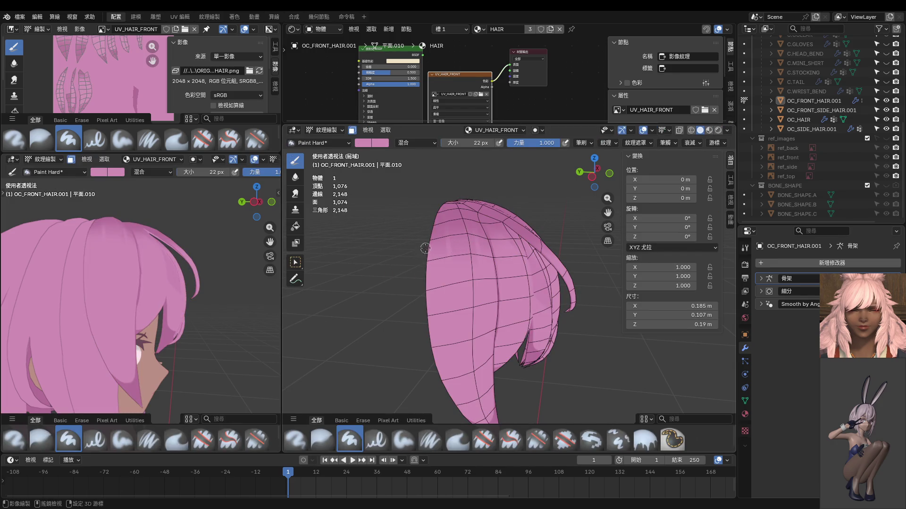
Step: Enter Edit Mode, deselect all hair geometry, and return to Texture Paint
{"action": "key", "text": "ctrl+Tab"}
{"action": "left_click", "coordinate": [439, 279]}
{"action": "key", "text": "u"}
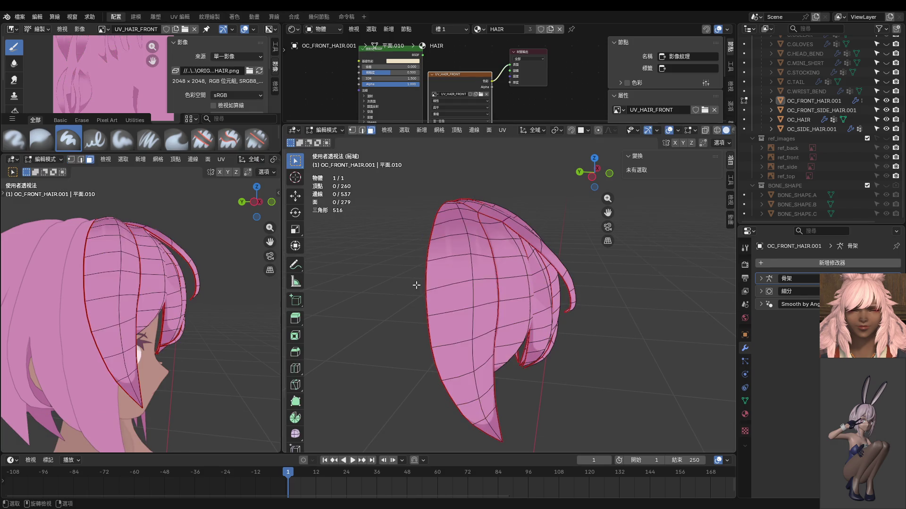
{"action": "left_click", "coordinate": [406, 289]}
{"action": "key", "text": "Tab"}
Step: Set the brush size to 12 px and place a test dab on the hair
{"action": "mouse_move", "coordinate": [469, 251]}
{"action": "middle_mouse_down"}
{"action": "mouse_move", "coordinate": [443, 283]}
{"action": "mouse_move", "coordinate": [448, 198]}
{"action": "middle_mouse_up"}
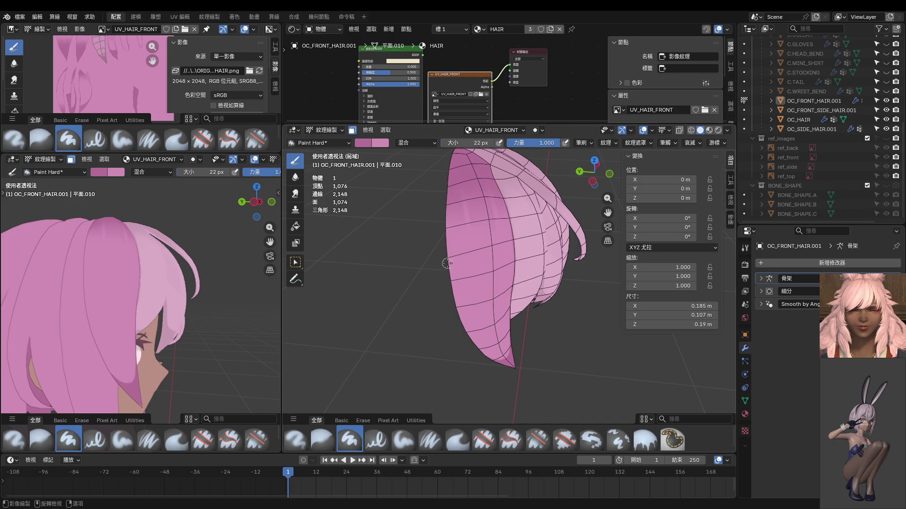
{"action": "key", "text": "f"}
{"action": "left_click", "coordinate": [439, 258]}
{"action": "middle_click_drag", "start_coordinate": [439, 258], "coordinate": [473, 206], "text": "shift"}
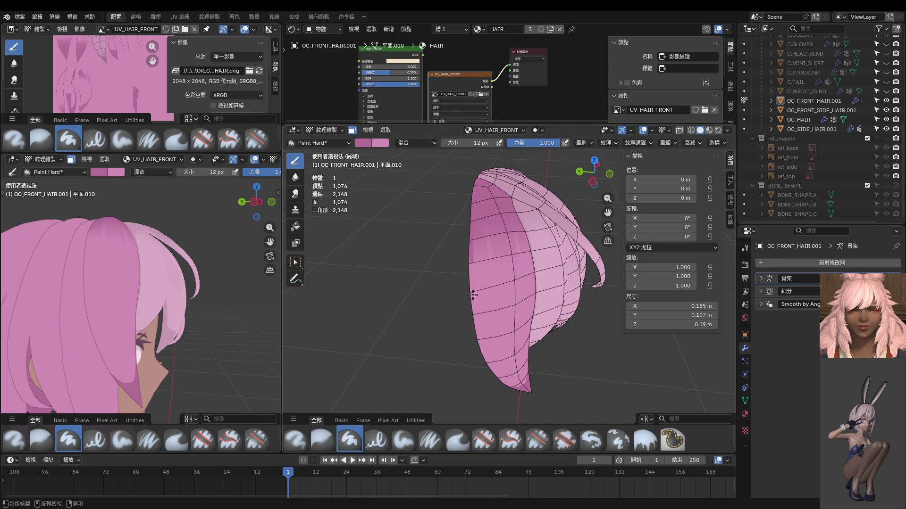
{"action": "left_click", "coordinate": [473, 311]}
{"action": "scroll", "coordinate": [470, 265], "scroll_direction": "up", "scroll_amount": 5}
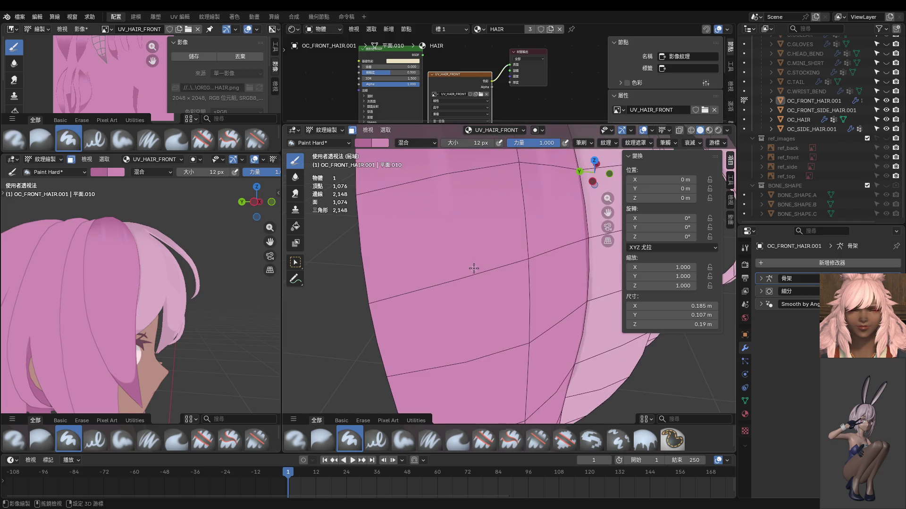
{"action": "scroll", "coordinate": [504, 217], "scroll_direction": "up", "scroll_amount": 2}
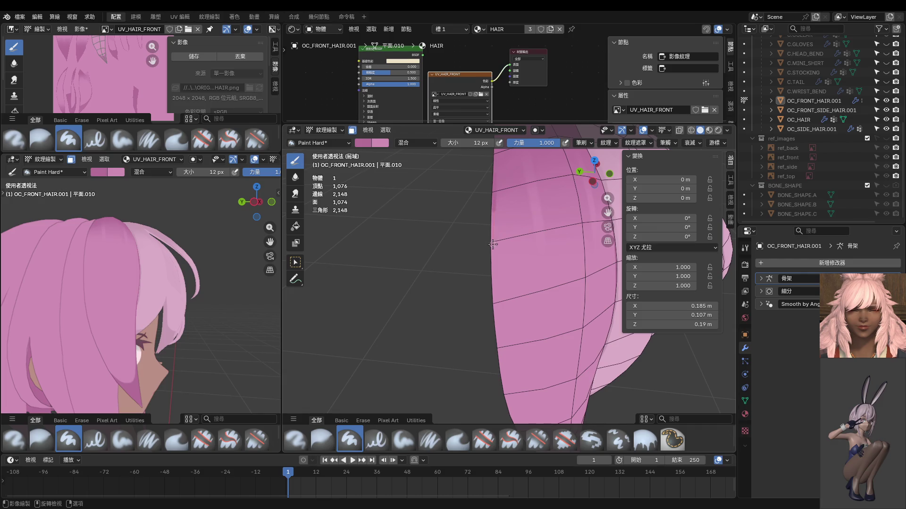
Step: Paint dark shadow strokes down the hair's left edge
{"action": "left_click_drag", "start_coordinate": [492, 273], "coordinate": [503, 389]}
{"action": "middle_click_drag", "start_coordinate": [509, 418], "coordinate": [510, 300]}
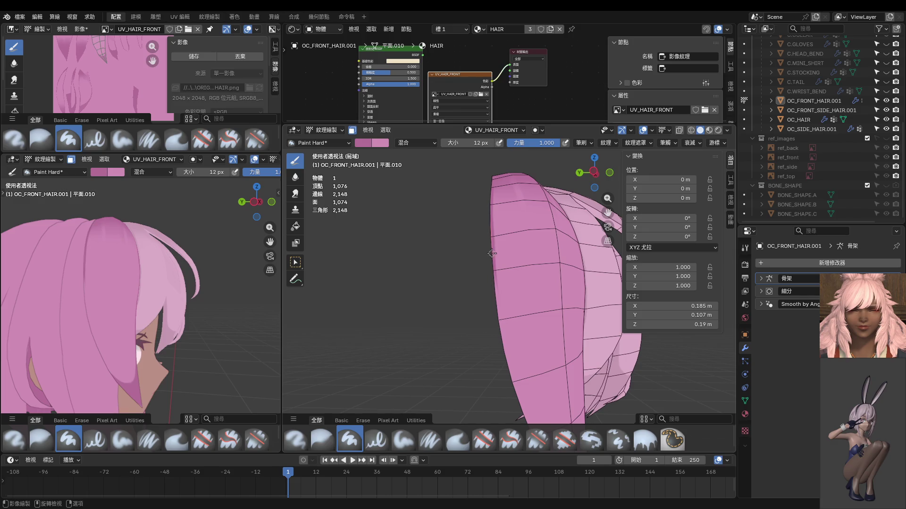
{"action": "left_click_drag", "start_coordinate": [498, 304], "coordinate": [532, 431]}
{"action": "middle_click_drag", "start_coordinate": [532, 431], "coordinate": [524, 289], "text": "shift"}
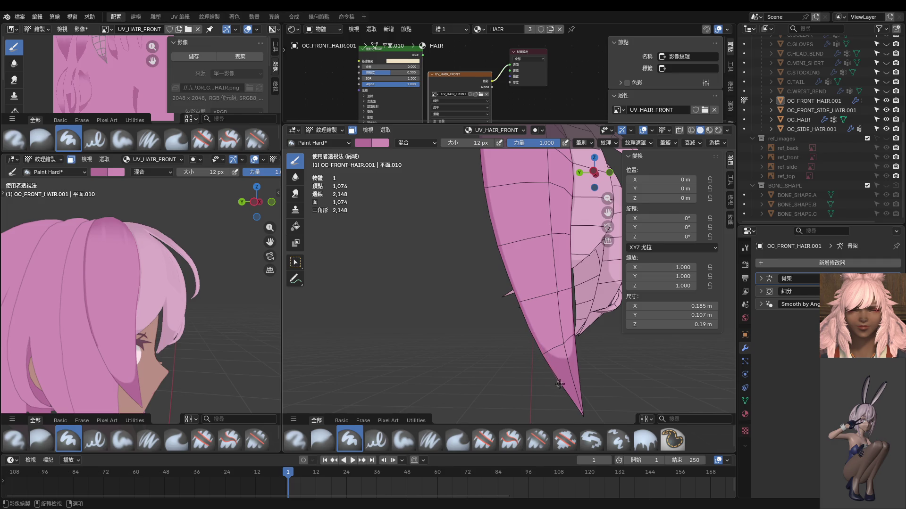
{"action": "scroll", "coordinate": [537, 307], "scroll_direction": "down", "scroll_amount": 5}
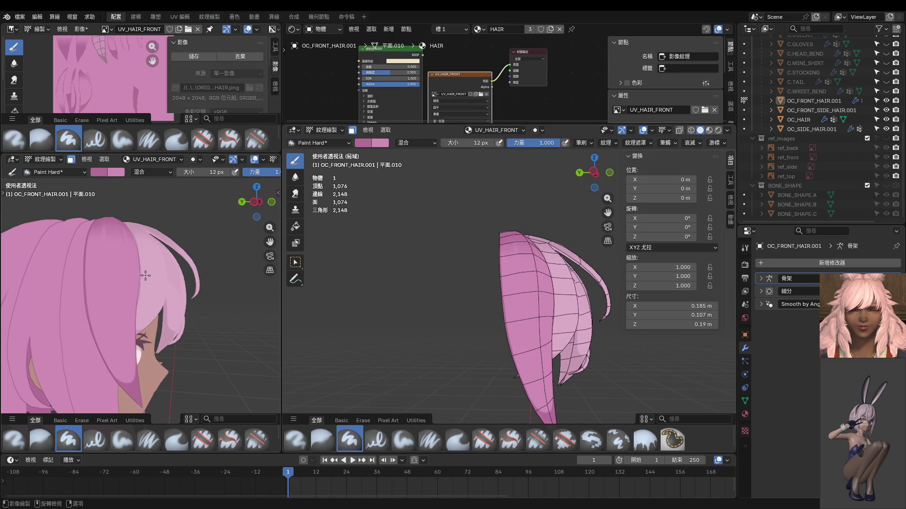
{"action": "middle_click_drag", "start_coordinate": [116, 238], "coordinate": [95, 246]}
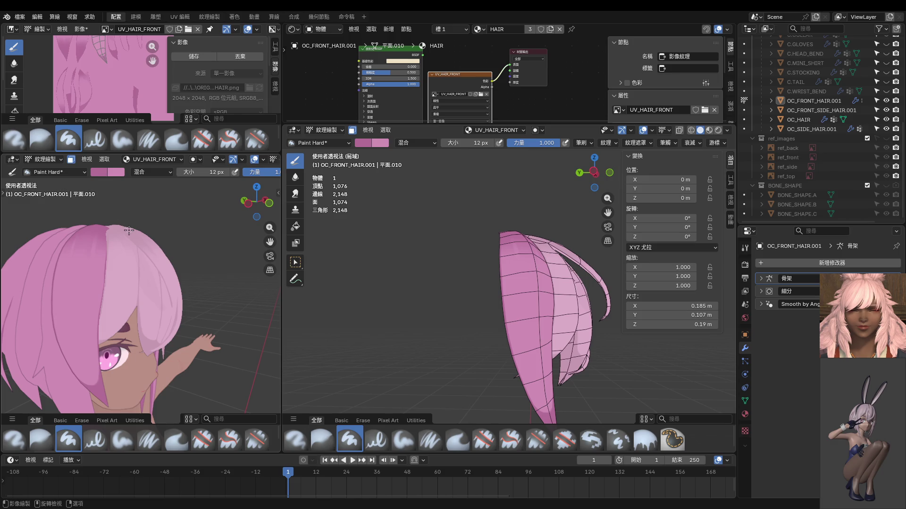
Step: Frame the hair tips in front view and paint lighter pink highlights down the strand
{"action": "key", "text": "KP_1"}
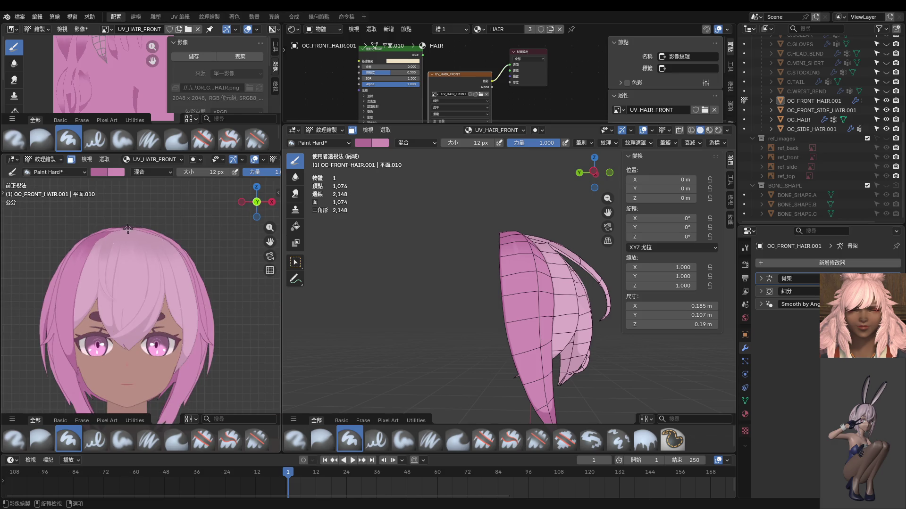
{"action": "middle_click_drag", "start_coordinate": [563, 354], "coordinate": [539, 283], "text": "shift"}
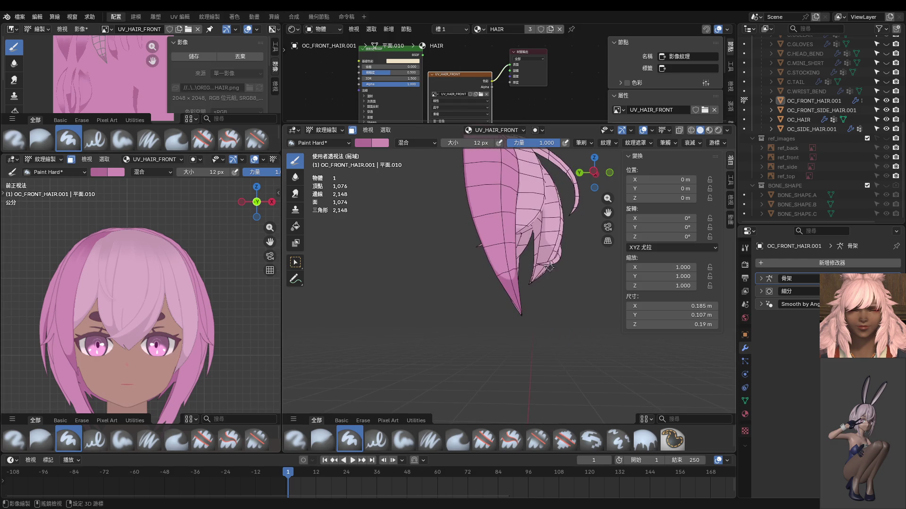
{"action": "key", "text": "KP_1"}
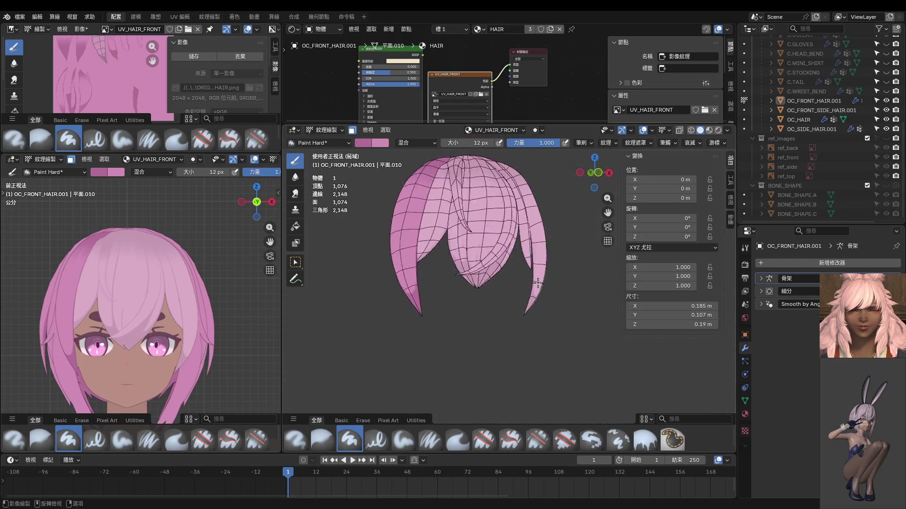
{"action": "scroll", "coordinate": [428, 286], "scroll_direction": "up", "scroll_amount": 4}
{"action": "scroll", "coordinate": [428, 286], "scroll_direction": "up", "scroll_amount": 5}
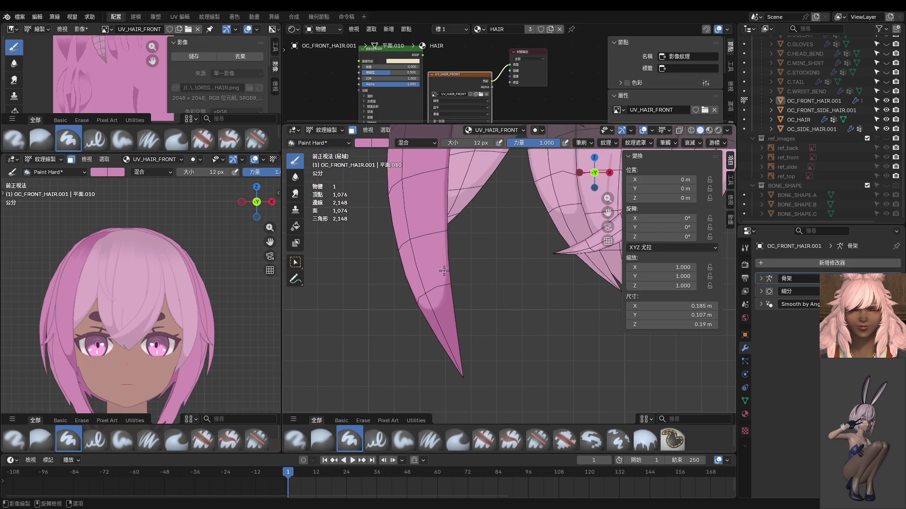
{"action": "left_click_drag", "start_coordinate": [447, 306], "coordinate": [446, 330]}
{"action": "middle_click_drag", "start_coordinate": [444, 327], "coordinate": [459, 277]}
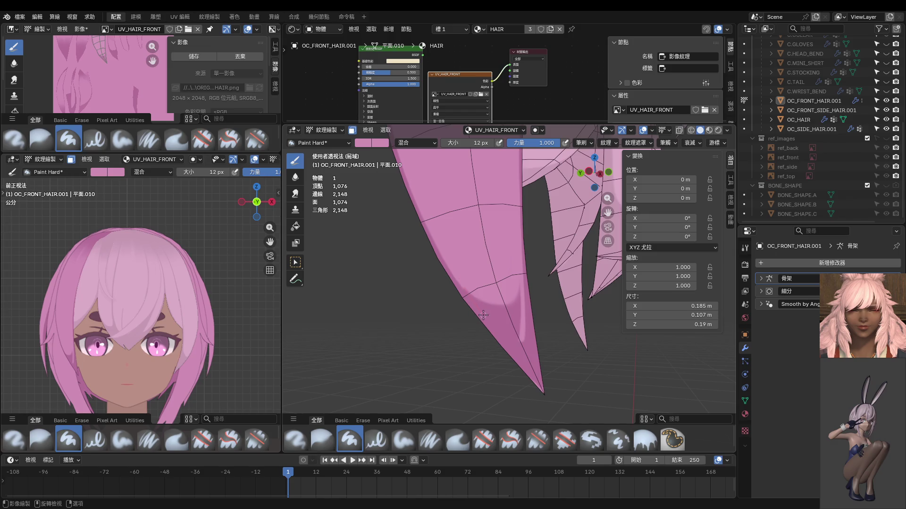
{"action": "left_click_drag", "start_coordinate": [477, 304], "coordinate": [543, 343]}
Step: Enlarge the brush to 54 px and paint soft shading along the strand's edge
{"action": "middle_click_drag", "start_coordinate": [549, 344], "coordinate": [482, 274]}
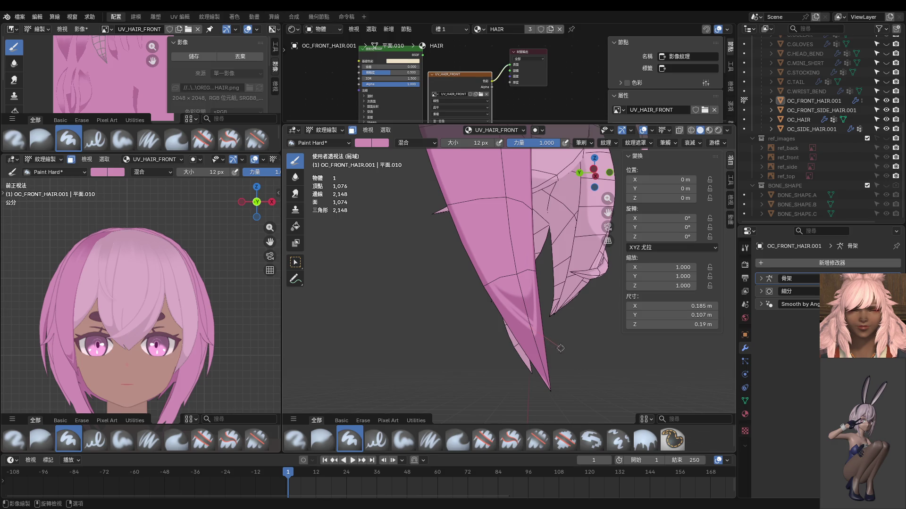
{"action": "scroll", "coordinate": [546, 328], "scroll_direction": "up", "scroll_amount": 2}
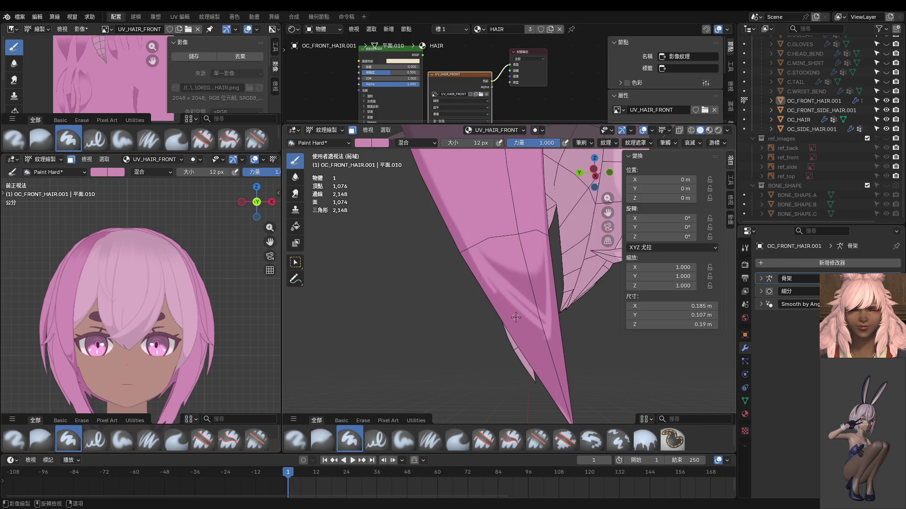
{"action": "left_click_drag", "start_coordinate": [560, 349], "coordinate": [573, 354]}
{"action": "key", "text": "f"}
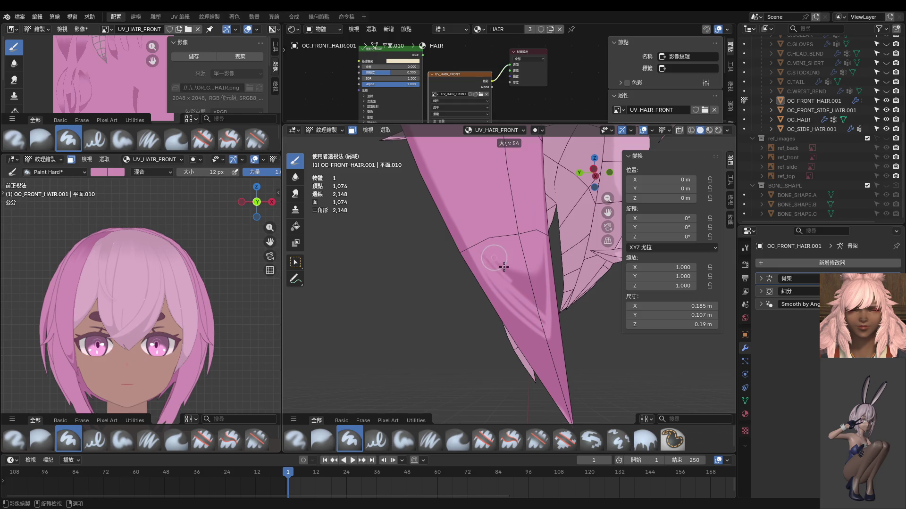
{"action": "left_click", "coordinate": [504, 267]}
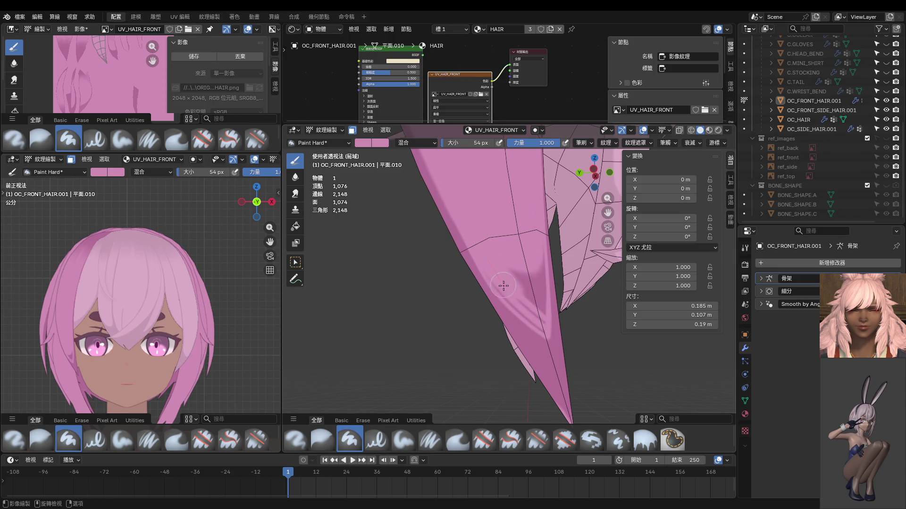
{"action": "left_click_drag", "start_coordinate": [503, 286], "coordinate": [563, 338]}
{"action": "scroll", "coordinate": [531, 304], "scroll_direction": "up", "scroll_amount": 2}
{"action": "mouse_move", "coordinate": [481, 244]}
{"action": "middle_mouse_down"}
{"action": "mouse_move", "coordinate": [519, 236]}
{"action": "mouse_move", "coordinate": [507, 237]}
{"action": "middle_mouse_up"}
Step: Shrink the brush to 8 px, then settle on a 38 px brush size
{"action": "key", "text": "f"}
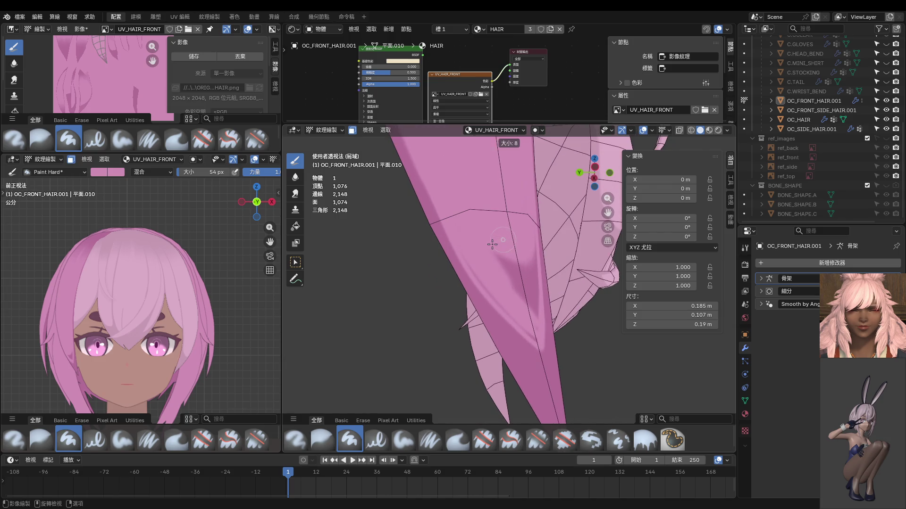
{"action": "left_click", "coordinate": [472, 256]}
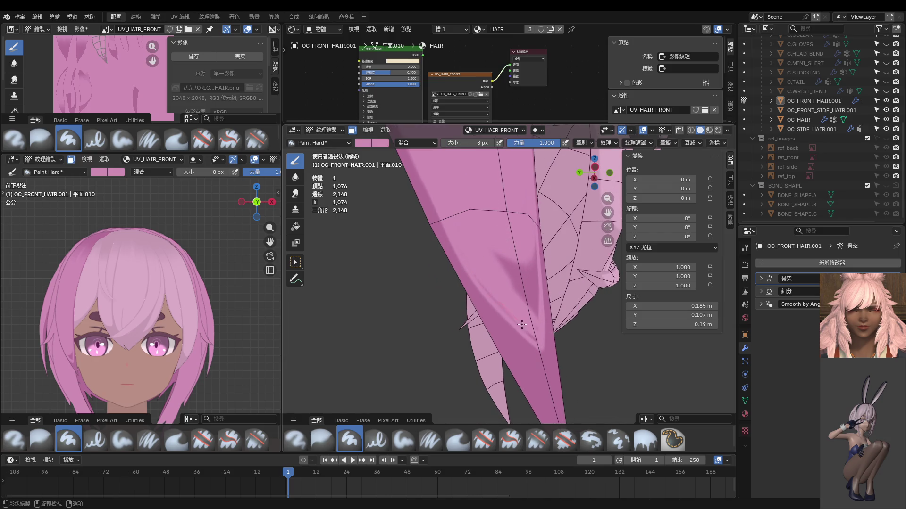
{"action": "scroll", "coordinate": [510, 300], "scroll_direction": "up", "scroll_amount": 2}
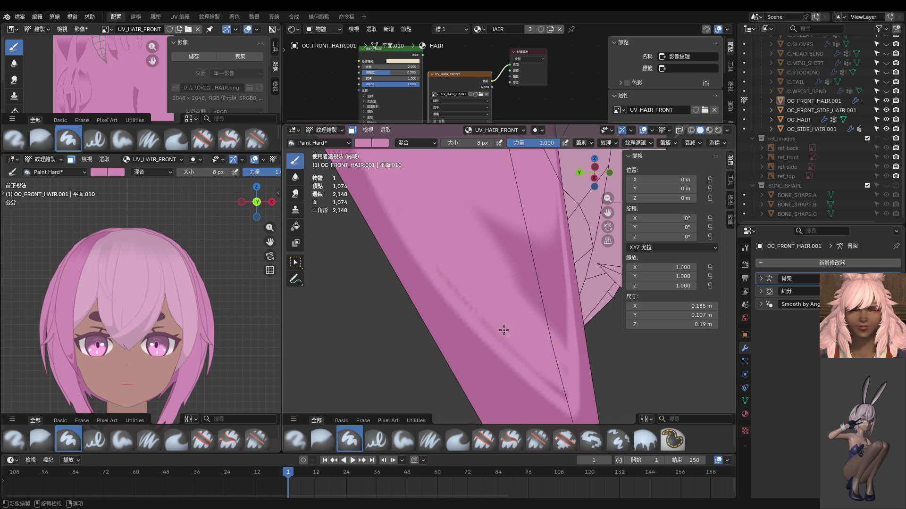
{"action": "key", "text": "f"}
{"action": "left_click", "coordinate": [486, 311]}
{"action": "middle_click_drag", "start_coordinate": [587, 415], "coordinate": [501, 338]}
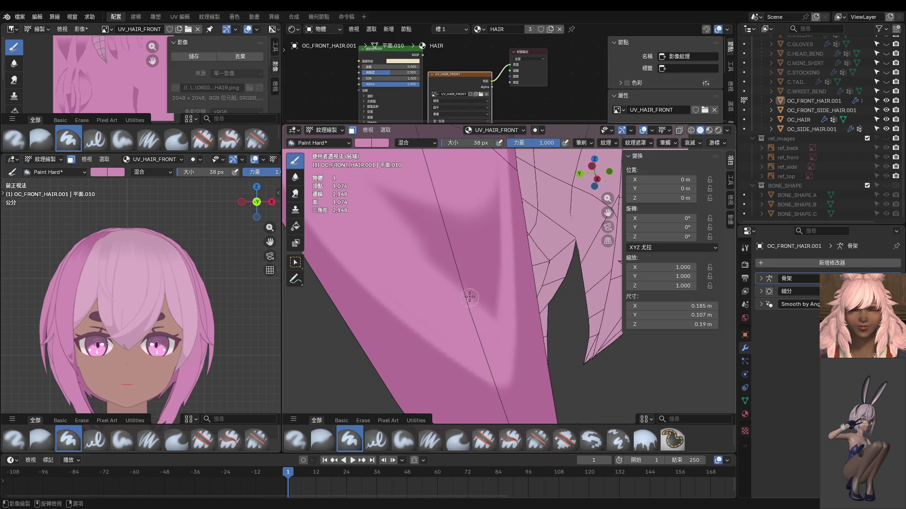
Step: Paint lighter pink over the dark streak and red mark, enlarging the brush to 198 px
{"action": "middle_click_drag", "start_coordinate": [467, 278], "coordinate": [454, 300], "text": "shift"}
{"action": "left_click_drag", "start_coordinate": [475, 178], "coordinate": [456, 412]}
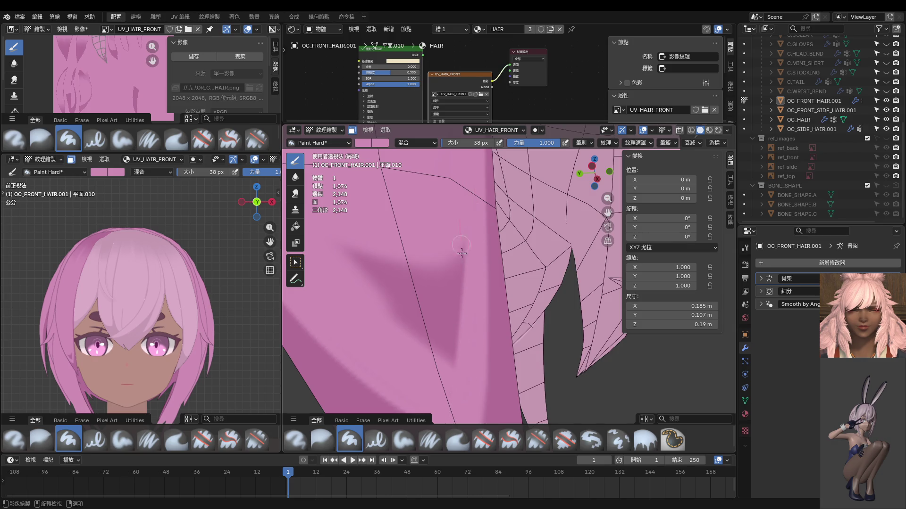
{"action": "mouse_move", "coordinate": [461, 253]}
{"action": "left_mouse_down"}
{"action": "mouse_move", "coordinate": [448, 361]}
{"action": "mouse_move", "coordinate": [425, 372]}
{"action": "left_mouse_up"}
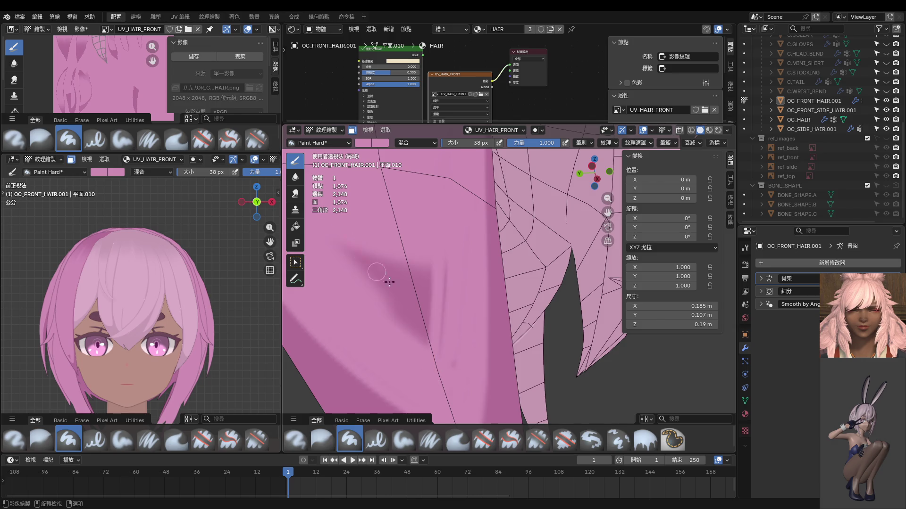
{"action": "key", "text": "f"}
{"action": "left_click", "coordinate": [418, 304]}
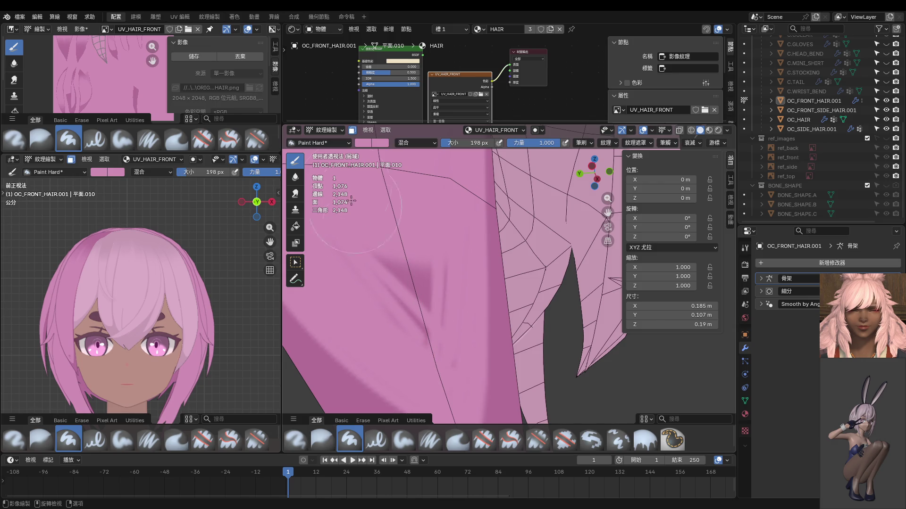
{"action": "mouse_move", "coordinate": [384, 257]}
{"action": "left_mouse_down"}
{"action": "mouse_move", "coordinate": [415, 292]}
{"action": "mouse_move", "coordinate": [424, 331]}
{"action": "left_mouse_up"}
{"action": "left_click_drag", "start_coordinate": [426, 267], "coordinate": [446, 316]}
{"action": "left_click_drag", "start_coordinate": [452, 387], "coordinate": [426, 328]}
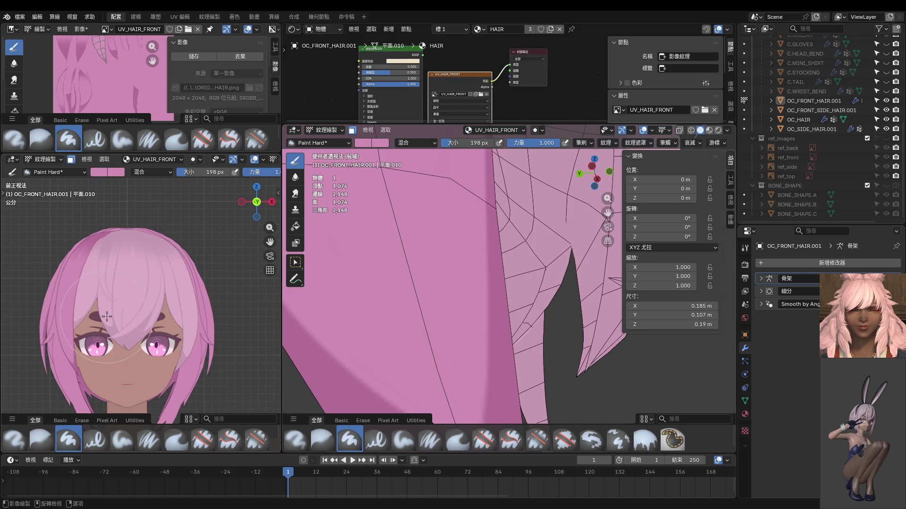
Step: Leave Texture Paint and return the front hair to Object Mode
{"action": "scroll", "coordinate": [89, 318], "scroll_direction": "up", "scroll_amount": 4}
{"action": "scroll", "coordinate": [89, 318], "scroll_direction": "down", "scroll_amount": 5}
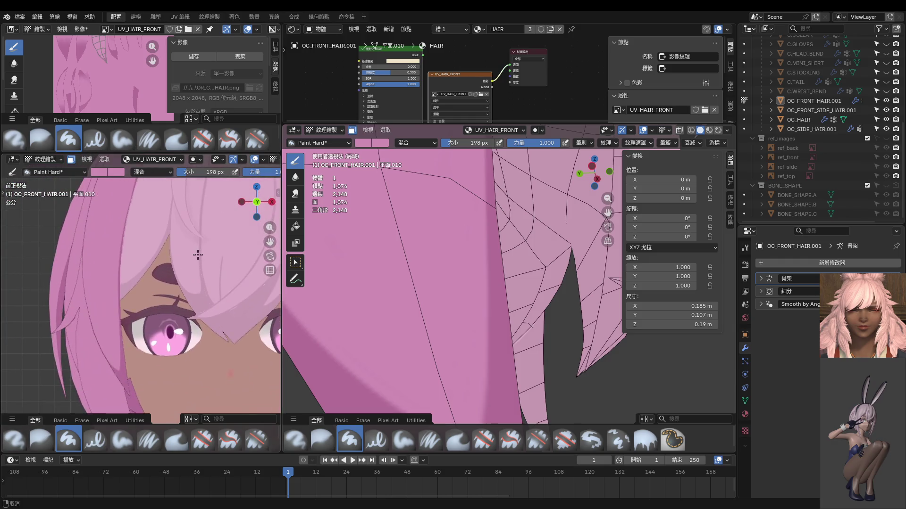
{"action": "key", "text": "ctrl+Tab"}
{"action": "left_click", "coordinate": [103, 282]}
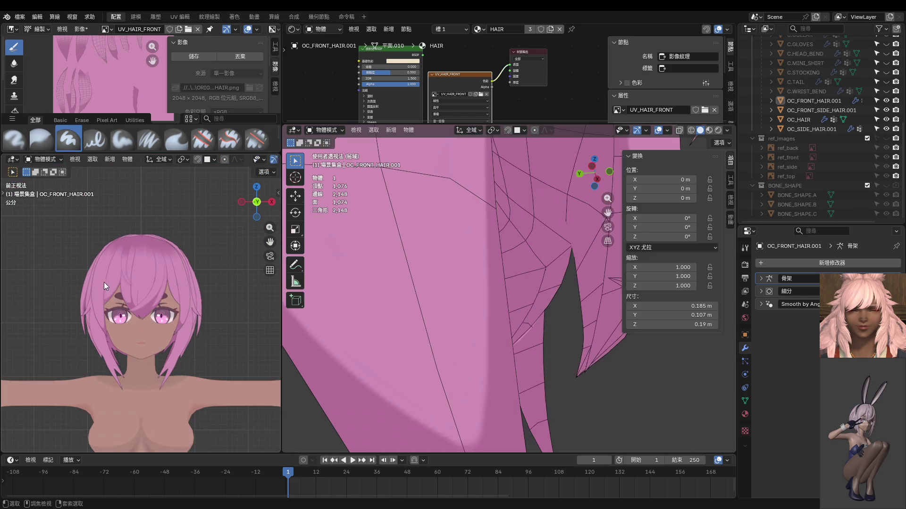
Step: Select the linked right front strand in Edit Mode, then switch back to Texture Paint
{"action": "scroll", "coordinate": [229, 373], "scroll_direction": "up", "scroll_amount": 3}
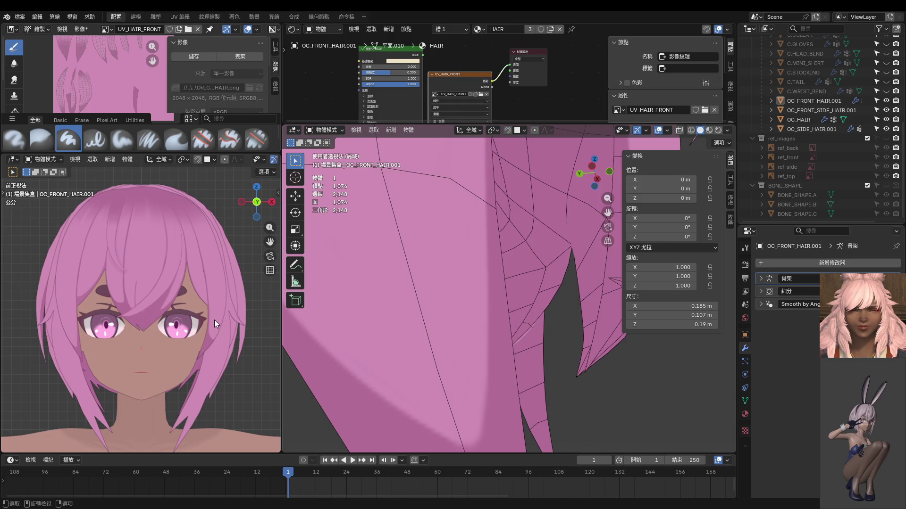
{"action": "key", "text": "Tab"}
{"action": "scroll", "coordinate": [189, 312], "scroll_direction": "down", "scroll_amount": 2}
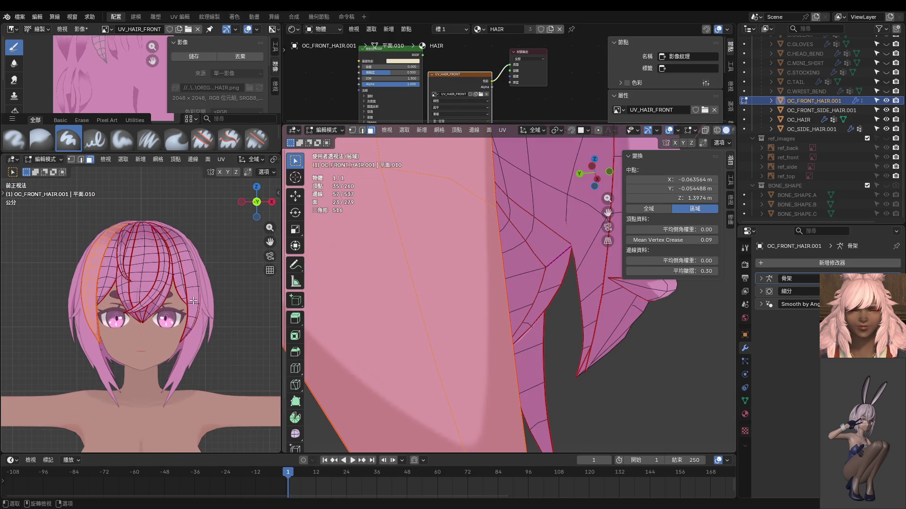
{"action": "key", "text": "l"}
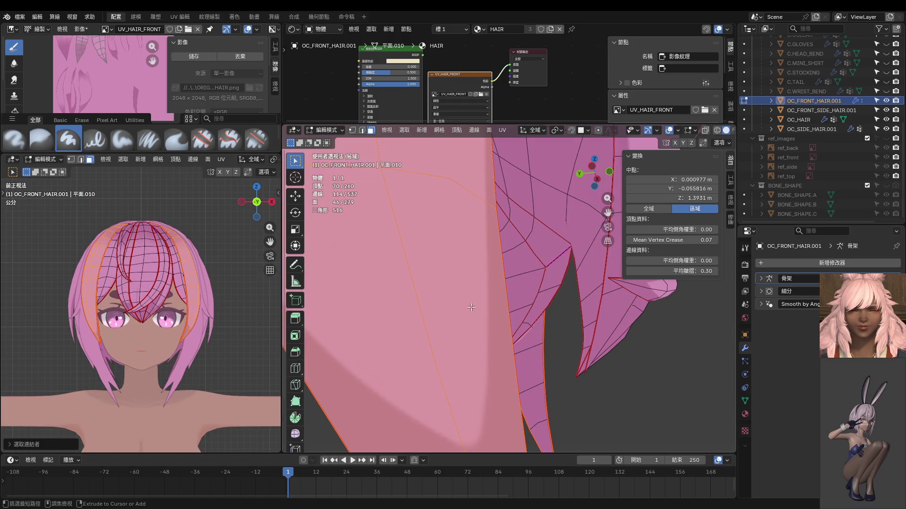
{"action": "key", "text": "ctrl+Tab"}
{"action": "left_click", "coordinate": [514, 273]}
{"action": "mouse_move", "coordinate": [513, 273]}
{"action": "middle_mouse_down"}
{"action": "mouse_move", "coordinate": [425, 283]}
{"action": "mouse_move", "coordinate": [525, 276]}
{"action": "mouse_move", "coordinate": [536, 263]}
{"action": "mouse_move", "coordinate": [516, 257]}
{"action": "mouse_move", "coordinate": [558, 279]}
{"action": "middle_mouse_up"}
Step: Set the brush to 38 px and try a lighter stroke toward the strand tip, then undo it
{"action": "key", "text": "f"}
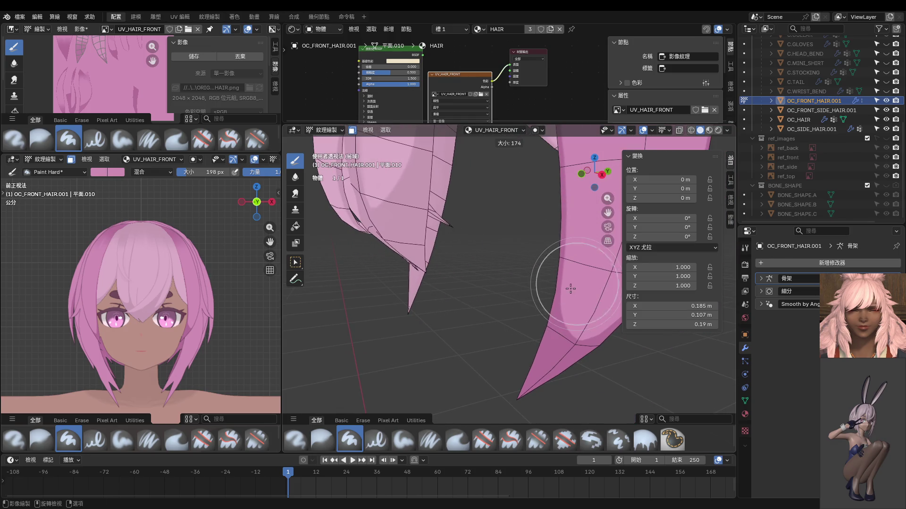
{"action": "left_click", "coordinate": [580, 283]}
{"action": "mouse_move", "coordinate": [546, 313]}
{"action": "middle_mouse_down", "text": "shift"}
{"action": "mouse_move", "coordinate": [508, 277]}
{"action": "mouse_move", "coordinate": [547, 278]}
{"action": "mouse_move", "coordinate": [540, 265]}
{"action": "middle_mouse_up", "text": "shift"}
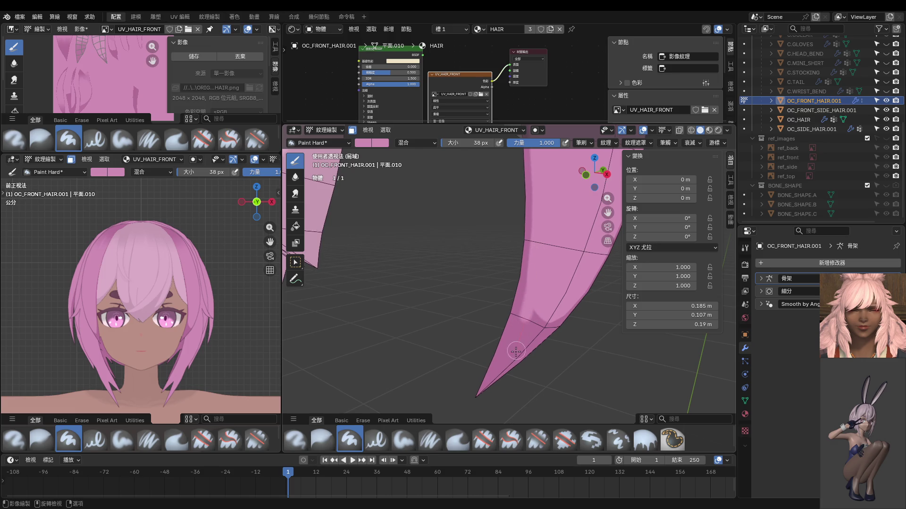
{"action": "mouse_move", "coordinate": [540, 308]}
{"action": "middle_mouse_down"}
{"action": "mouse_move", "coordinate": [582, 298]}
{"action": "mouse_move", "coordinate": [549, 288]}
{"action": "middle_mouse_up"}
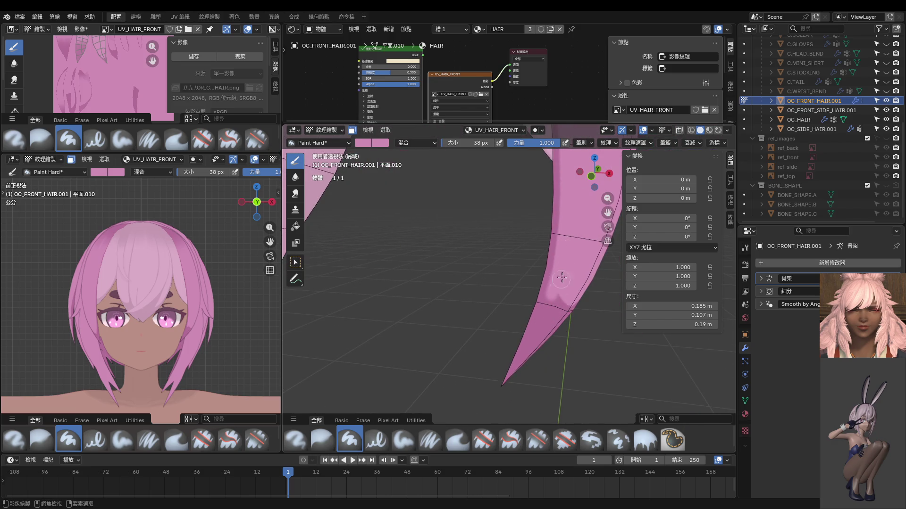
{"action": "left_click_drag", "start_coordinate": [539, 334], "coordinate": [524, 365]}
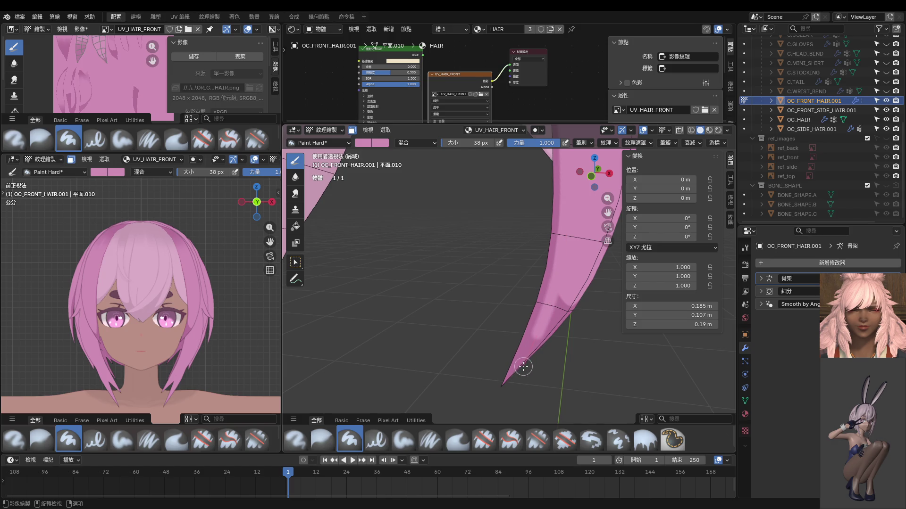
{"action": "middle_click_drag", "start_coordinate": [563, 302], "coordinate": [500, 239]}
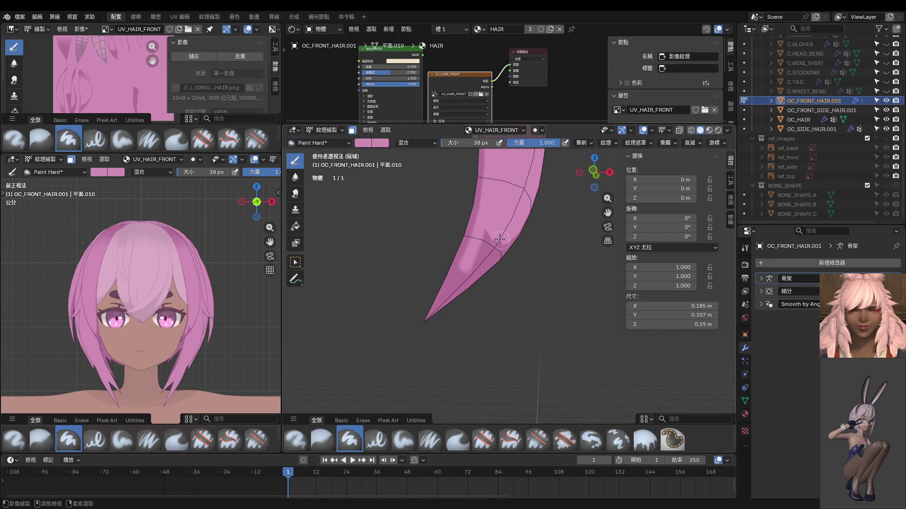
{"action": "key", "text": "ctrl+z"}
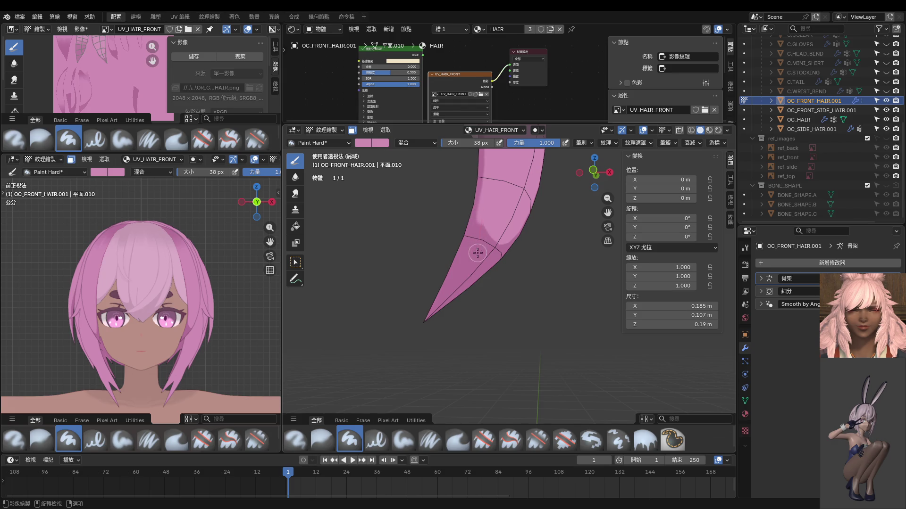
Step: Reshape the dark shading band along the strand edge and paint out the V-shaped mark in pink
{"action": "middle_click_drag", "start_coordinate": [479, 300], "coordinate": [432, 242]}
{"action": "mouse_move", "coordinate": [448, 212]}
{"action": "left_mouse_down"}
{"action": "mouse_move", "coordinate": [416, 272]}
{"action": "mouse_move", "coordinate": [373, 296]}
{"action": "left_mouse_up"}
{"action": "scroll", "coordinate": [373, 296], "scroll_direction": "up", "scroll_amount": 4}
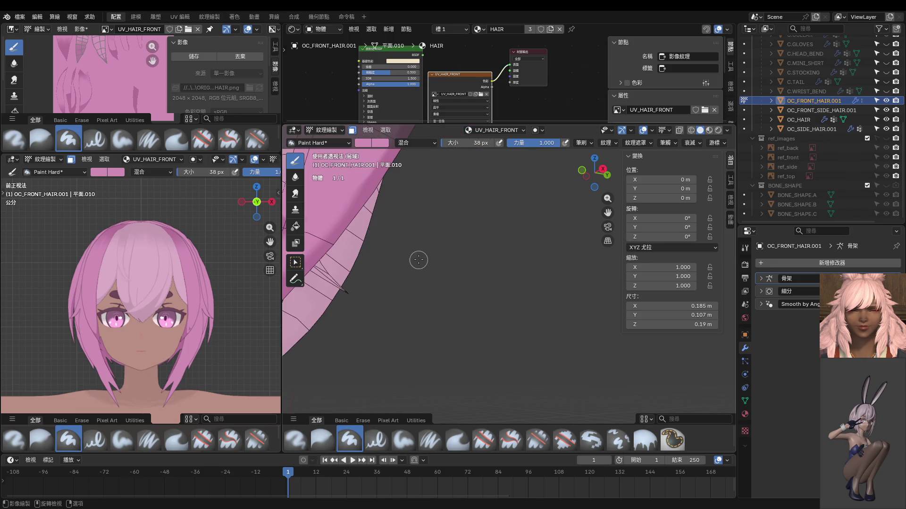
{"action": "scroll", "coordinate": [417, 259], "scroll_direction": "down", "scroll_amount": 2}
{"action": "middle_click_drag", "start_coordinate": [416, 259], "coordinate": [472, 298], "text": "shift"}
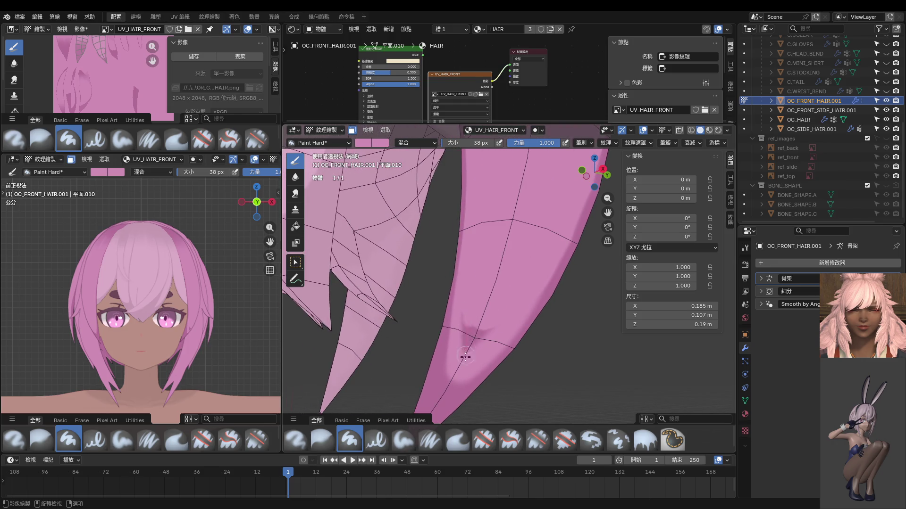
{"action": "mouse_move", "coordinate": [465, 357]}
{"action": "left_mouse_down"}
{"action": "mouse_move", "coordinate": [463, 375]}
{"action": "mouse_move", "coordinate": [466, 327]}
{"action": "left_mouse_up"}
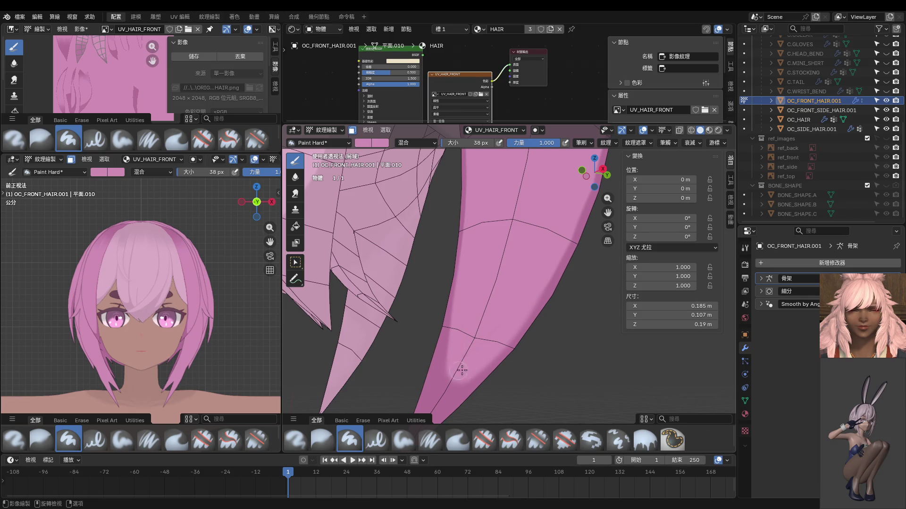
{"action": "scroll", "coordinate": [460, 359], "scroll_direction": "down", "scroll_amount": 3}
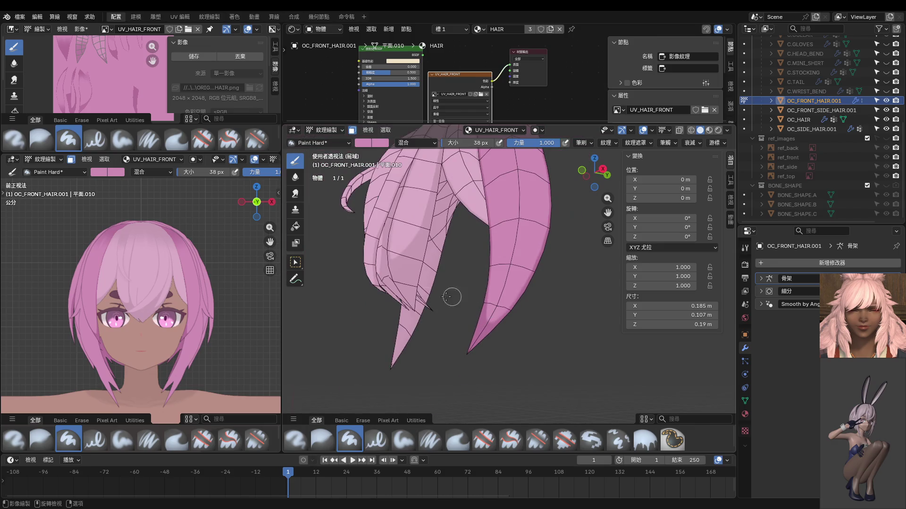
{"action": "scroll", "coordinate": [235, 314], "scroll_direction": "up", "scroll_amount": 4}
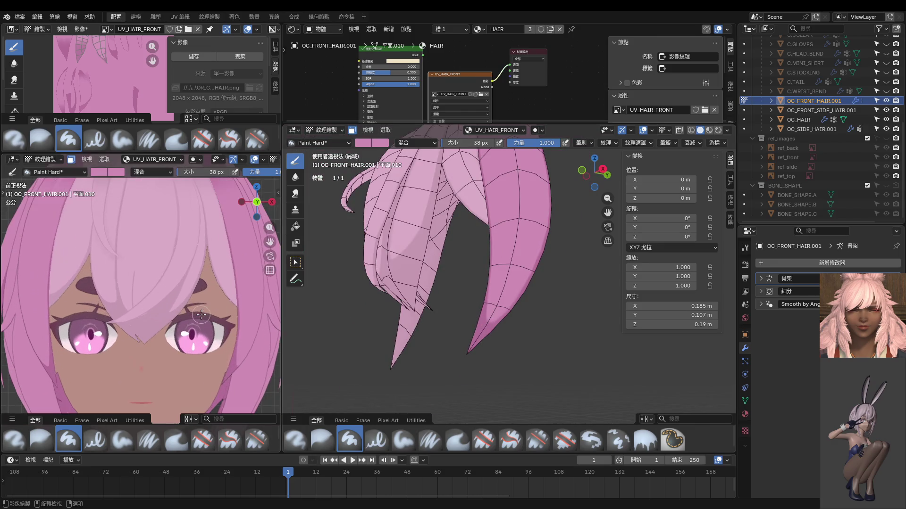
{"action": "key", "text": "KP_1"}
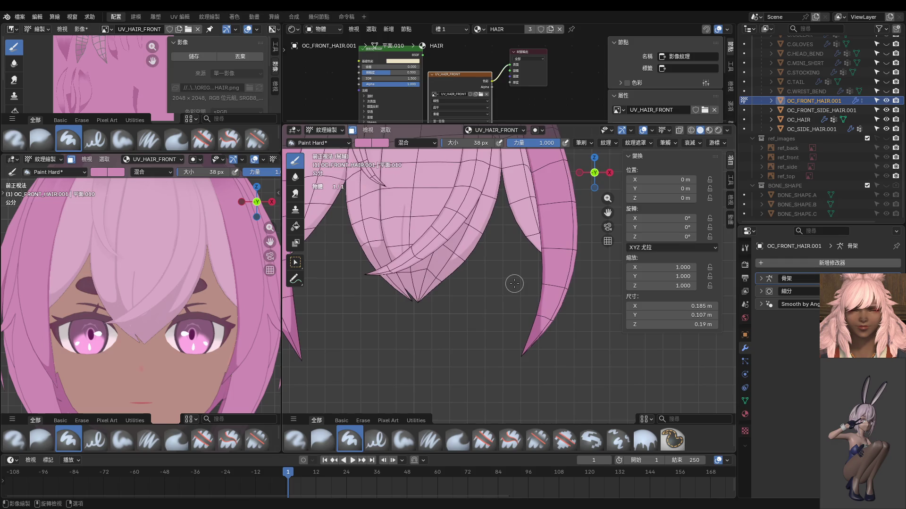
Step: Center the hair strip and repaint a lighter stroke along its left edge
{"action": "scroll", "coordinate": [514, 284], "scroll_direction": "up", "scroll_amount": 3}
{"action": "scroll", "coordinate": [565, 321], "scroll_direction": "up", "scroll_amount": 2}
{"action": "middle_click_drag", "start_coordinate": [565, 321], "coordinate": [475, 252], "text": "shift"}
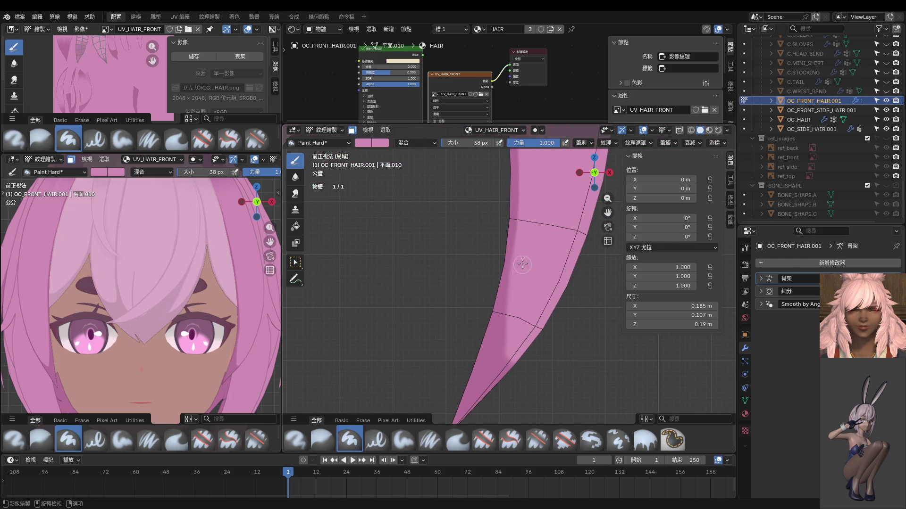
{"action": "mouse_move", "coordinate": [504, 314]}
{"action": "left_mouse_down"}
{"action": "mouse_move", "coordinate": [501, 373]}
{"action": "mouse_move", "coordinate": [514, 386]}
{"action": "mouse_move", "coordinate": [519, 367]}
{"action": "left_mouse_up"}
{"action": "key", "text": "ctrl+z"}
{"action": "mouse_move", "coordinate": [508, 307]}
{"action": "left_mouse_down"}
{"action": "mouse_move", "coordinate": [503, 347]}
{"action": "mouse_move", "coordinate": [513, 387]}
{"action": "left_mouse_up"}
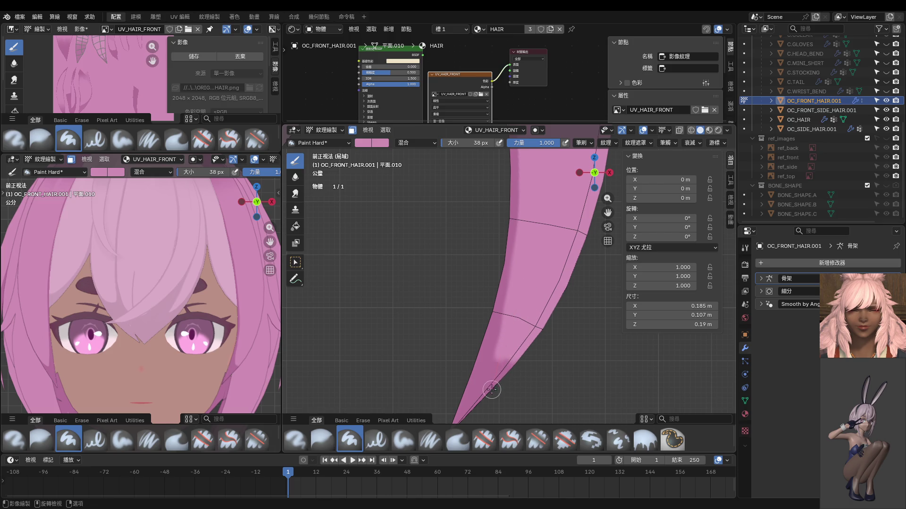
Step: Paint a darker band down the left edge, covering the dark mark and reddish streak
{"action": "left_click_drag", "start_coordinate": [495, 363], "coordinate": [519, 324]}
{"action": "mouse_move", "coordinate": [512, 290]}
{"action": "left_mouse_down"}
{"action": "mouse_move", "coordinate": [484, 409]}
{"action": "mouse_move", "coordinate": [538, 352]}
{"action": "mouse_move", "coordinate": [565, 295]}
{"action": "mouse_move", "coordinate": [549, 295]}
{"action": "mouse_move", "coordinate": [488, 381]}
{"action": "mouse_move", "coordinate": [504, 338]}
{"action": "left_mouse_up"}
{"action": "mouse_move", "coordinate": [500, 369]}
{"action": "left_mouse_down"}
{"action": "mouse_move", "coordinate": [489, 394]}
{"action": "mouse_move", "coordinate": [519, 289]}
{"action": "left_mouse_up"}
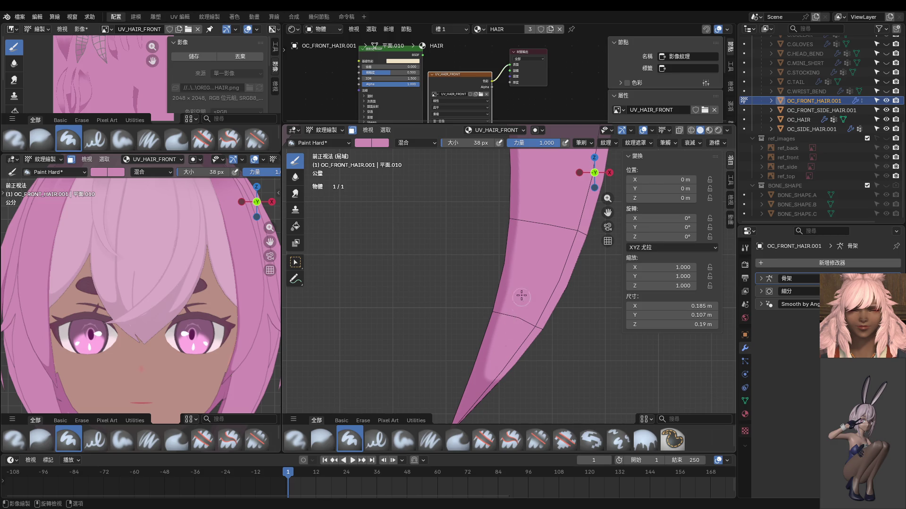
{"action": "mouse_move", "coordinate": [512, 299]}
{"action": "left_mouse_down"}
{"action": "mouse_move", "coordinate": [501, 334]}
{"action": "mouse_move", "coordinate": [520, 265]}
{"action": "mouse_move", "coordinate": [498, 315]}
{"action": "mouse_move", "coordinate": [490, 389]}
{"action": "mouse_move", "coordinate": [498, 378]}
{"action": "left_mouse_up"}
{"action": "key", "text": "shift"}
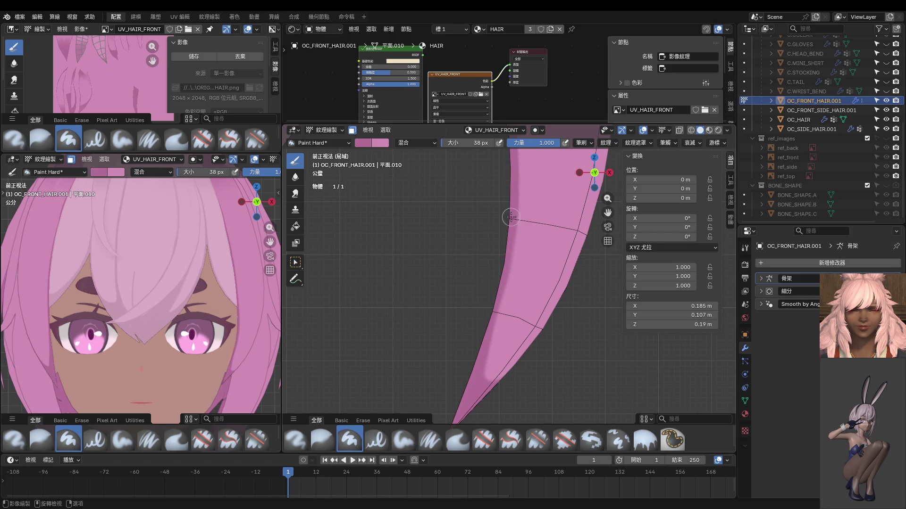
{"action": "left_click_drag", "start_coordinate": [496, 298], "coordinate": [478, 424]}
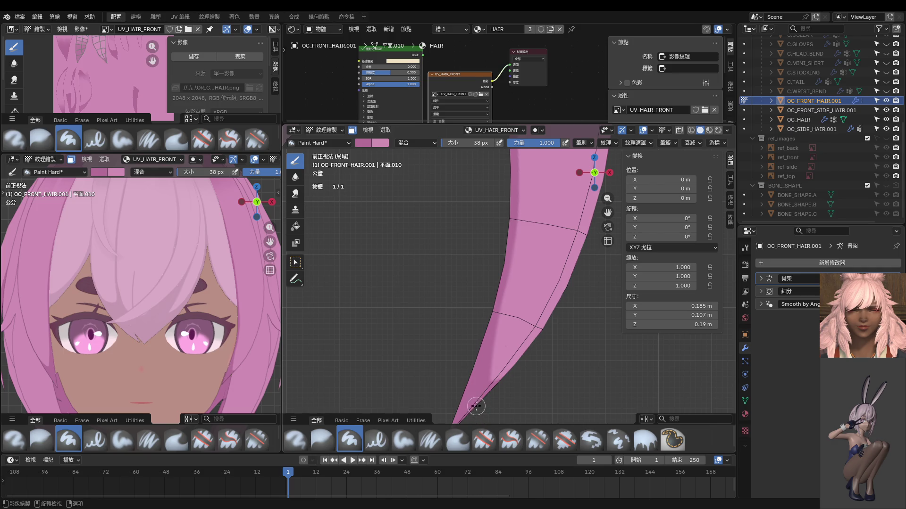
{"action": "middle_click_drag", "start_coordinate": [525, 313], "coordinate": [431, 266]}
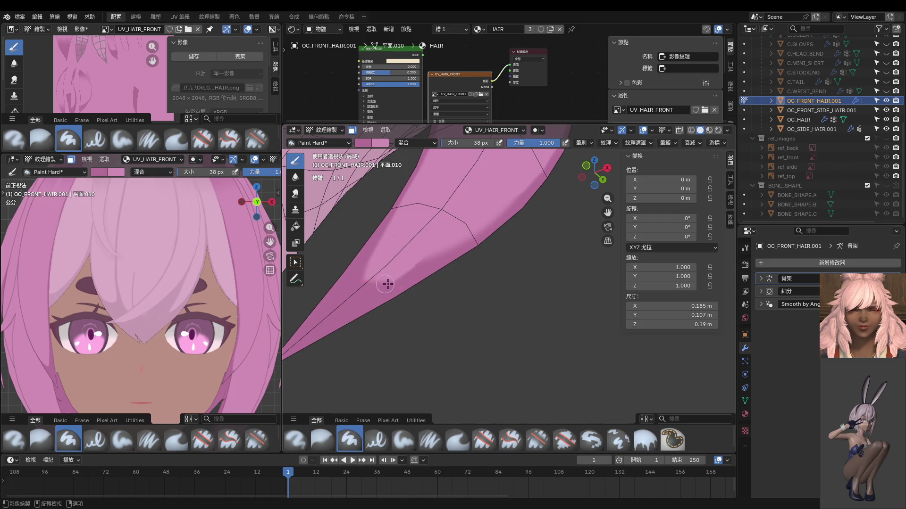
Step: Try darker shading on the strip's right edge, undo it, and orbit to a new angle
{"action": "middle_click_drag", "start_coordinate": [489, 257], "coordinate": [453, 295]}
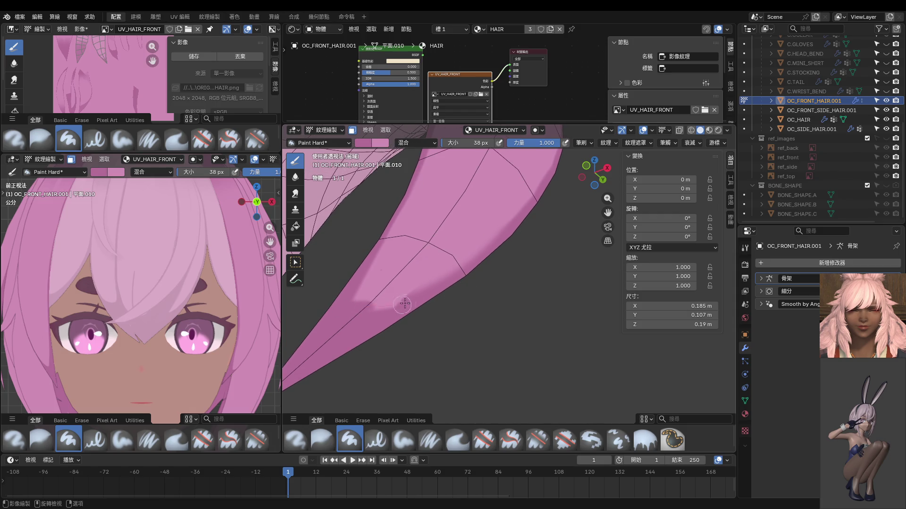
{"action": "middle_click_drag", "start_coordinate": [549, 215], "coordinate": [517, 319], "text": "alt"}
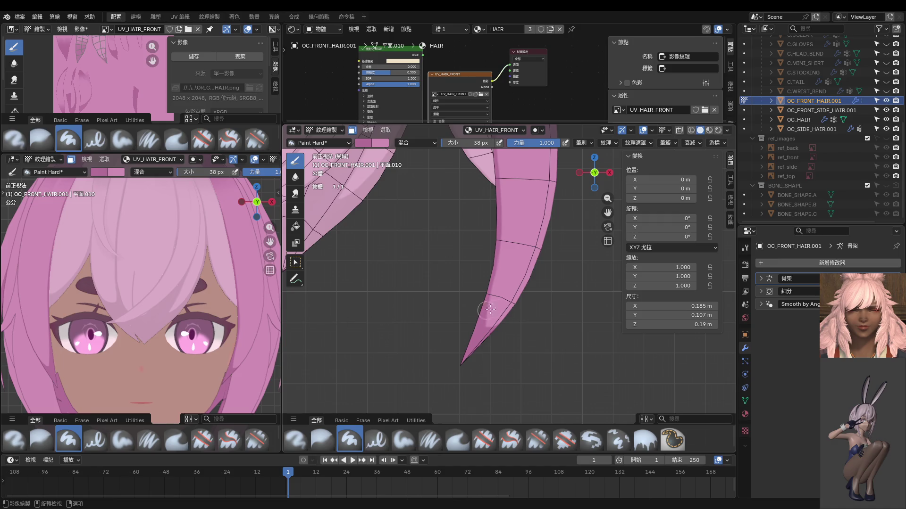
{"action": "left_click_drag", "start_coordinate": [535, 262], "coordinate": [517, 295]}
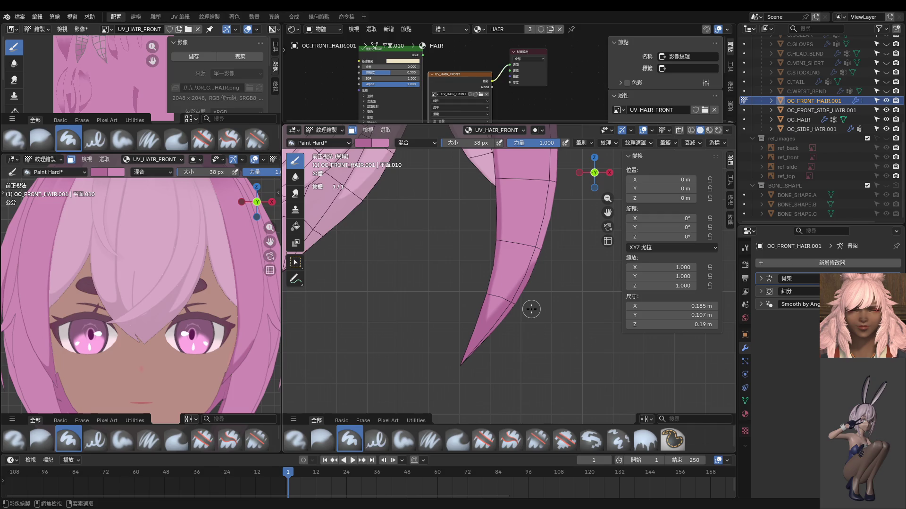
{"action": "key", "text": "ctrl+z"}
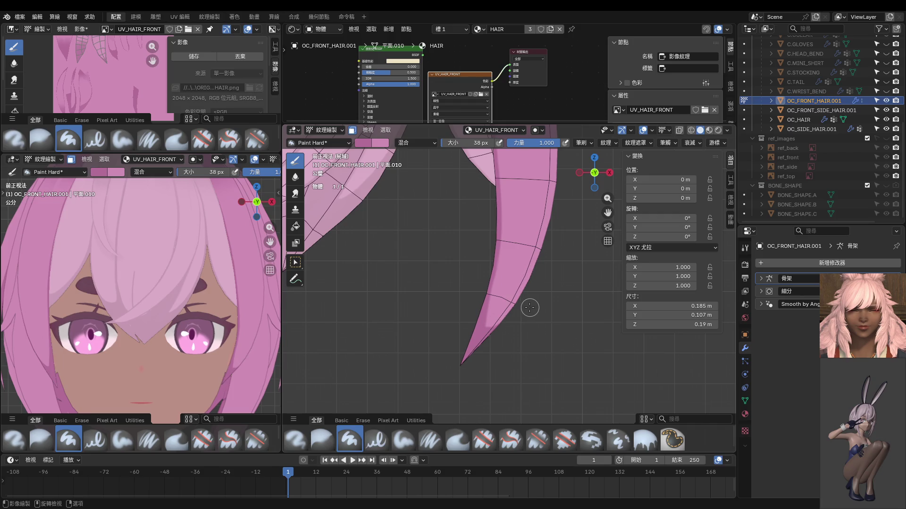
{"action": "middle_click_drag", "start_coordinate": [530, 307], "coordinate": [486, 285]}
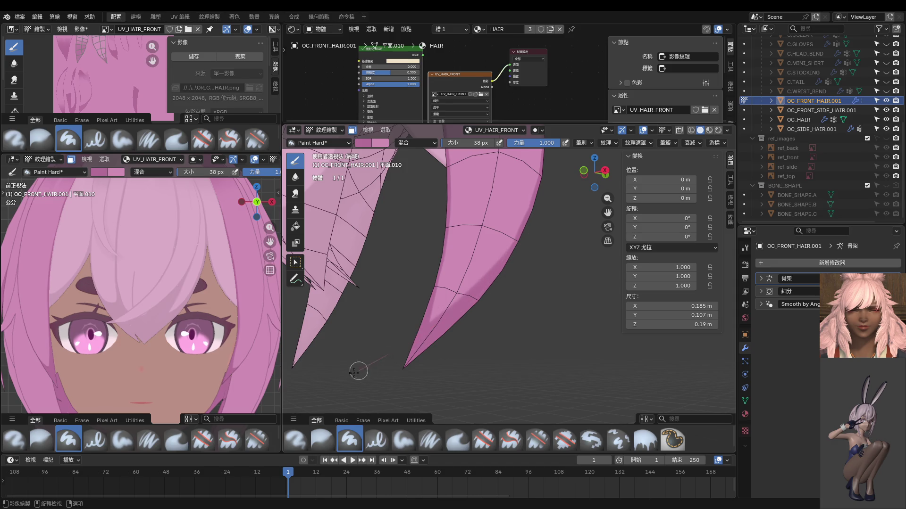
{"action": "mouse_move", "coordinate": [453, 337]}
{"action": "middle_mouse_down"}
{"action": "mouse_move", "coordinate": [393, 351]}
{"action": "mouse_move", "coordinate": [484, 290]}
{"action": "middle_mouse_up"}
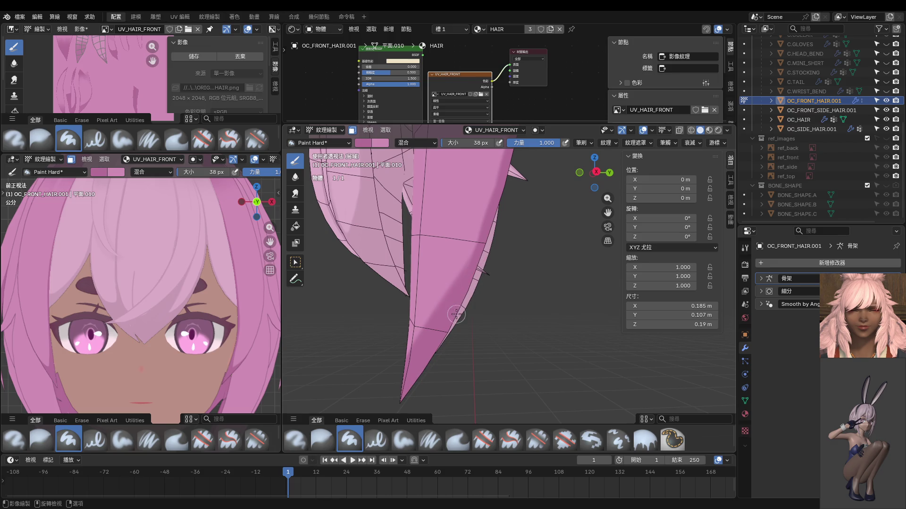
{"action": "middle_click_drag", "start_coordinate": [451, 313], "coordinate": [471, 321]}
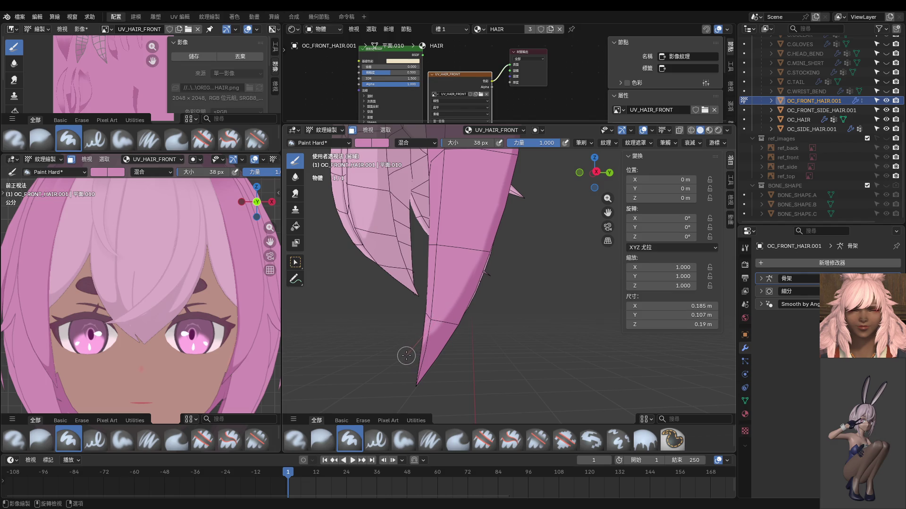
Step: Zoom in close, resize the brush to 2 px then 14 px, and paint a thin darker stroke
{"action": "scroll", "coordinate": [405, 359], "scroll_direction": "up", "scroll_amount": 3}
{"action": "middle_click_drag", "start_coordinate": [405, 359], "coordinate": [491, 362]}
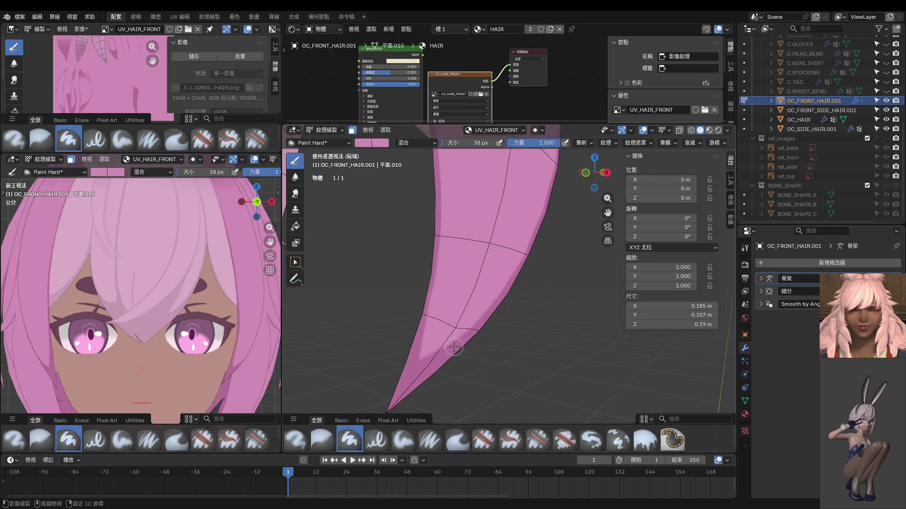
{"action": "scroll", "coordinate": [454, 347], "scroll_direction": "up", "scroll_amount": 3}
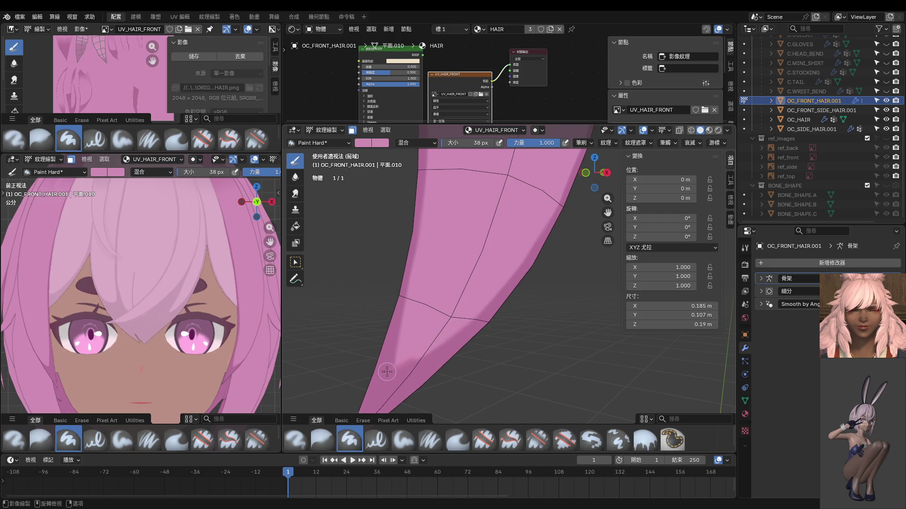
{"action": "key", "text": "f"}
{"action": "left_click", "coordinate": [401, 351]}
{"action": "scroll", "coordinate": [409, 358], "scroll_direction": "up", "scroll_amount": 2}
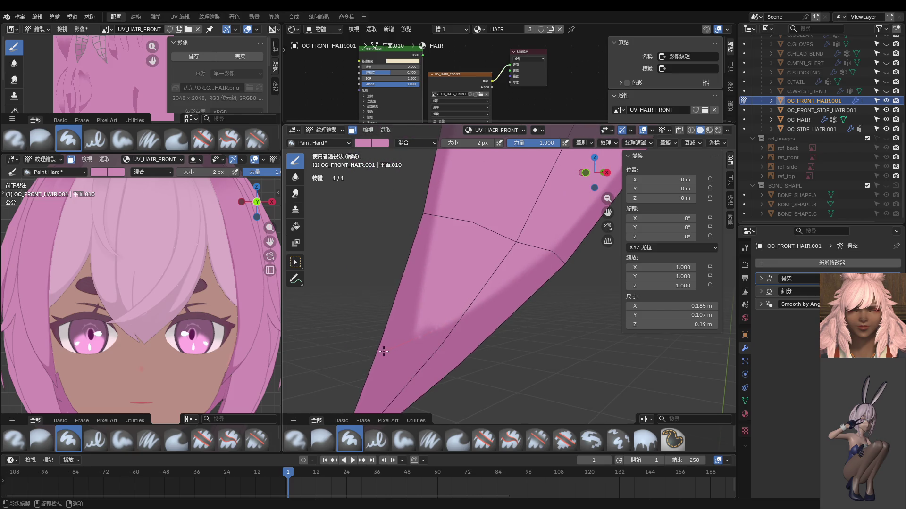
{"action": "key", "text": "f"}
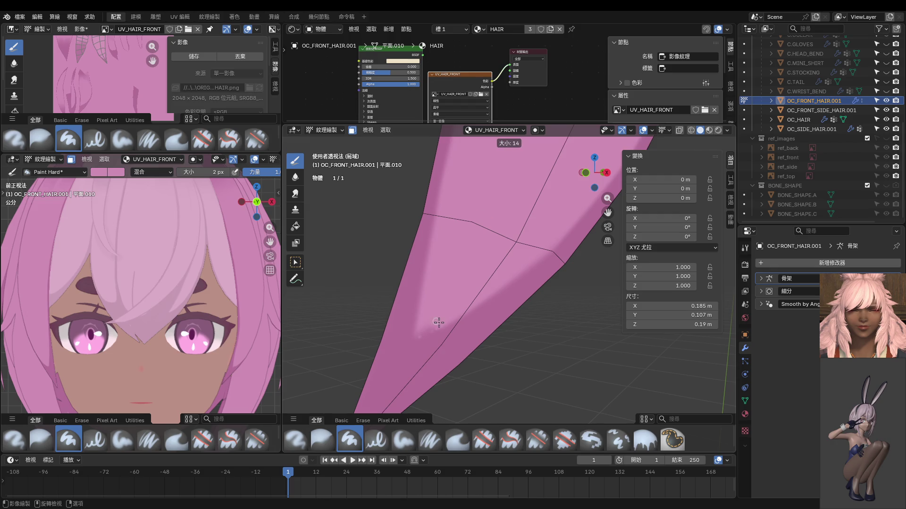
{"action": "left_click", "coordinate": [458, 313]}
{"action": "left_click_drag", "start_coordinate": [410, 343], "coordinate": [392, 351]}
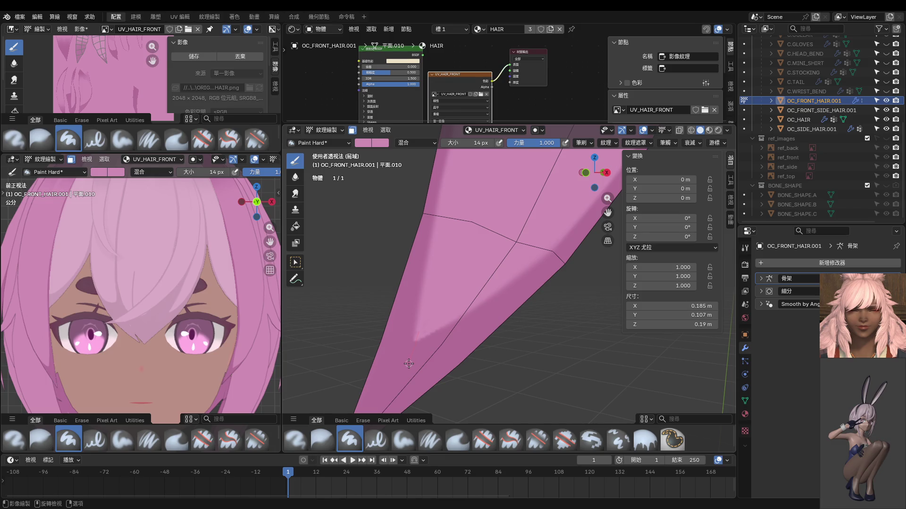
{"action": "scroll", "coordinate": [430, 349], "scroll_direction": "down", "scroll_amount": 3}
{"action": "key", "text": "KP_1"}
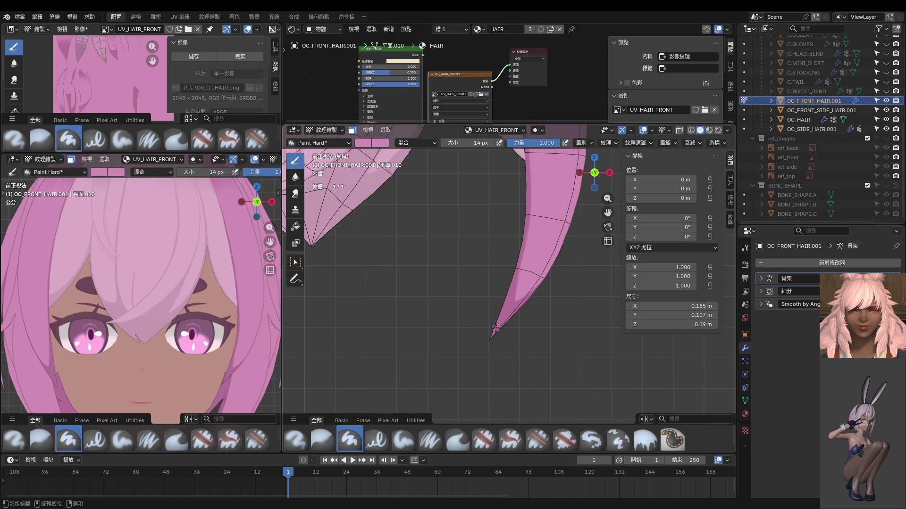
Step: Sample the strand's darker pink and paint a darker streak down its left side
{"action": "scroll", "coordinate": [504, 324], "scroll_direction": "up", "scroll_amount": 3}
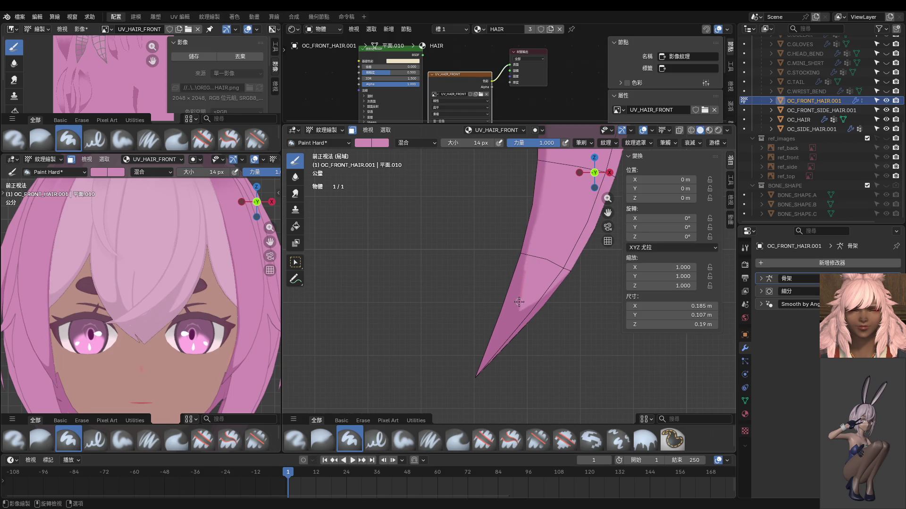
{"action": "left_click_drag", "start_coordinate": [517, 318], "coordinate": [517, 335]}
{"action": "key", "text": "s"}
{"action": "left_click_drag", "start_coordinate": [526, 265], "coordinate": [518, 337]}
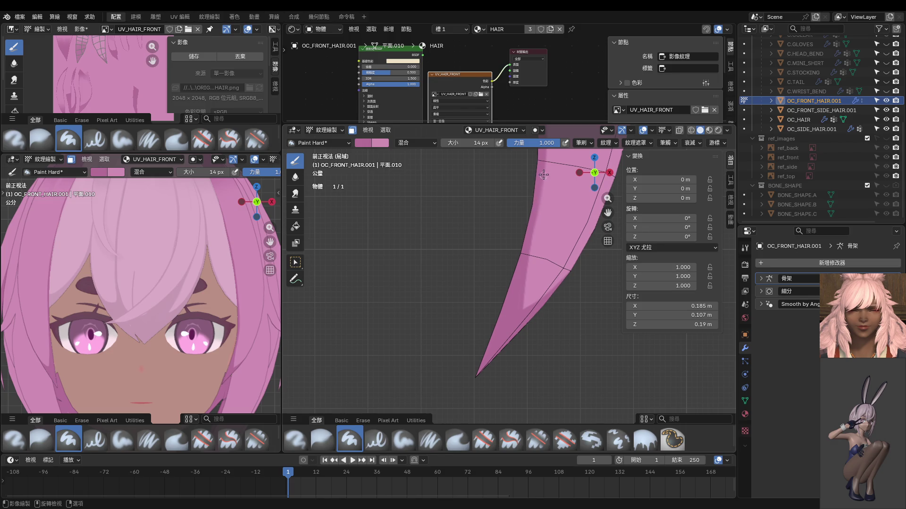
{"action": "left_click_drag", "start_coordinate": [543, 185], "coordinate": [530, 330]}
{"action": "key", "text": "ctrl+z"}
{"action": "left_click_drag", "start_coordinate": [538, 204], "coordinate": [541, 347]}
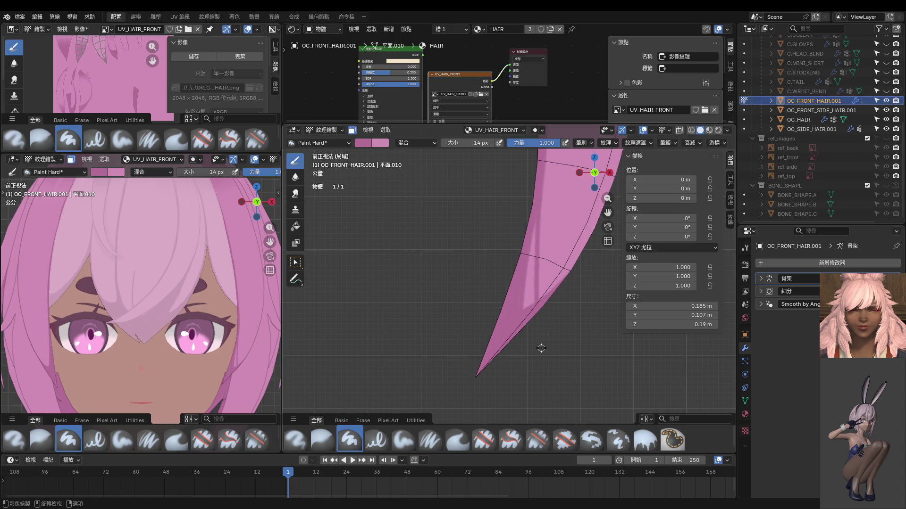
Step: Enlarge the brush to 24 px and carry the darker shading down toward the tip
{"action": "key", "text": "f"}
{"action": "left_click", "coordinate": [535, 213]}
{"action": "left_click_drag", "start_coordinate": [529, 268], "coordinate": [530, 327]}
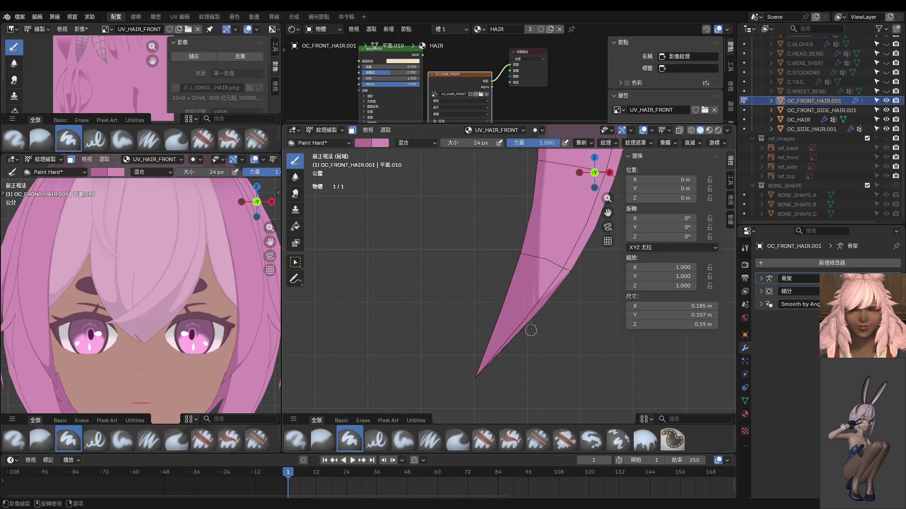
{"action": "left_click_drag", "start_coordinate": [533, 259], "coordinate": [537, 372]}
{"action": "scroll", "coordinate": [399, 362], "scroll_direction": "down", "scroll_amount": 2}
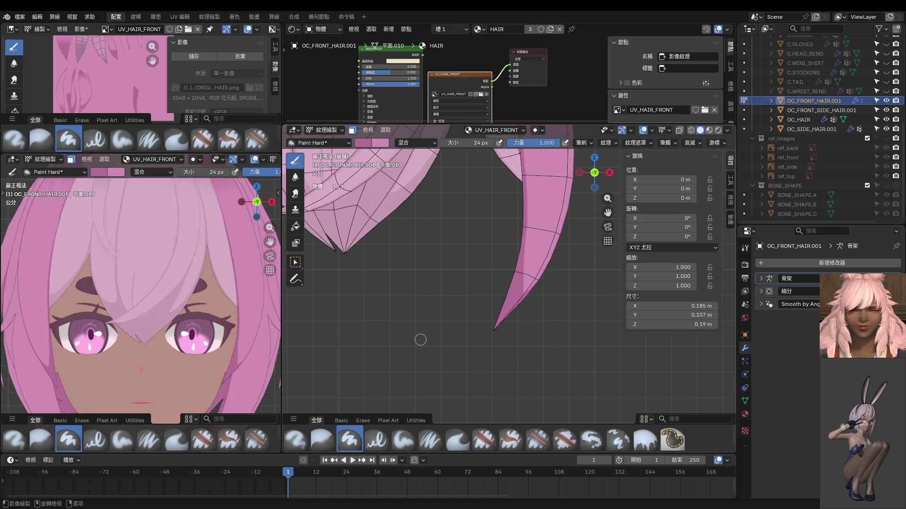
{"action": "scroll", "coordinate": [152, 297], "scroll_direction": "down", "scroll_amount": 3}
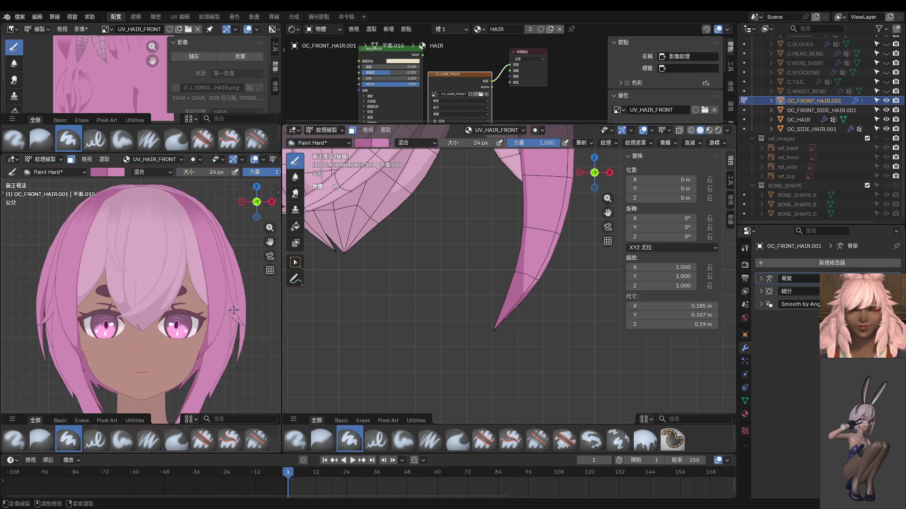
Step: Reframe the whole front hair via Object Mode, back in Texture Paint with overlays hidden
{"action": "key", "text": "ctrl+Tab"}
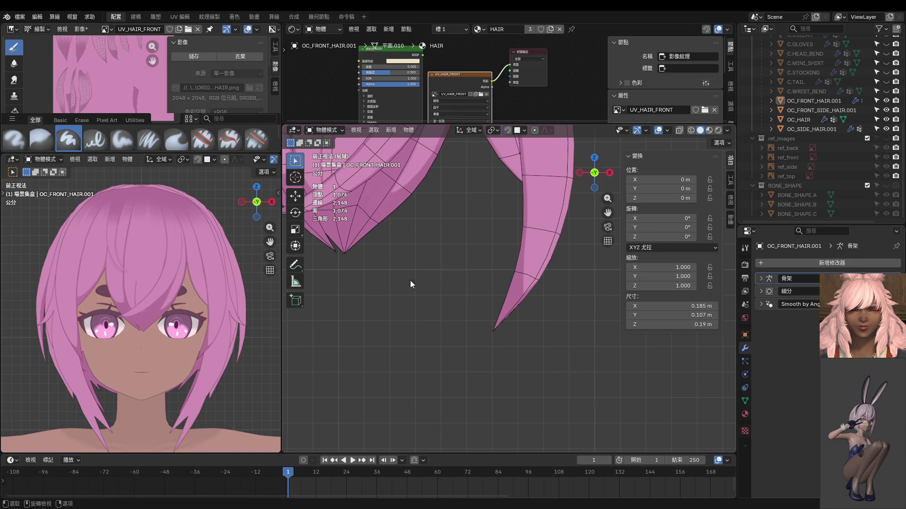
{"action": "scroll", "coordinate": [409, 280], "scroll_direction": "down", "scroll_amount": 5}
{"action": "middle_click_drag", "start_coordinate": [475, 196], "coordinate": [473, 317], "text": "shift"}
{"action": "key", "text": "ctrl+Tab"}
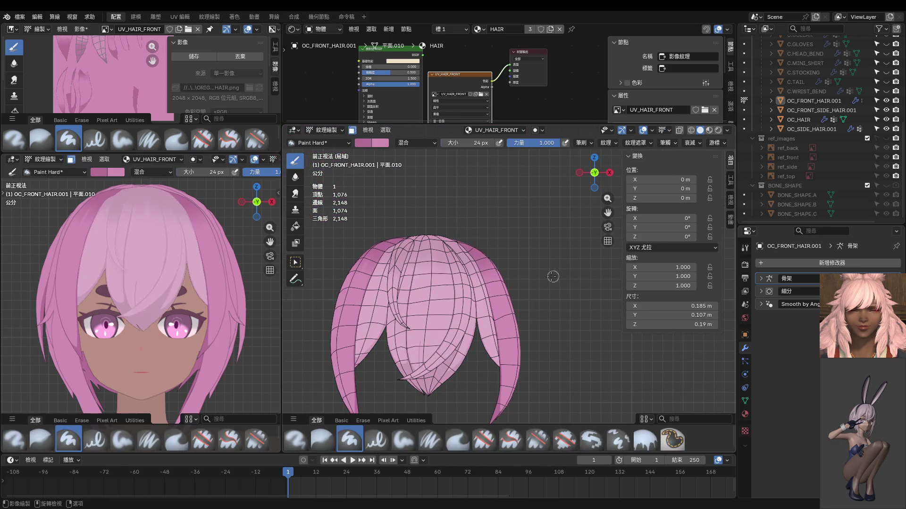
{"action": "scroll", "coordinate": [456, 239], "scroll_direction": "up", "scroll_amount": 5}
{"action": "scroll", "coordinate": [457, 238], "scroll_direction": "up", "scroll_amount": 2}
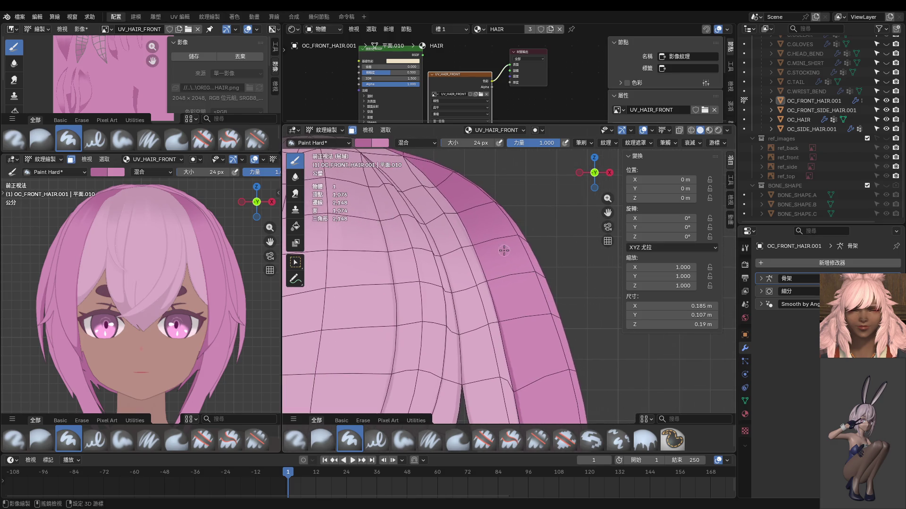
{"action": "left_click", "coordinate": [643, 129]}
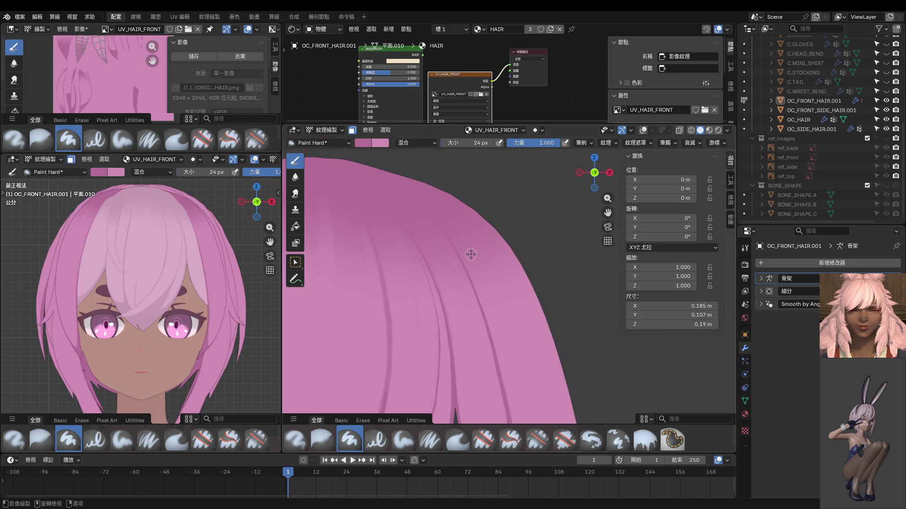
Step: Shrink the brush to 10 px and paint a light pink highlight stroke across the hair
{"action": "key", "text": "f"}
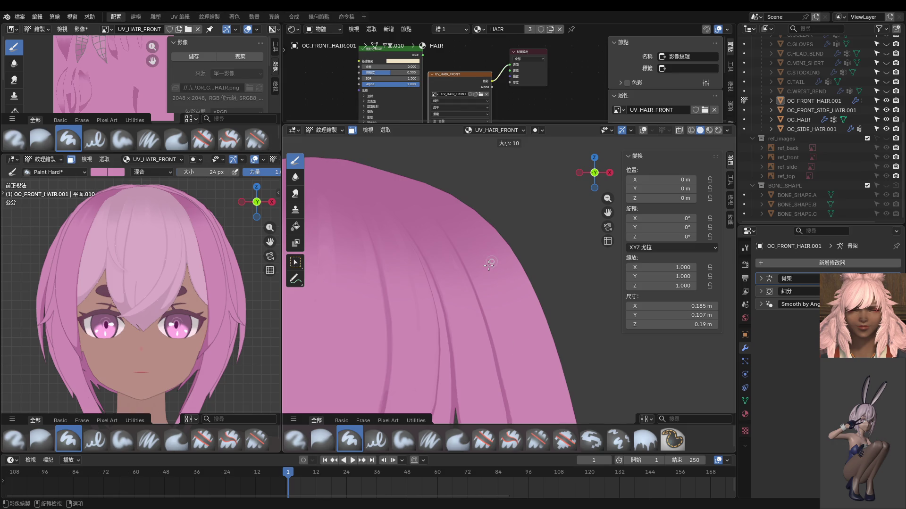
{"action": "left_click", "coordinate": [483, 249]}
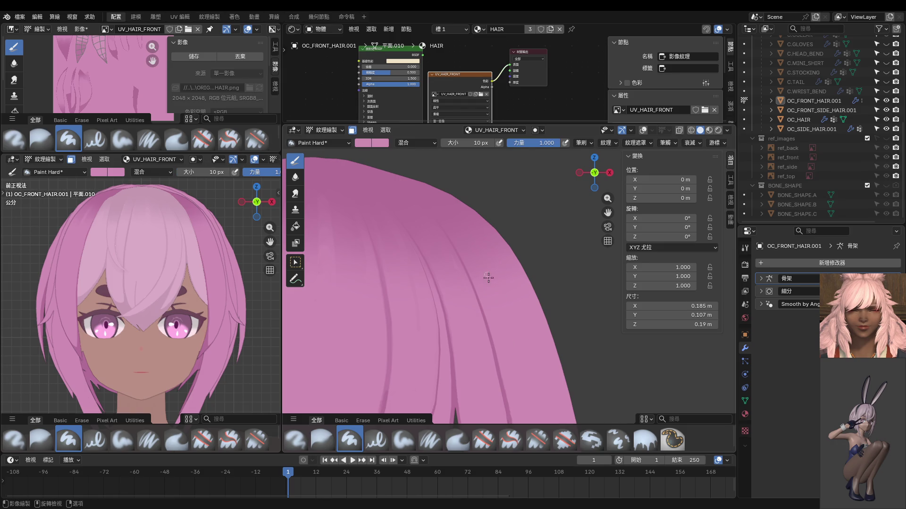
{"action": "middle_click_drag", "start_coordinate": [490, 293], "coordinate": [486, 287]}
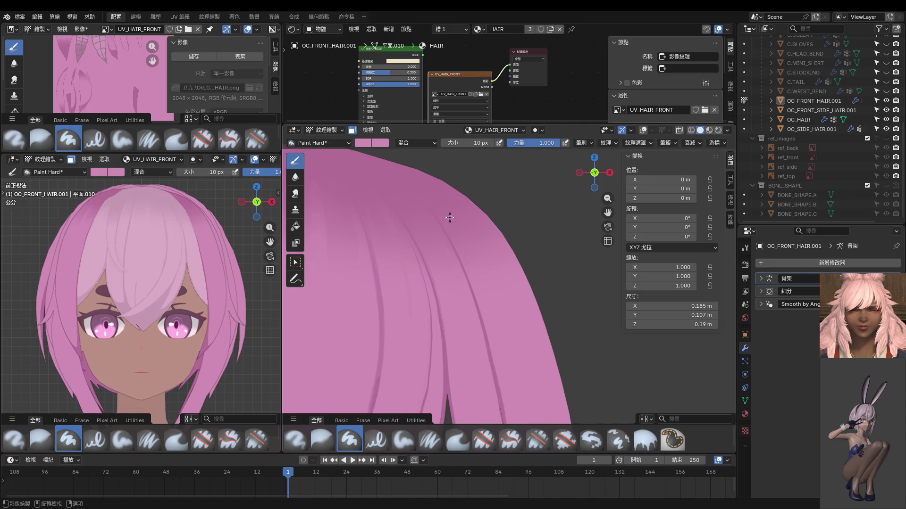
{"action": "left_click_drag", "start_coordinate": [483, 258], "coordinate": [485, 269]}
{"action": "key", "text": "ctrl+z"}
{"action": "key", "text": "ctrl+shift+z"}
{"action": "key", "text": "ctrl+z"}
{"action": "left_click_drag", "start_coordinate": [445, 207], "coordinate": [521, 352]}
Step: Replace it with a new curving light pink highlight, then switch the hair to Edit Mode
{"action": "key", "text": "ctrl+z"}
{"action": "left_click_drag", "start_coordinate": [444, 203], "coordinate": [549, 360]}
{"action": "scroll", "coordinate": [509, 328], "scroll_direction": "down", "scroll_amount": 6}
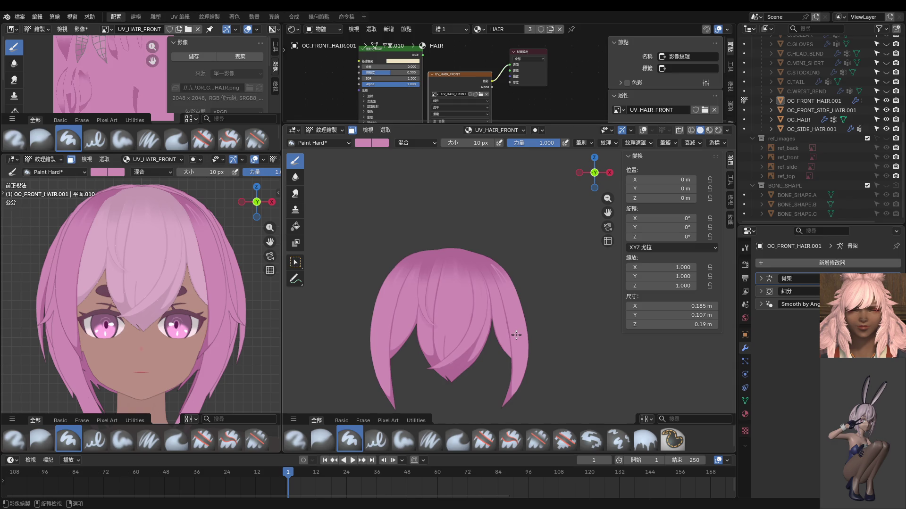
{"action": "scroll", "coordinate": [516, 335], "scroll_direction": "down", "scroll_amount": 5}
{"action": "scroll", "coordinate": [514, 335], "scroll_direction": "up", "scroll_amount": 4}
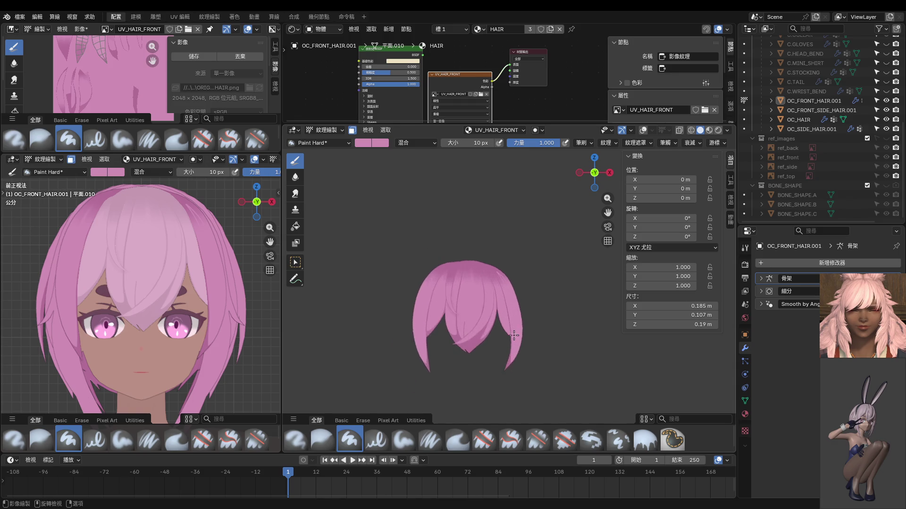
{"action": "key", "text": "Tab"}
Step: Show the wireframe overlay and nudge the first few right-strand vertices outward
{"action": "scroll", "coordinate": [540, 330], "scroll_direction": "up", "scroll_amount": 5}
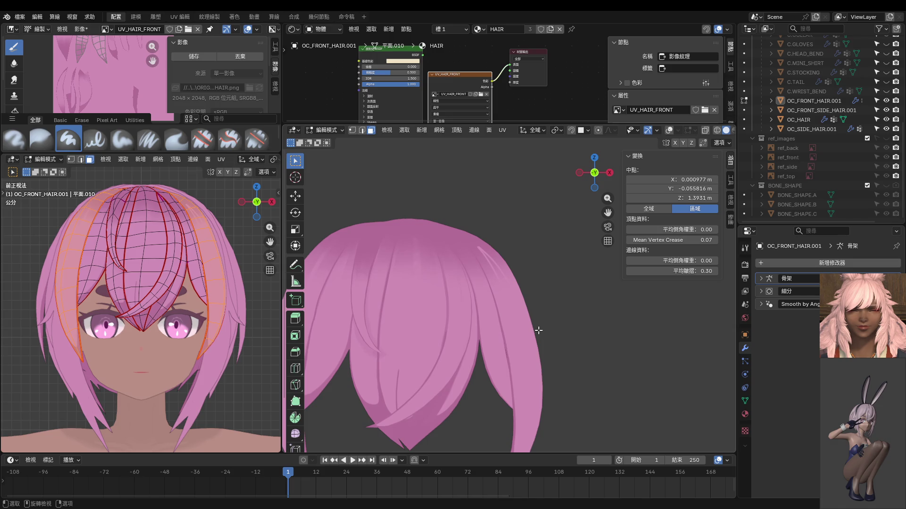
{"action": "key", "text": "shift+alt+z"}
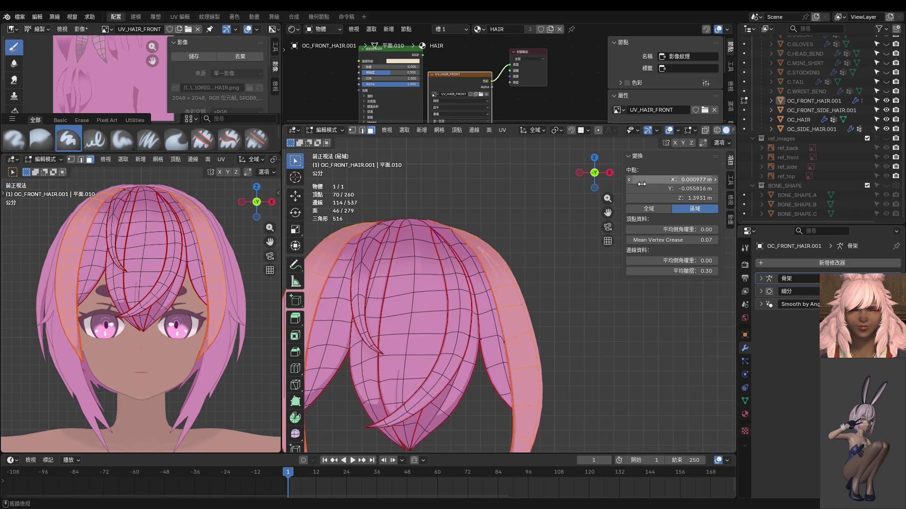
{"action": "middle_click_drag", "start_coordinate": [555, 305], "coordinate": [554, 279], "text": "shift"}
{"action": "scroll", "coordinate": [555, 279], "scroll_direction": "up", "scroll_amount": 3}
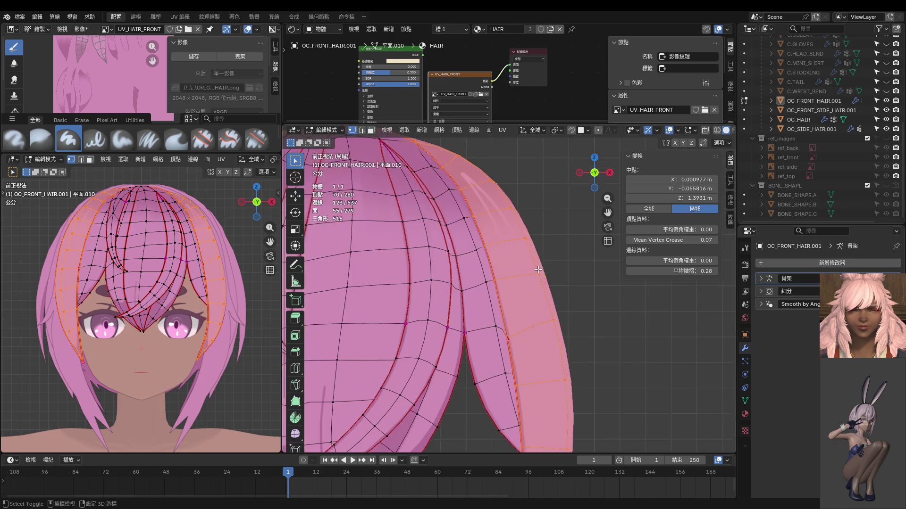
{"action": "left_click", "coordinate": [530, 246]}
{"action": "key", "text": "g"}
{"action": "key", "text": "x"}
{"action": "left_click", "coordinate": [564, 253]}
{"action": "left_click", "coordinate": [546, 280]}
{"action": "key", "text": "g"}
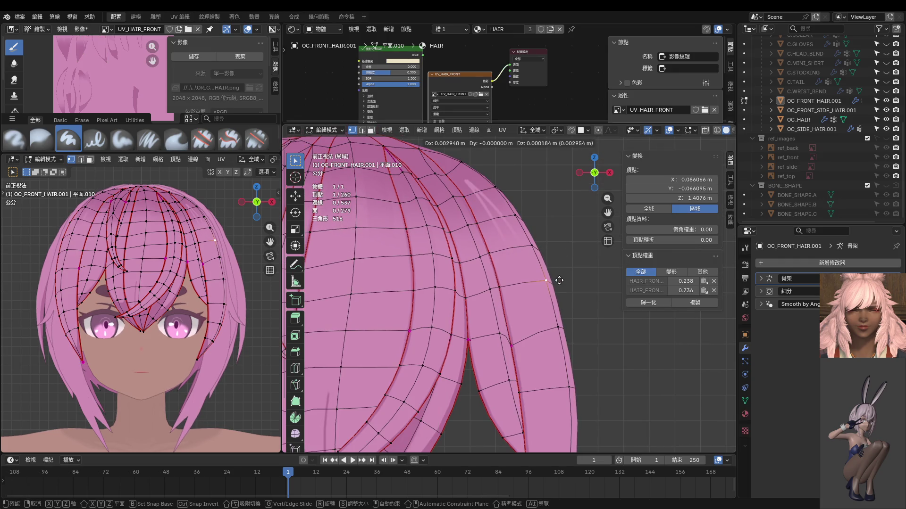
{"action": "left_click", "coordinate": [559, 281]}
{"action": "left_click", "coordinate": [558, 327]}
{"action": "key", "text": "g"}
{"action": "left_click", "coordinate": [583, 325]}
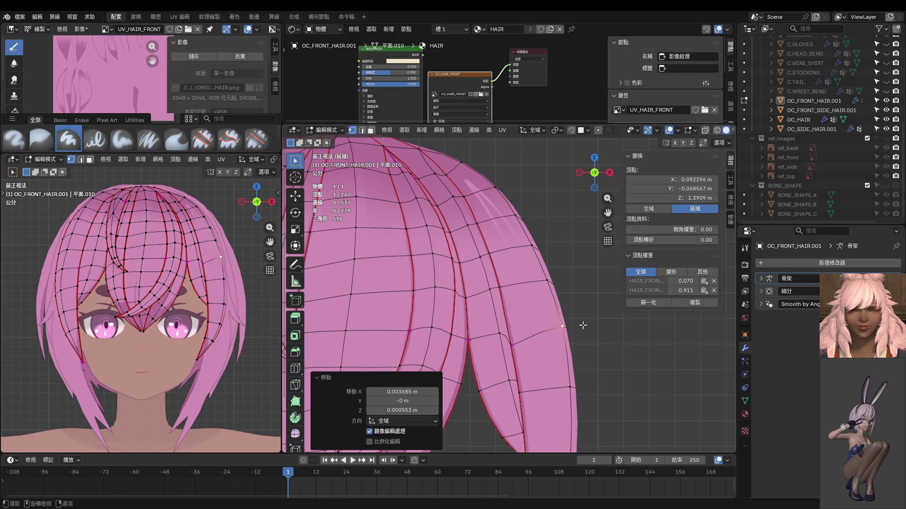
Step: Briefly switch the hair to Object Mode, then return it to Edit Mode
{"action": "key", "text": "ctrl"}
{"action": "key", "text": "ctrl+Tab"}
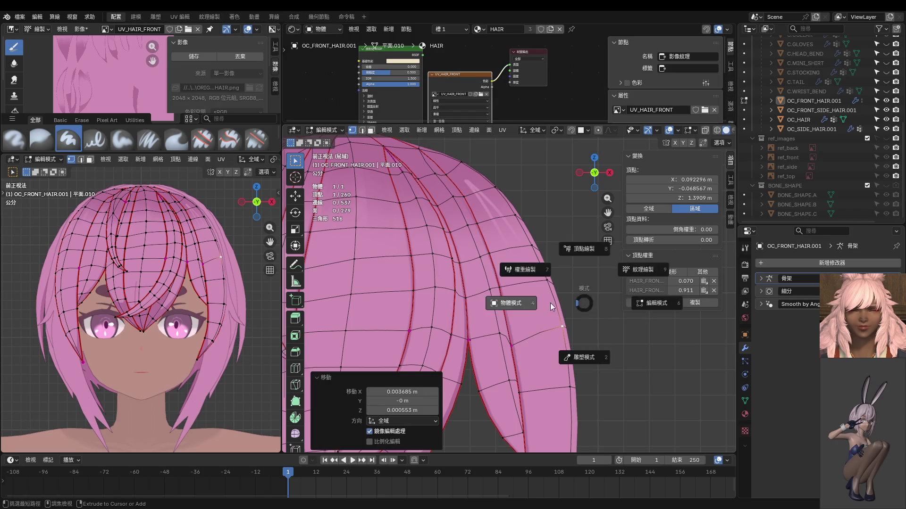
{"action": "left_click", "coordinate": [551, 305]}
{"action": "scroll", "coordinate": [551, 304], "scroll_direction": "down", "scroll_amount": 3}
{"action": "scroll", "coordinate": [551, 303], "scroll_direction": "up", "scroll_amount": 3}
{"action": "key", "text": "Tab"}
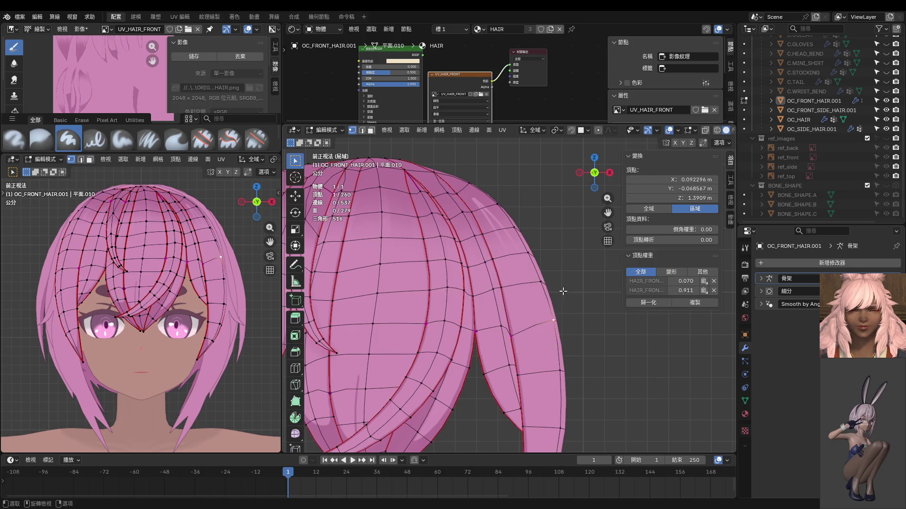
{"action": "scroll", "coordinate": [548, 292], "scroll_direction": "down", "scroll_amount": 3}
{"action": "scroll", "coordinate": [542, 283], "scroll_direction": "up", "scroll_amount": 4}
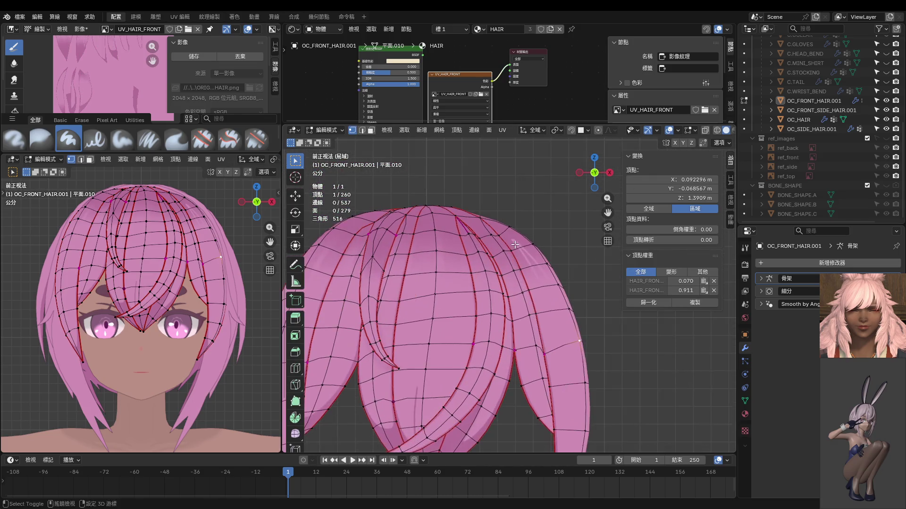
Step: Raise two top-right vertices slightly and shift a right-side vertex down and right
{"action": "left_click", "coordinate": [498, 245]}
{"action": "left_click", "coordinate": [479, 239], "text": "shift"}
{"action": "key", "text": "g"}
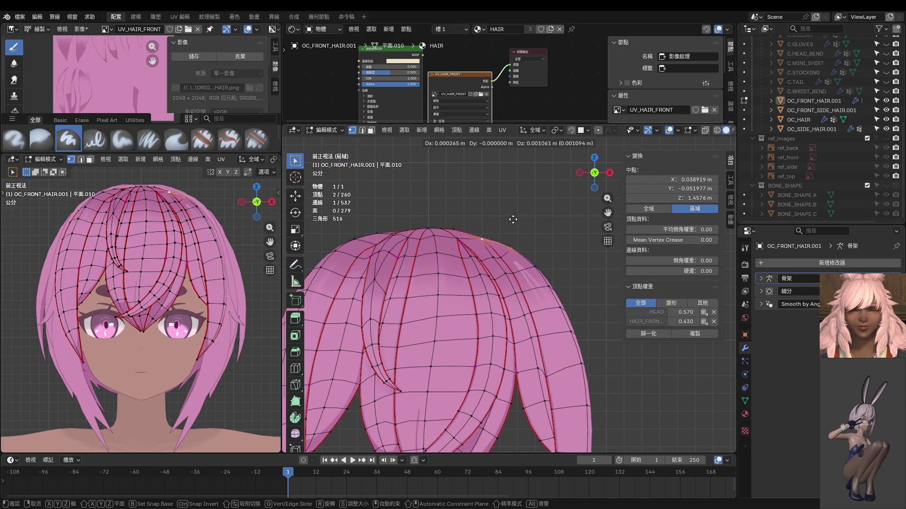
{"action": "left_click", "coordinate": [513, 218]}
{"action": "middle_click_drag", "start_coordinate": [540, 261], "coordinate": [541, 240], "text": "shift"}
{"action": "left_click", "coordinate": [538, 249]}
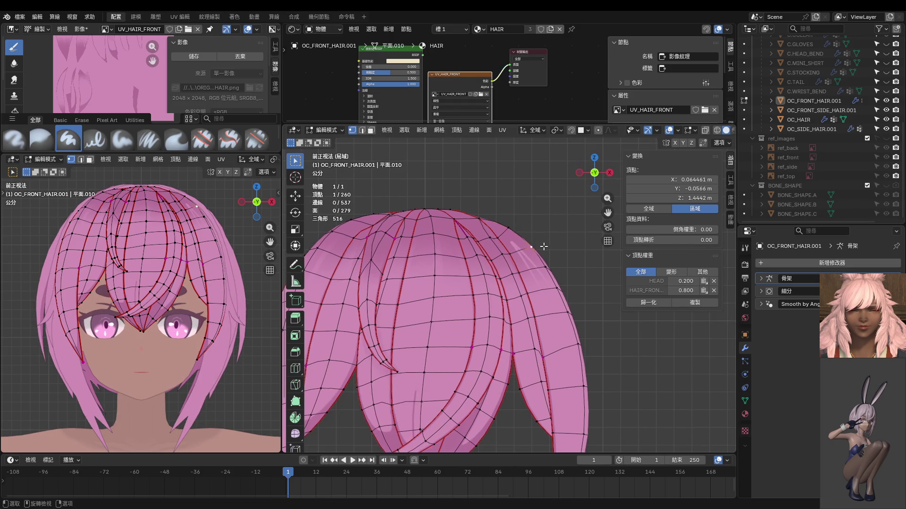
{"action": "key", "text": "g"}
{"action": "left_click", "coordinate": [552, 267]}
{"action": "key", "text": "g"}
{"action": "left_click", "coordinate": [556, 283]}
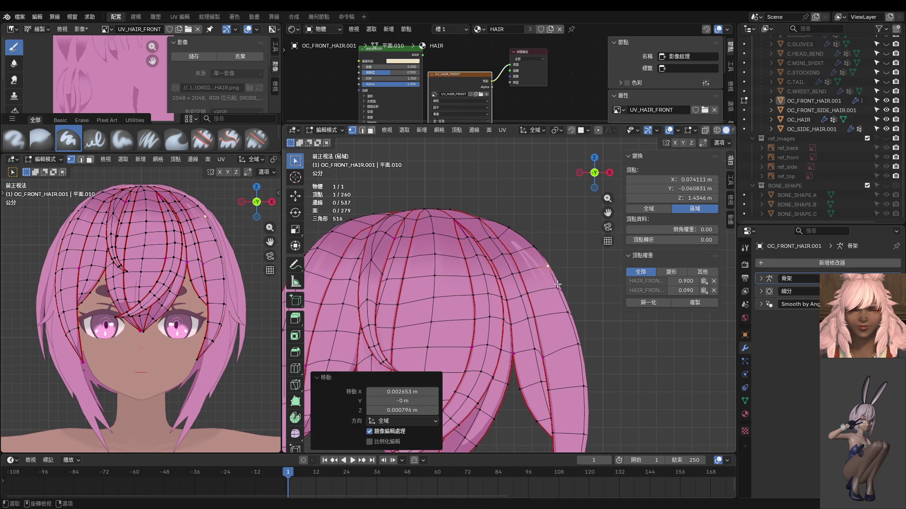
{"action": "key", "text": "g"}
{"action": "left_click", "coordinate": [563, 286]}
Step: Nudge successive vertices along the right strand's outline into place
{"action": "middle_click_drag", "start_coordinate": [570, 311], "coordinate": [563, 285], "text": "shift"}
{"action": "key", "text": "g"}
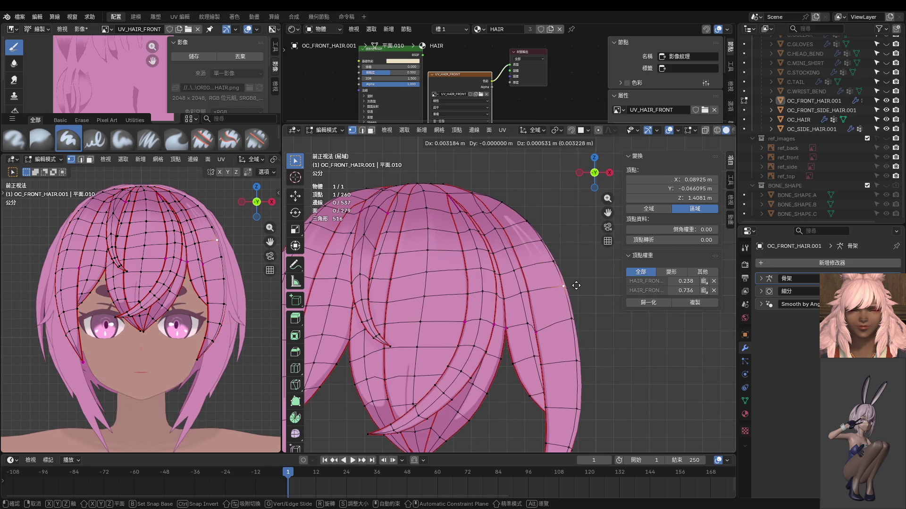
{"action": "left_click", "coordinate": [566, 289]}
{"action": "middle_click_drag", "start_coordinate": [566, 319], "coordinate": [566, 292], "text": "shift"}
{"action": "key", "text": "g"}
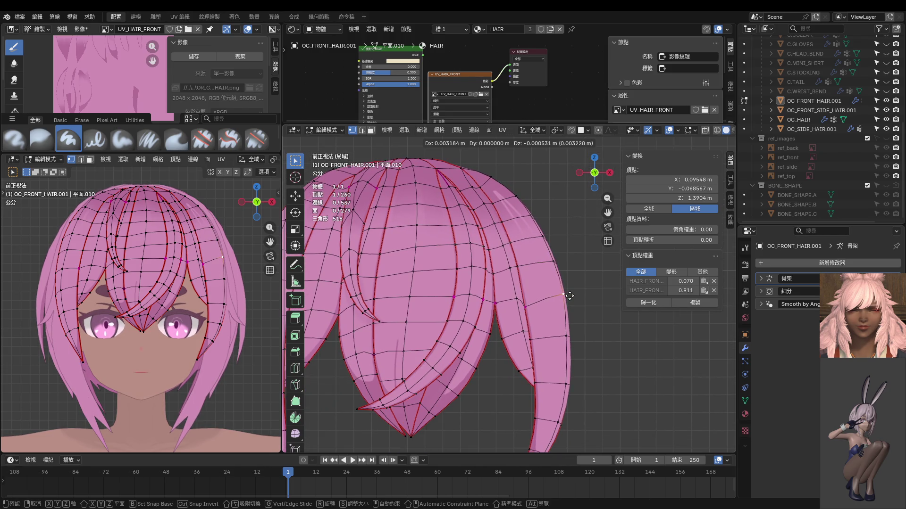
{"action": "left_click", "coordinate": [568, 296]}
{"action": "middle_click_drag", "start_coordinate": [573, 339], "coordinate": [573, 307], "text": "shift"}
{"action": "key", "text": "g"}
{"action": "left_click", "coordinate": [575, 306]}
{"action": "key", "text": "g"}
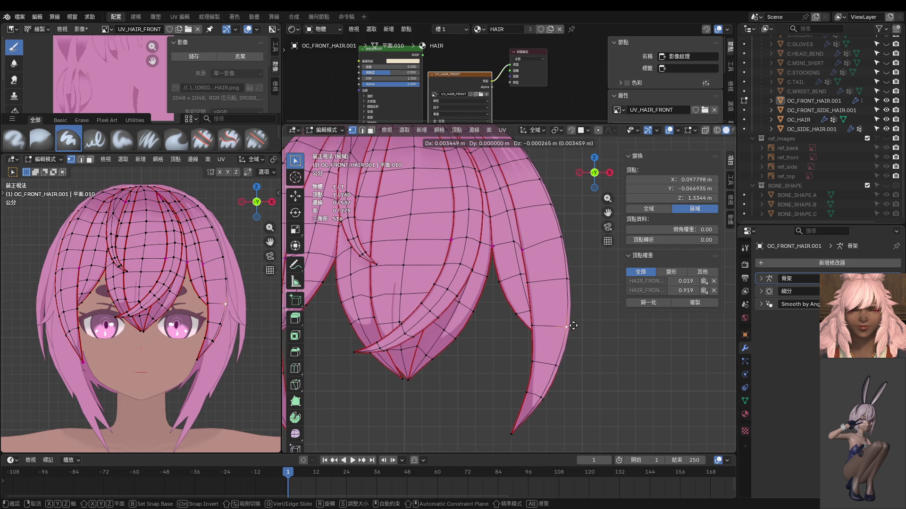
{"action": "left_click", "coordinate": [573, 325]}
Step: Adjust two vertices on the lower part of the long right strand
{"action": "left_click", "coordinate": [559, 365]}
{"action": "key", "text": "g"}
{"action": "left_click", "coordinate": [547, 389]}
{"action": "left_click", "coordinate": [556, 398]}
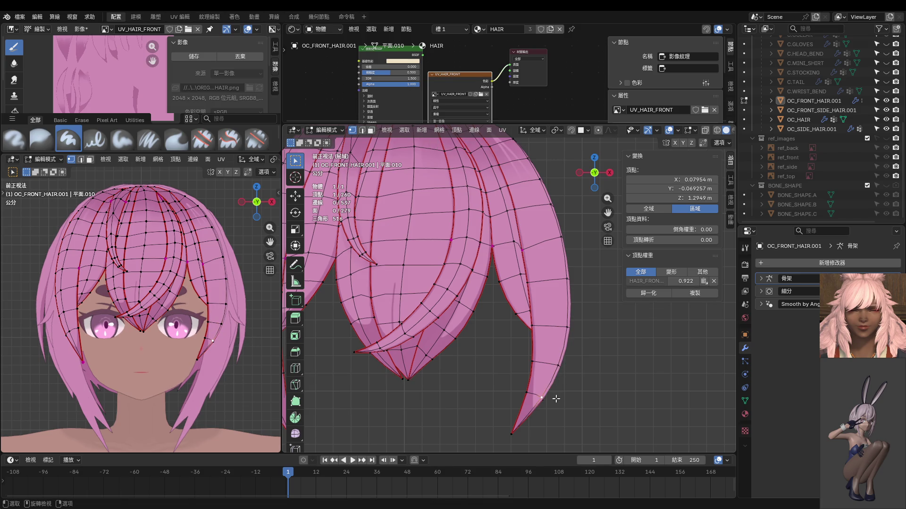
{"action": "key", "text": "g"}
{"action": "left_click", "coordinate": [562, 401]}
{"action": "scroll", "coordinate": [559, 380], "scroll_direction": "down", "scroll_amount": 4}
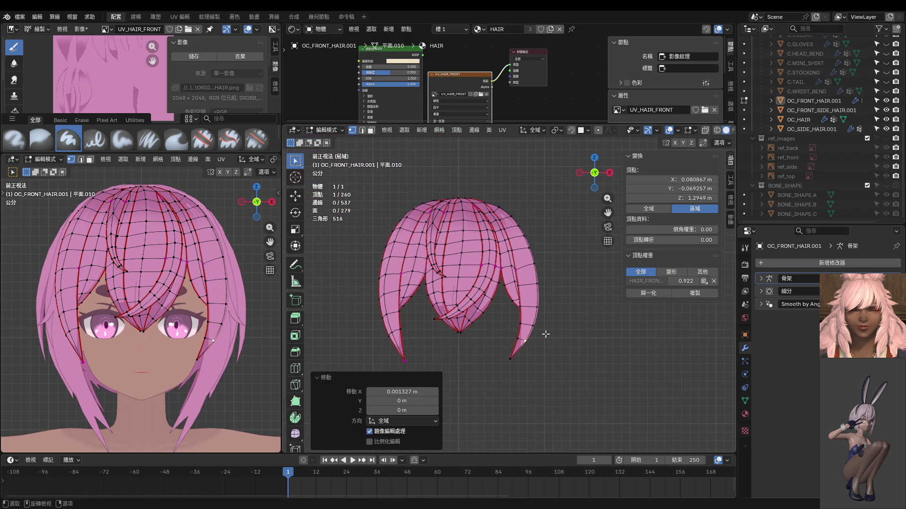
{"action": "scroll", "coordinate": [544, 312], "scroll_direction": "up", "scroll_amount": 3}
Step: Shift a few more vertices down the right strand slightly sideways
{"action": "left_click", "coordinate": [533, 246]}
{"action": "key", "text": "g"}
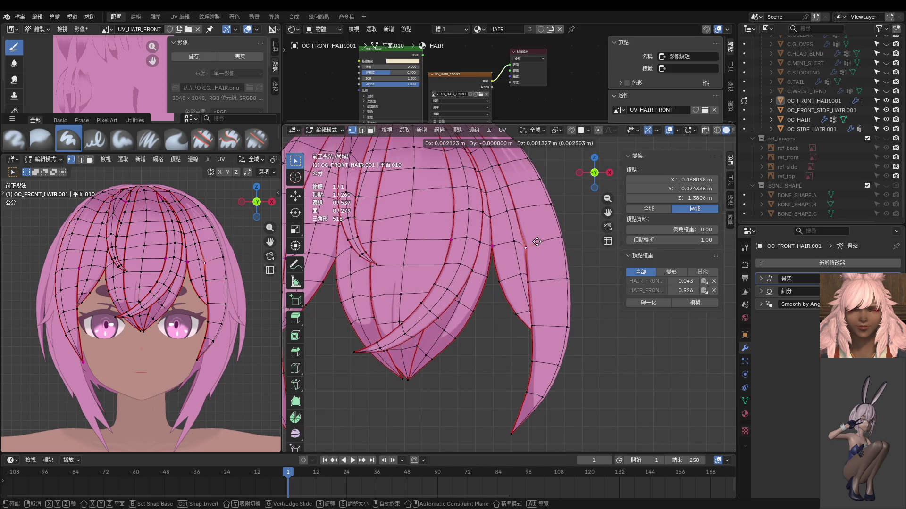
{"action": "left_click", "coordinate": [537, 241]}
{"action": "key", "text": "g"}
{"action": "left_click", "coordinate": [539, 243]}
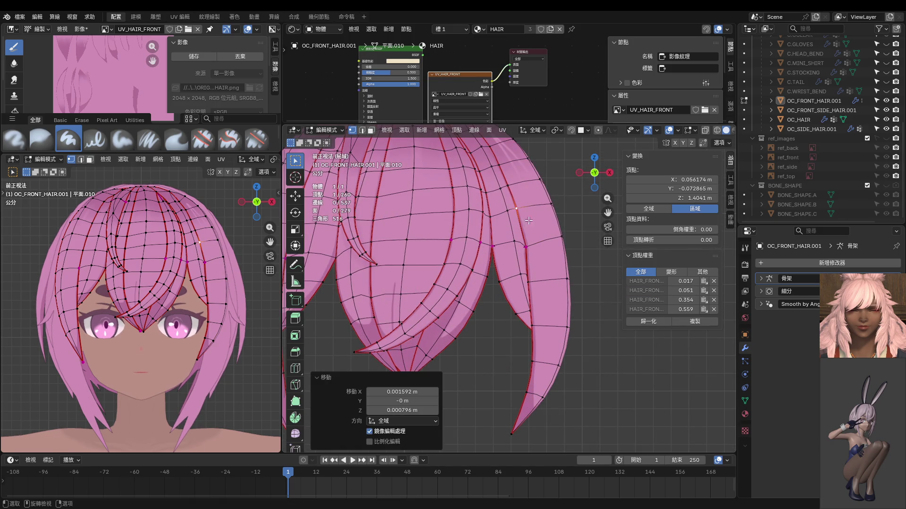
{"action": "key", "text": "g"}
{"action": "left_click", "coordinate": [540, 255]}
{"action": "left_click", "coordinate": [529, 282]}
{"action": "key", "text": "g"}
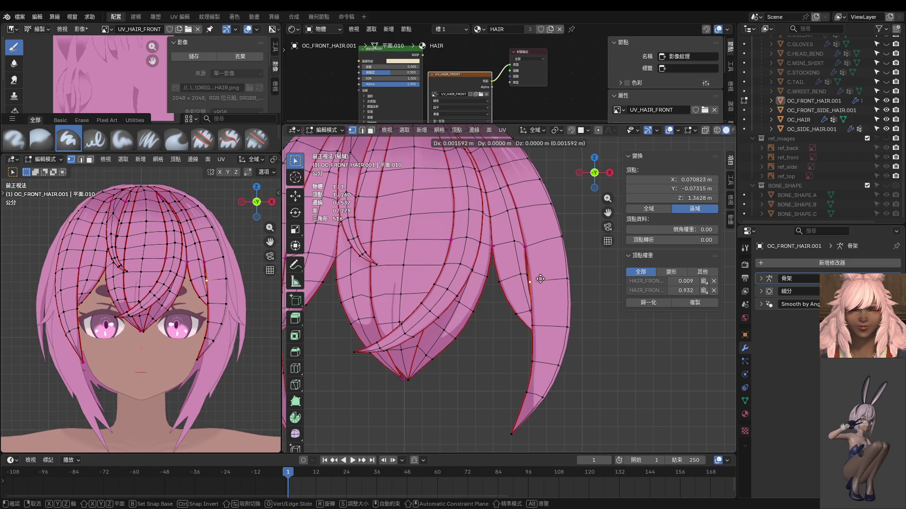
{"action": "left_click", "coordinate": [542, 312]}
{"action": "key", "text": "g"}
{"action": "right_click", "coordinate": [538, 286]}
Step: Reposition a vertex on the strand's inner edge and shift a pair of vertices together
{"action": "left_click", "coordinate": [534, 326]}
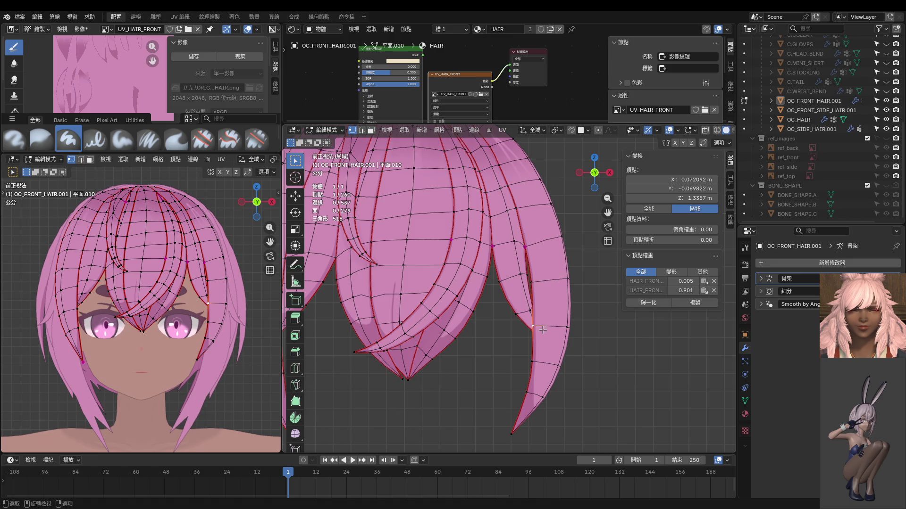
{"action": "key", "text": "g"}
{"action": "left_click", "coordinate": [546, 331]}
{"action": "scroll", "coordinate": [550, 331], "scroll_direction": "down", "scroll_amount": 4}
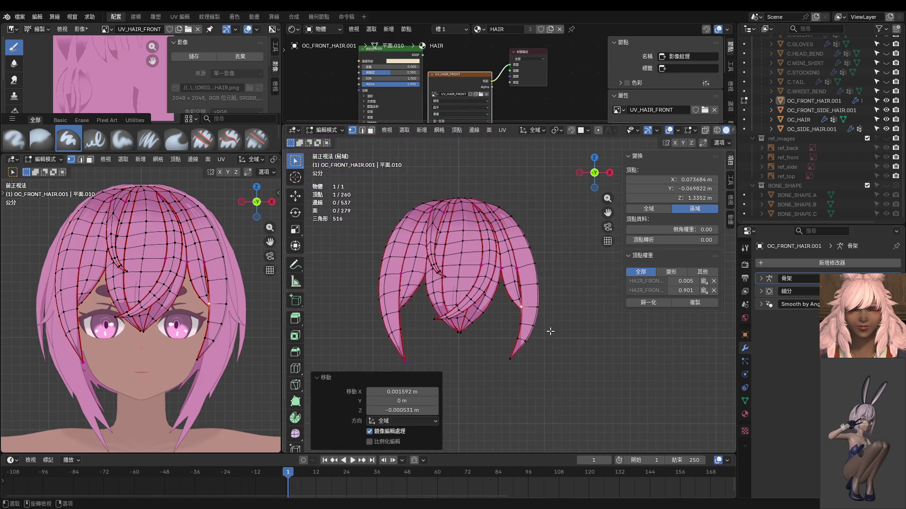
{"action": "scroll", "coordinate": [550, 332], "scroll_direction": "up", "scroll_amount": 4}
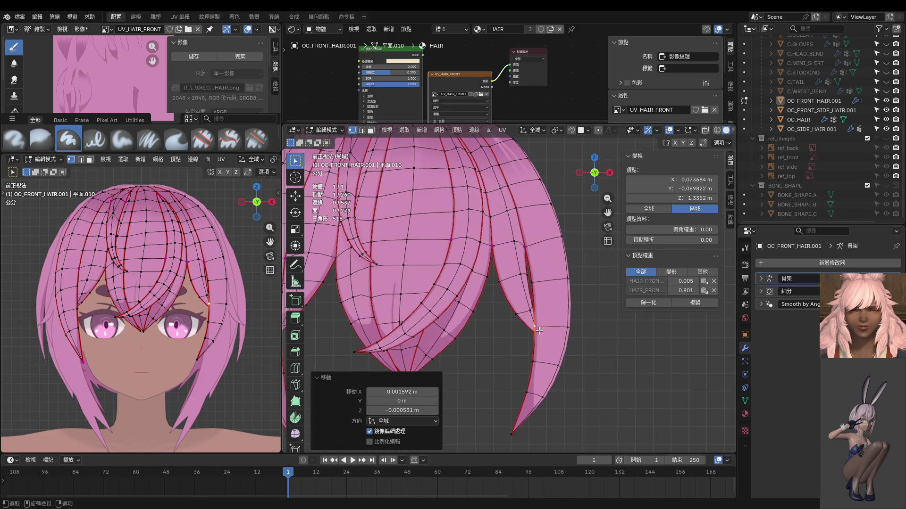
{"action": "key", "text": "g"}
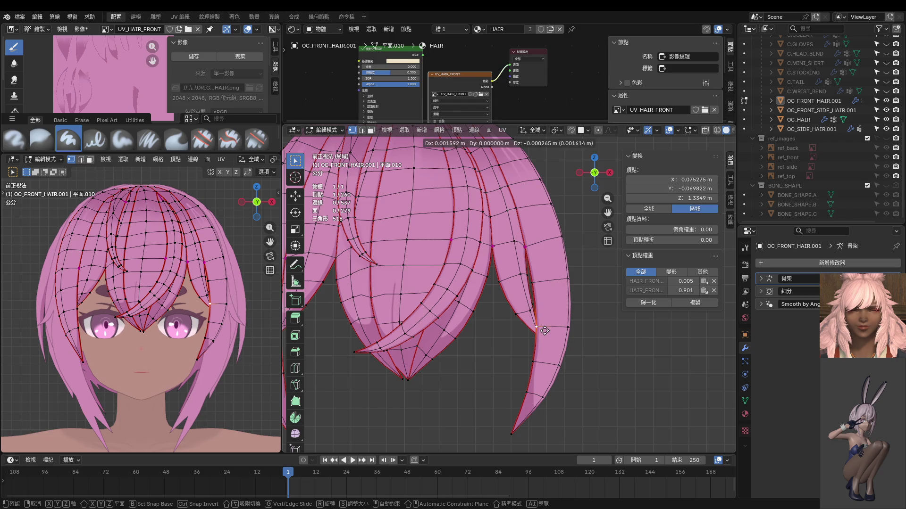
{"action": "left_click", "coordinate": [543, 315]}
{"action": "left_click", "coordinate": [528, 278]}
{"action": "left_click", "coordinate": [532, 305], "text": "shift"}
{"action": "key", "text": "g"}
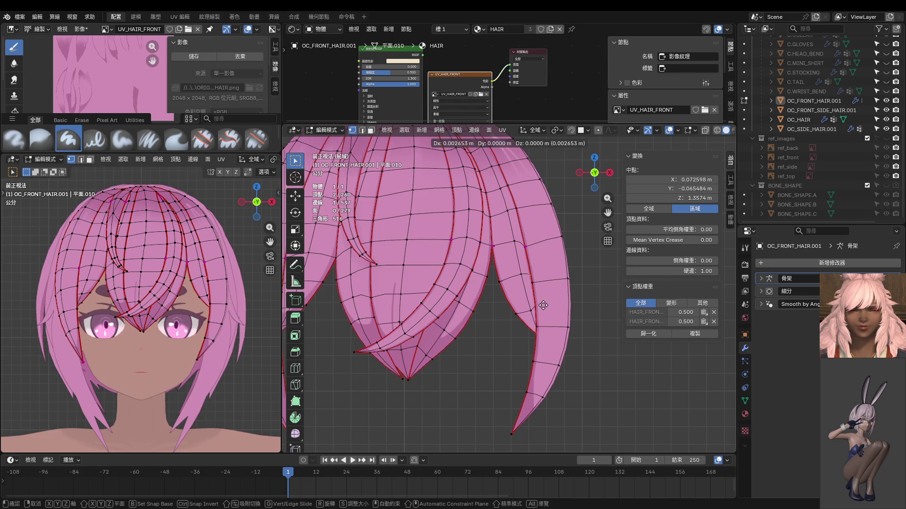
{"action": "left_click", "coordinate": [546, 304]}
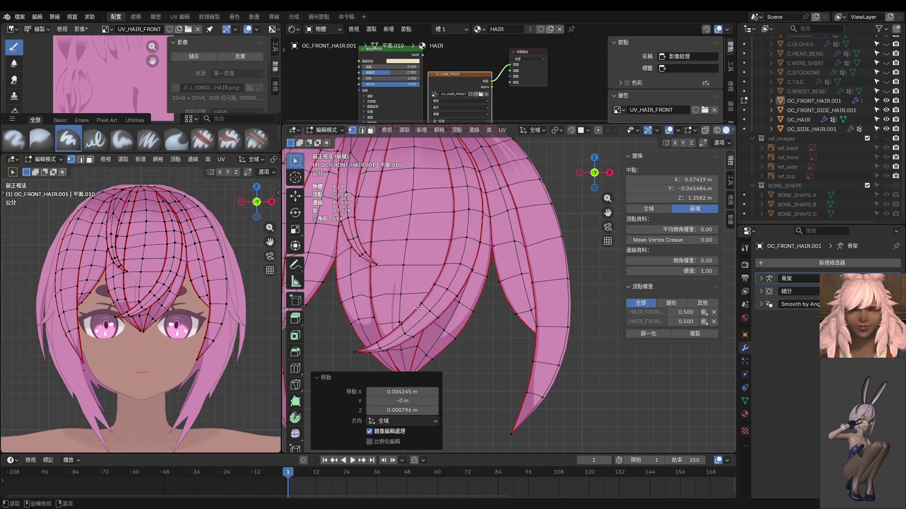
Step: From an angled view, move a vertex near a strand tip into place
{"action": "mouse_move", "coordinate": [532, 267]}
{"action": "middle_mouse_down"}
{"action": "mouse_move", "coordinate": [545, 299]}
{"action": "mouse_move", "coordinate": [618, 292]}
{"action": "mouse_move", "coordinate": [623, 316]}
{"action": "middle_mouse_up"}
{"action": "left_click", "coordinate": [543, 305]}
{"action": "key", "text": "g"}
{"action": "left_click", "coordinate": [561, 315]}
{"action": "scroll", "coordinate": [589, 302], "scroll_direction": "up", "scroll_amount": 3}
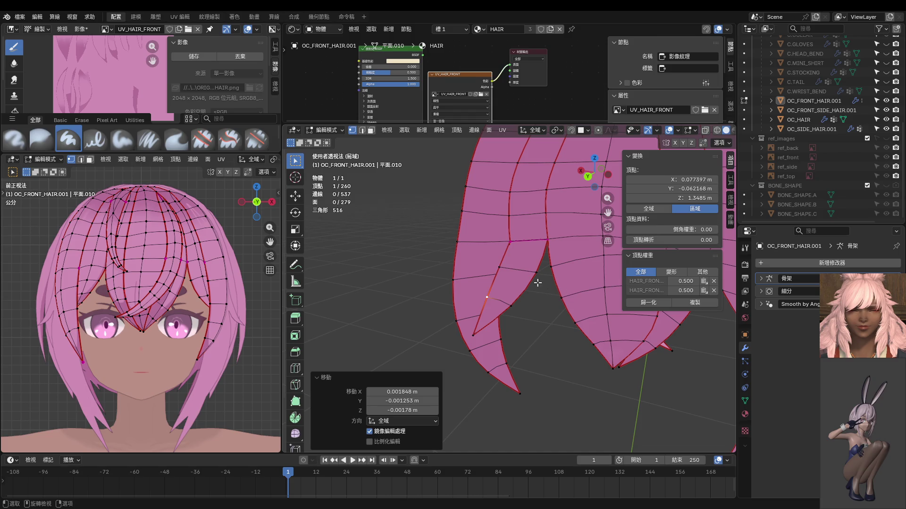
{"action": "key", "text": "g"}
{"action": "key", "text": "Escape"}
{"action": "key", "text": "g"}
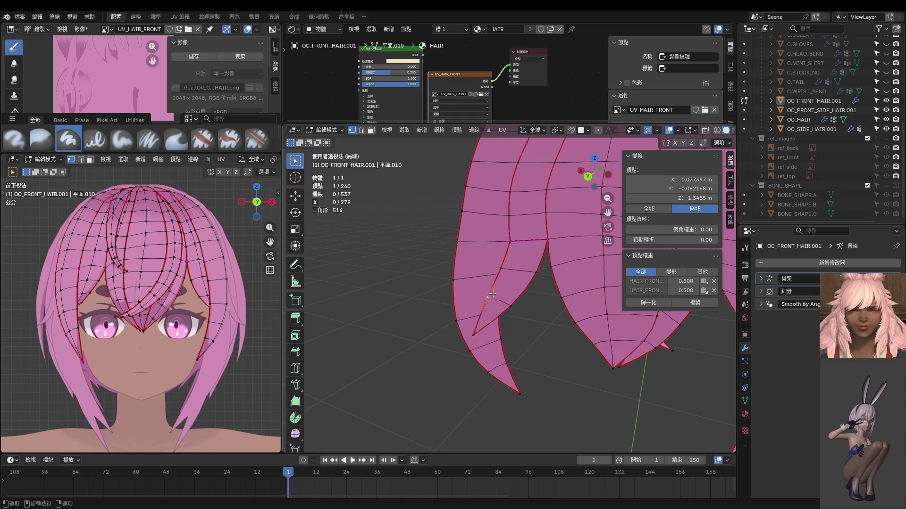
{"action": "left_click", "coordinate": [498, 298]}
Step: Reframe the whole hair mesh from the front and leave Edit Mode
{"action": "middle_click_drag", "start_coordinate": [499, 298], "coordinate": [595, 304]}
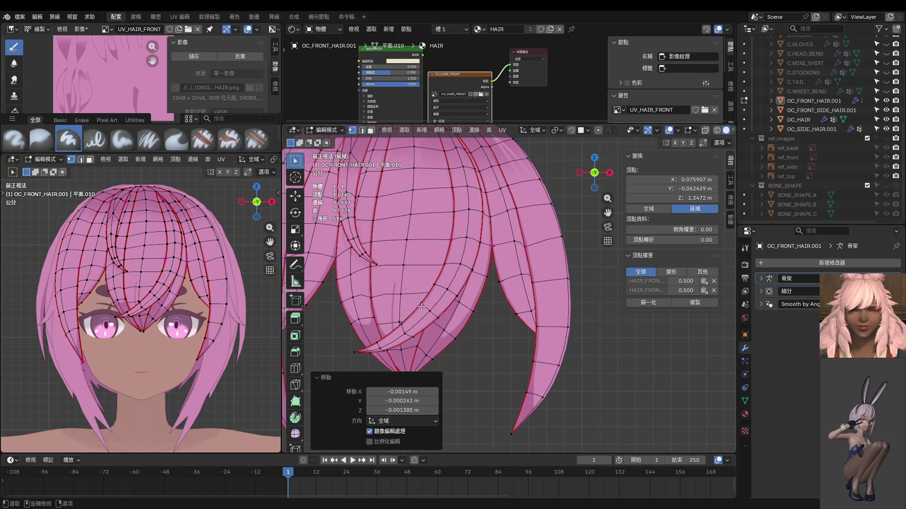
{"action": "scroll", "coordinate": [421, 307], "scroll_direction": "down", "scroll_amount": 4}
{"action": "middle_click_drag", "start_coordinate": [520, 251], "coordinate": [527, 291], "text": "shift"}
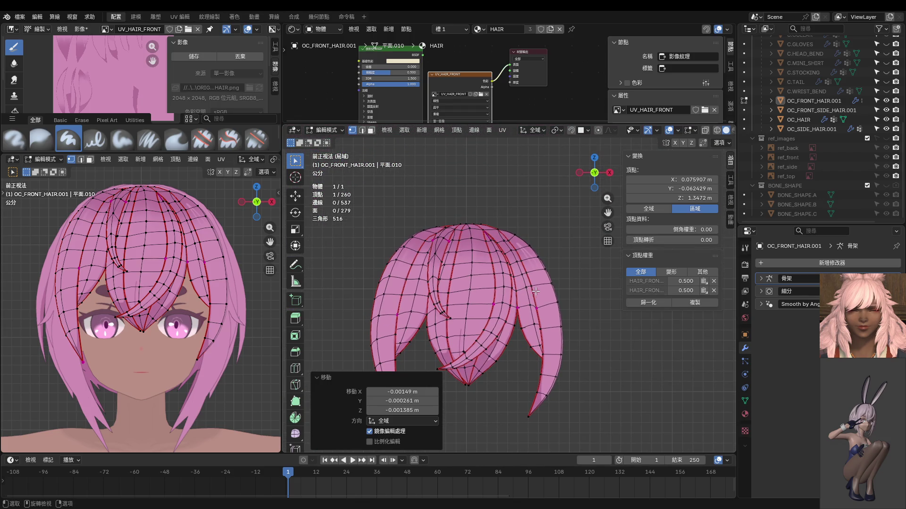
{"action": "scroll", "coordinate": [535, 292], "scroll_direction": "up", "scroll_amount": 2}
{"action": "key", "text": "Tab"}
{"action": "scroll", "coordinate": [509, 276], "scroll_direction": "down", "scroll_amount": 2}
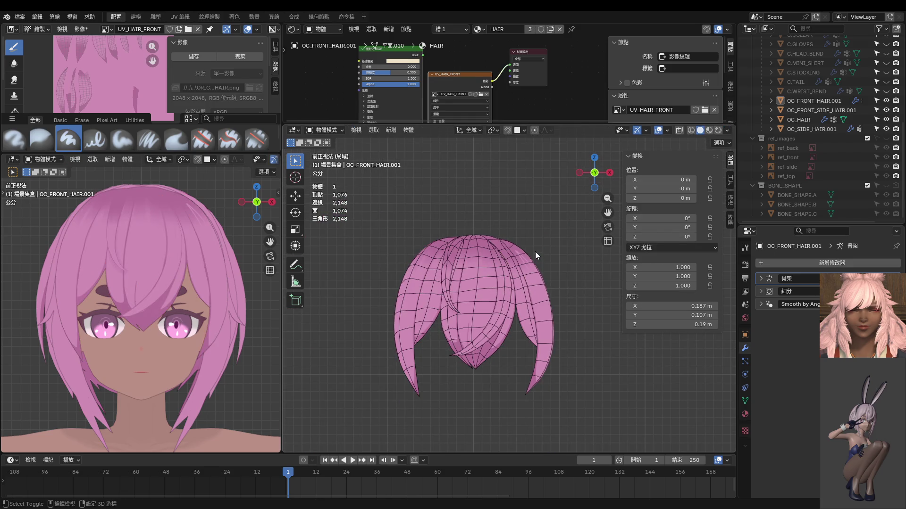
Step: Frame the hair in view and switch it into Texture Paint mode
{"action": "scroll", "coordinate": [540, 256], "scroll_direction": "up", "scroll_amount": 4}
{"action": "mouse_move", "coordinate": [542, 254]}
{"action": "middle_mouse_down", "text": "shift"}
{"action": "mouse_move", "coordinate": [525, 288]}
{"action": "mouse_move", "coordinate": [511, 289]}
{"action": "middle_mouse_up", "text": "shift"}
{"action": "scroll", "coordinate": [528, 265], "scroll_direction": "up", "scroll_amount": 2}
{"action": "scroll", "coordinate": [512, 289], "scroll_direction": "up", "scroll_amount": 2}
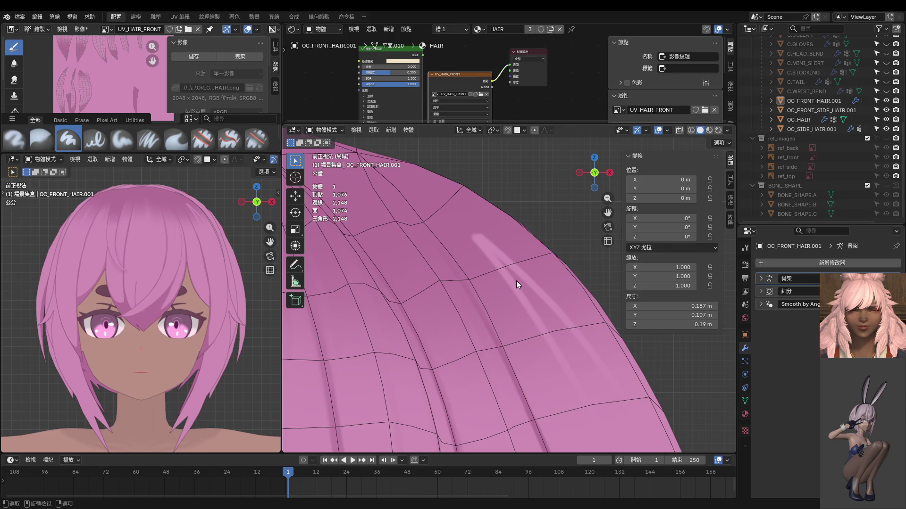
{"action": "scroll", "coordinate": [520, 280], "scroll_direction": "down", "scroll_amount": 2}
{"action": "key", "text": "ctrl+Tab"}
{"action": "left_click", "coordinate": [547, 288]}
Step: Enter Edit Mode with face select and select all faces of the right strand
{"action": "key", "text": "Tab"}
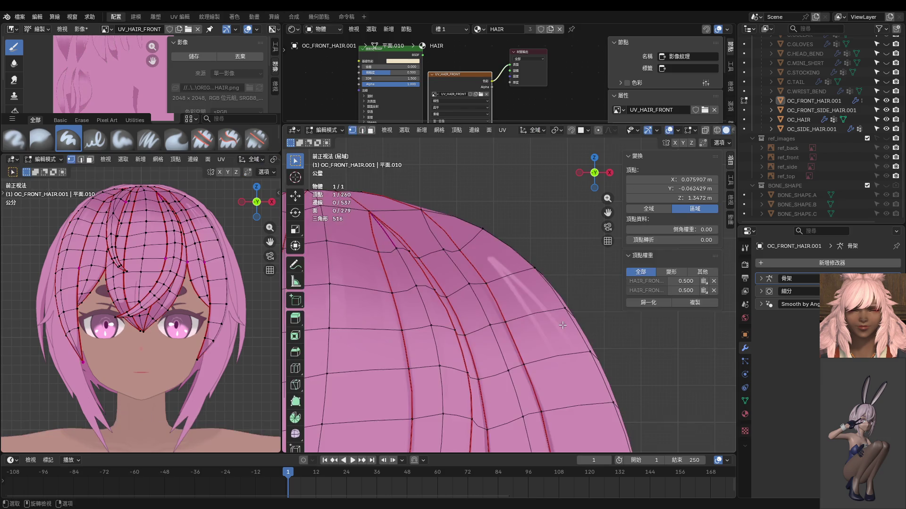
{"action": "key", "text": "3"}
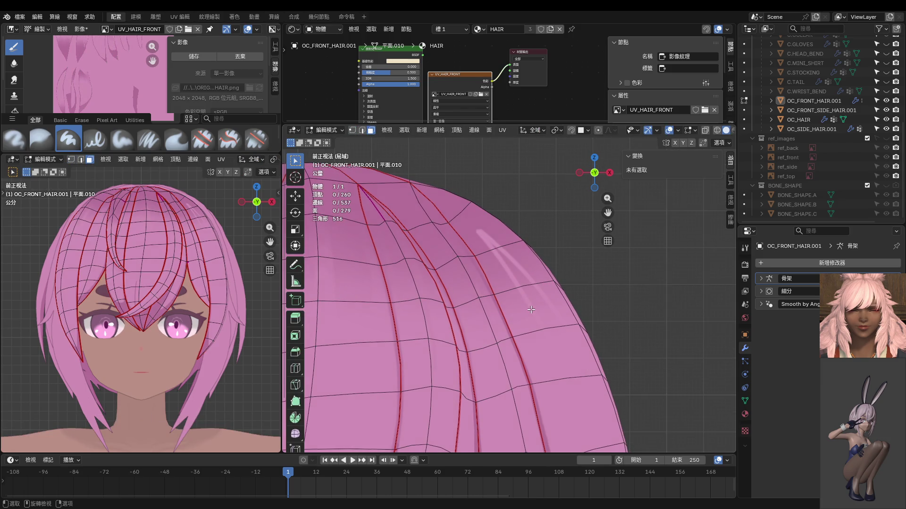
{"action": "scroll", "coordinate": [531, 310], "scroll_direction": "down", "scroll_amount": 1}
{"action": "key", "text": "a"}
{"action": "key", "text": "ctrl+Tab"}
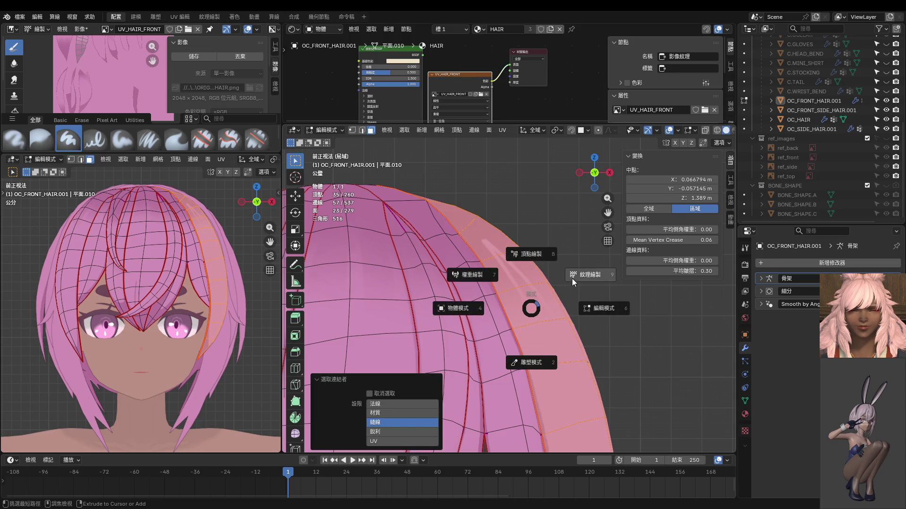
Step: Check the strand in Texture Paint mode from an angle, then return to Edit Mode
{"action": "left_click", "coordinate": [548, 279]}
{"action": "mouse_move", "coordinate": [547, 278]}
{"action": "middle_mouse_down"}
{"action": "mouse_move", "coordinate": [505, 275]}
{"action": "mouse_move", "coordinate": [498, 376]}
{"action": "mouse_move", "coordinate": [507, 340]}
{"action": "middle_mouse_up"}
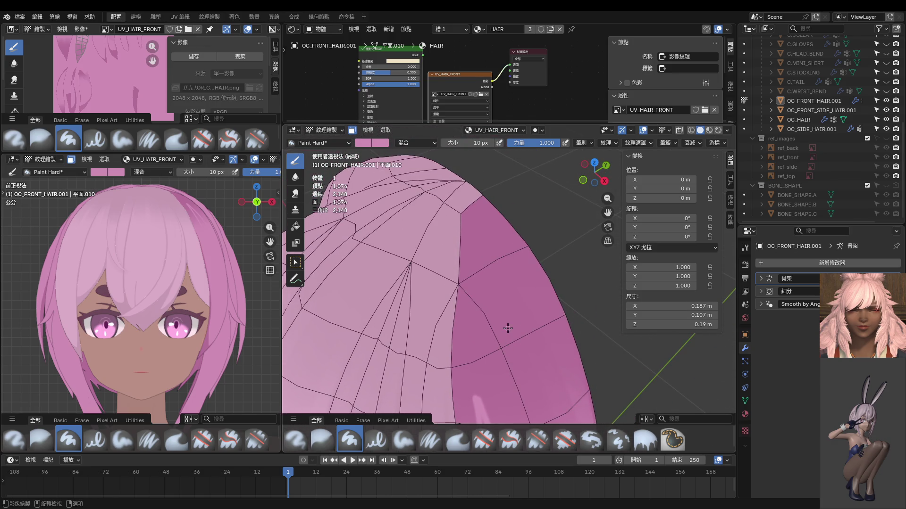
{"action": "key", "text": "ctrl+Tab"}
{"action": "left_click", "coordinate": [553, 343]}
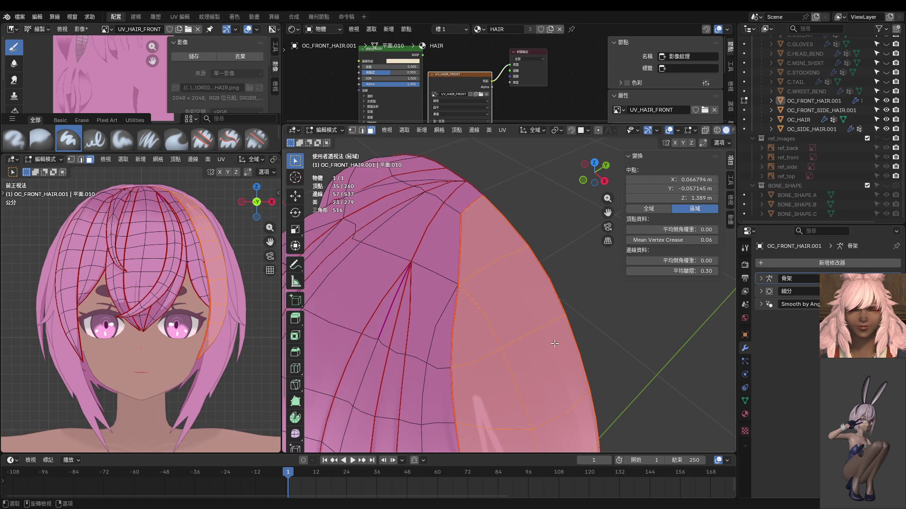
Step: In vertex select, knife-cut a new edge from the strand's edge to the top vertex
{"action": "key", "text": "1"}
{"action": "key", "text": "k"}
{"action": "left_click", "coordinate": [502, 349]}
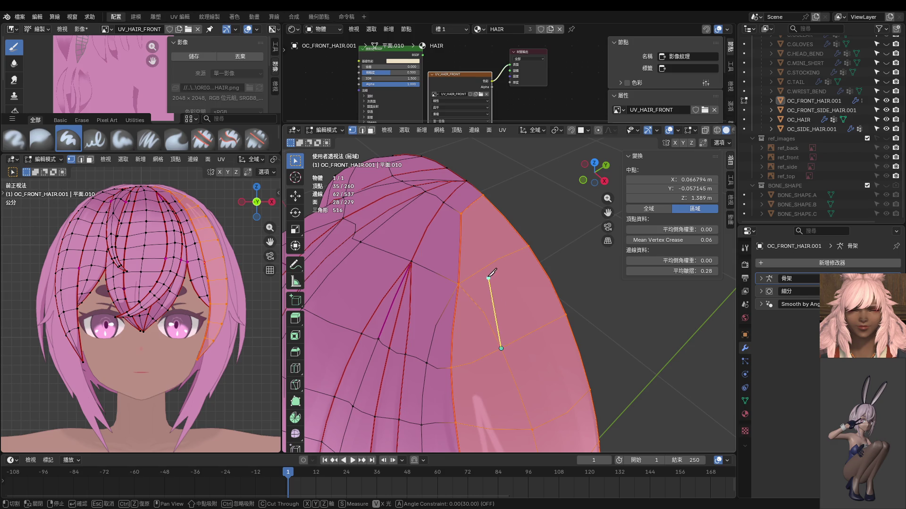
{"action": "left_click", "coordinate": [461, 213]}
{"action": "key", "text": "Return"}
Step: Dissolve the unwanted edge loop and return to the front orthographic view
{"action": "left_click", "coordinate": [490, 334]}
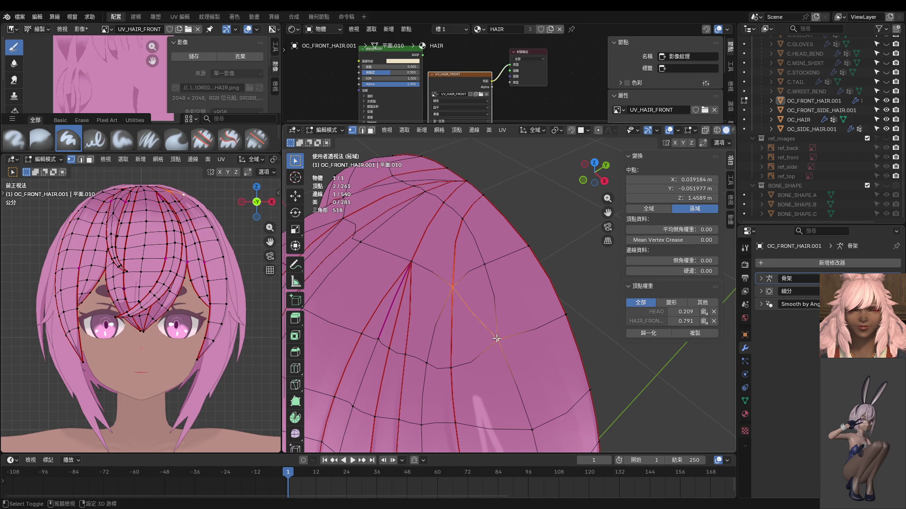
{"action": "key", "text": "x"}
{"action": "left_click", "coordinate": [497, 339]}
{"action": "middle_click_drag", "start_coordinate": [498, 339], "coordinate": [509, 318]}
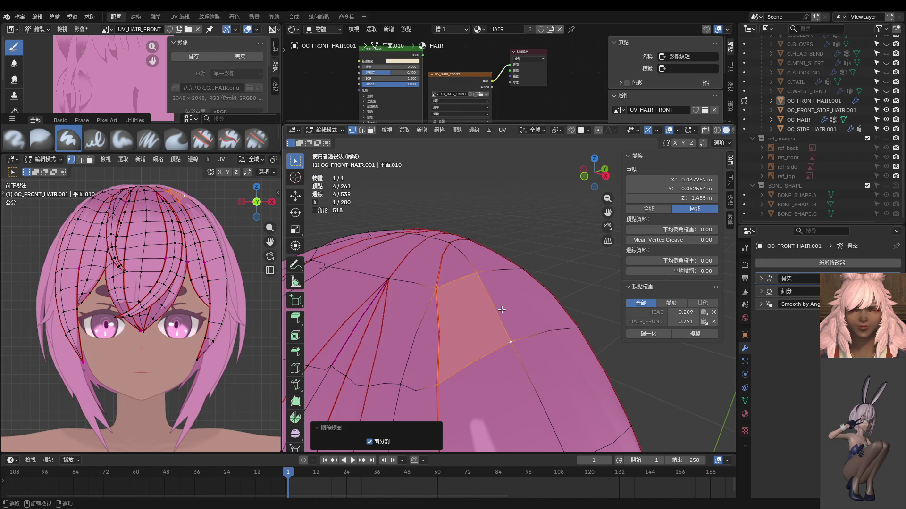
{"action": "key", "text": "KP_1"}
{"action": "left_click", "coordinate": [481, 275]}
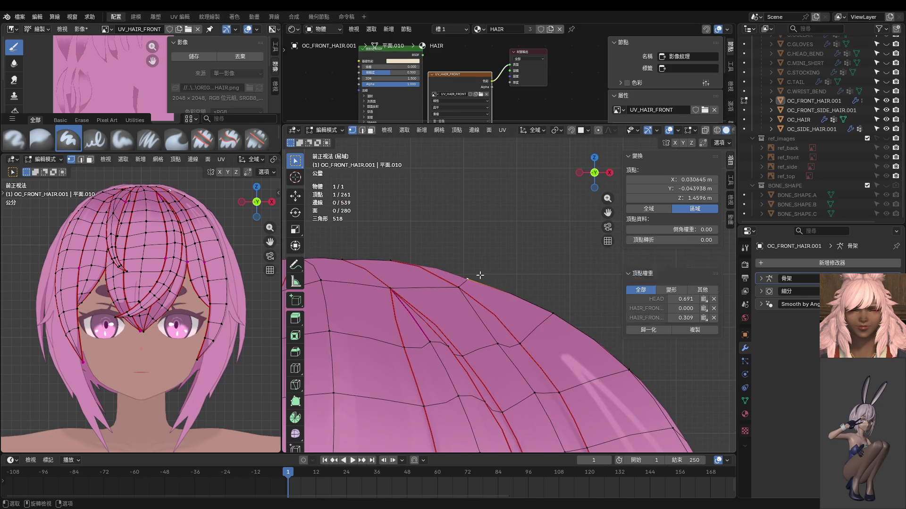
Step: Undo a single vertex move, then shift that vertex together with its neighbour
{"action": "key", "text": "g"}
{"action": "left_click", "coordinate": [494, 268]}
{"action": "scroll", "coordinate": [496, 267], "scroll_direction": "down", "scroll_amount": 2}
{"action": "scroll", "coordinate": [496, 266], "scroll_direction": "down", "scroll_amount": 2}
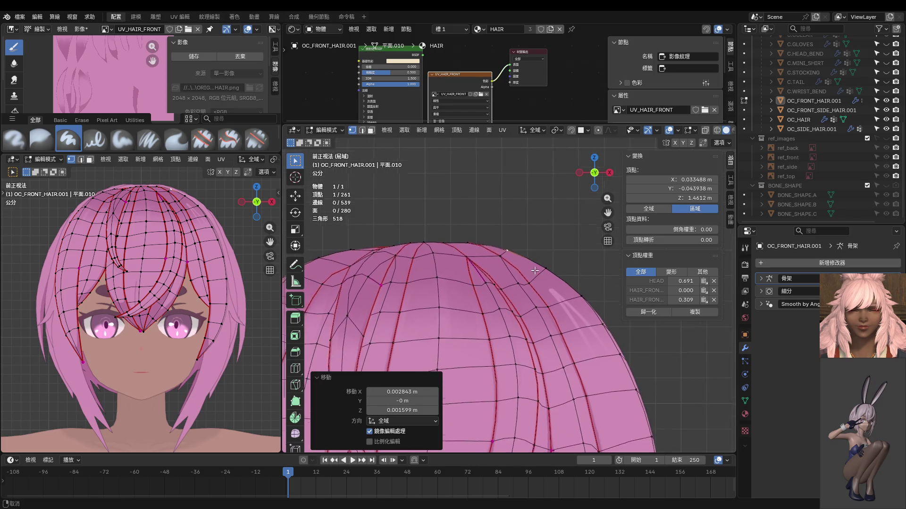
{"action": "key", "text": "ctrl+z"}
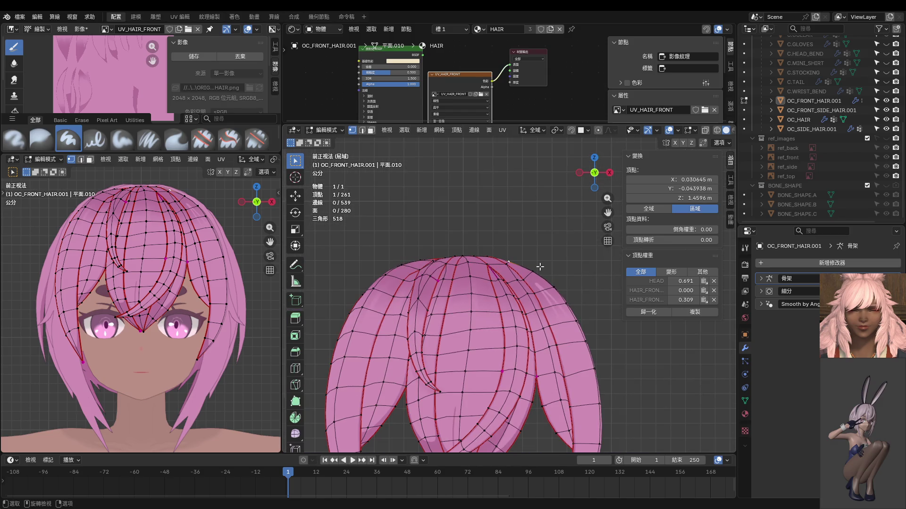
{"action": "left_click", "coordinate": [509, 263], "text": "shift"}
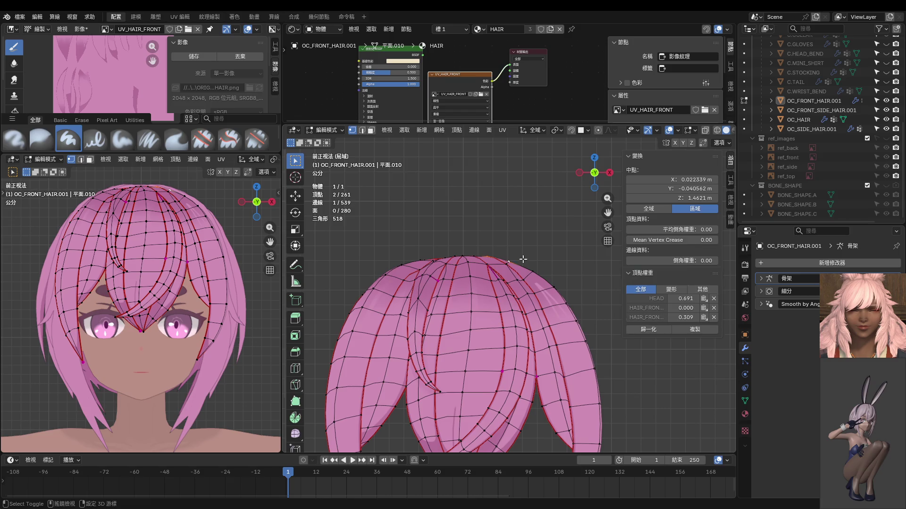
{"action": "key", "text": "g"}
{"action": "left_click", "coordinate": [550, 264]}
{"action": "mouse_move", "coordinate": [550, 263]}
{"action": "middle_mouse_down"}
{"action": "mouse_move", "coordinate": [296, 272]}
{"action": "mouse_move", "coordinate": [507, 282]}
{"action": "mouse_move", "coordinate": [440, 290]}
{"action": "mouse_move", "coordinate": [373, 279]}
{"action": "mouse_move", "coordinate": [413, 266]}
{"action": "middle_mouse_up"}
Step: Nudge four vertices along the hair outline into new positions
{"action": "left_click", "coordinate": [491, 285]}
{"action": "key", "text": "g"}
{"action": "left_click", "coordinate": [492, 281]}
{"action": "left_click", "coordinate": [440, 290]}
{"action": "key", "text": "g"}
{"action": "left_click", "coordinate": [437, 281]}
{"action": "left_click", "coordinate": [372, 280]}
{"action": "key", "text": "g"}
{"action": "left_click", "coordinate": [377, 276]}
{"action": "left_click", "coordinate": [413, 266]}
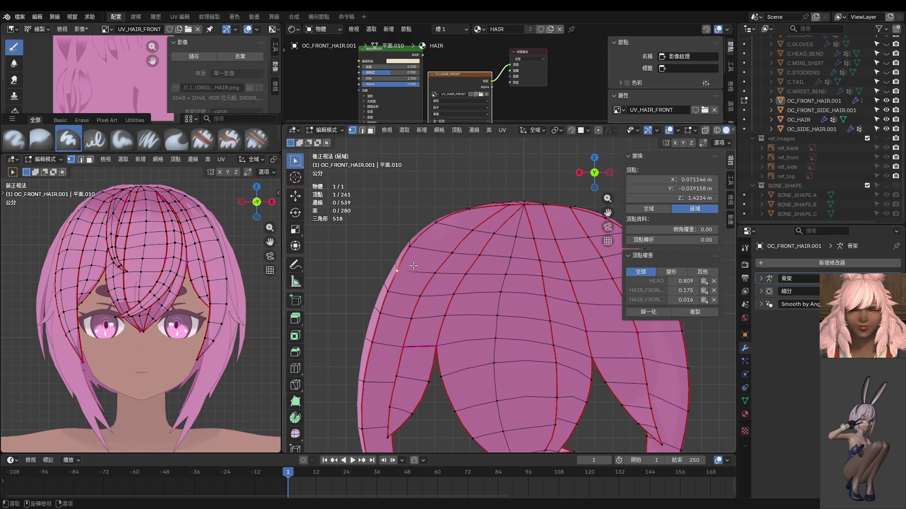
{"action": "key", "text": "g"}
{"action": "left_click", "coordinate": [396, 283]}
Step: Adjust vertices along the left strand's edge
{"action": "left_click", "coordinate": [388, 291]}
{"action": "key", "text": "g"}
{"action": "left_click", "coordinate": [398, 304]}
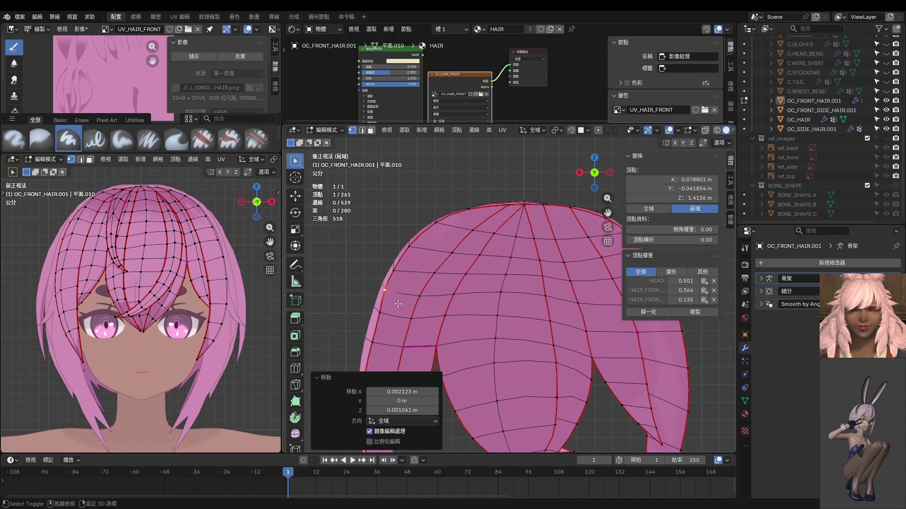
{"action": "middle_click_drag", "start_coordinate": [398, 304], "coordinate": [415, 281], "text": "shift"}
{"action": "left_click", "coordinate": [398, 291]}
{"action": "key", "text": "g"}
{"action": "left_click", "coordinate": [401, 295]}
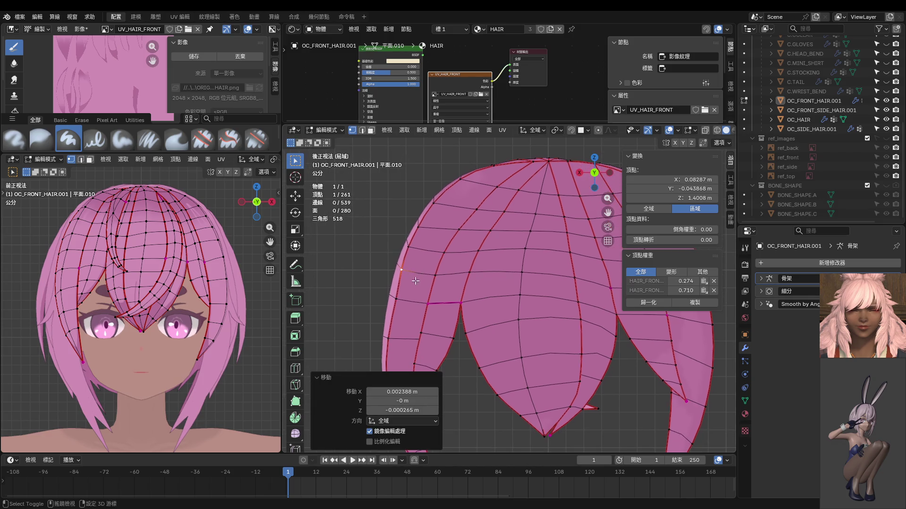
{"action": "left_click", "coordinate": [396, 299]}
{"action": "key", "text": "g"}
{"action": "left_click", "coordinate": [394, 301]}
Step: Move one more left-edge vertex and reposition the left strand's tip
{"action": "mouse_move", "coordinate": [401, 321]}
{"action": "middle_mouse_down", "text": "shift"}
{"action": "mouse_move", "coordinate": [408, 296]}
{"action": "mouse_move", "coordinate": [415, 300]}
{"action": "mouse_move", "coordinate": [372, 291]}
{"action": "middle_mouse_up", "text": "shift"}
{"action": "left_click", "coordinate": [405, 304]}
{"action": "key", "text": "g"}
{"action": "left_click", "coordinate": [427, 291]}
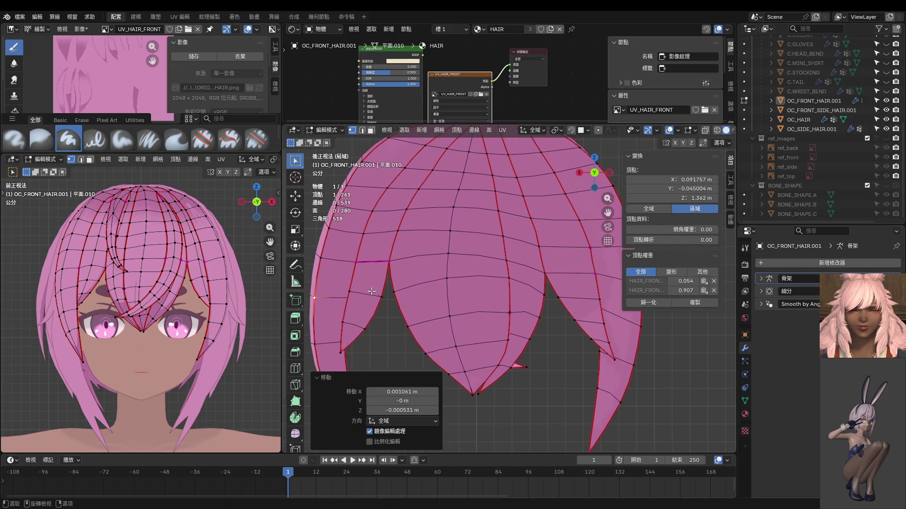
{"action": "left_click", "coordinate": [344, 346]}
{"action": "key", "text": "g"}
{"action": "left_click", "coordinate": [359, 347]}
Step: Return to front orthographic view, deselect all, and select the entire right hair strand
{"action": "scroll", "coordinate": [386, 318], "scroll_direction": "down", "scroll_amount": 2}
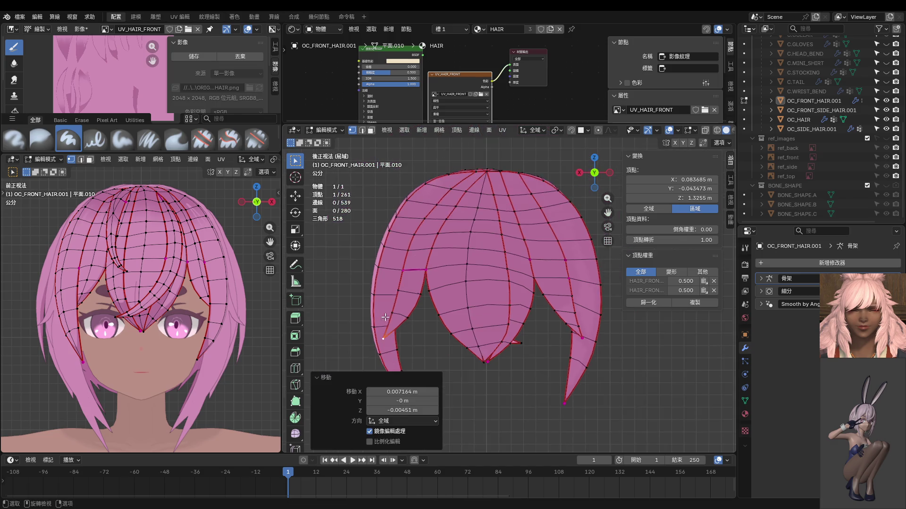
{"action": "mouse_move", "coordinate": [385, 318]}
{"action": "middle_mouse_down"}
{"action": "mouse_move", "coordinate": [554, 329]}
{"action": "mouse_move", "coordinate": [532, 356]}
{"action": "middle_mouse_up"}
{"action": "key", "text": "KP_1"}
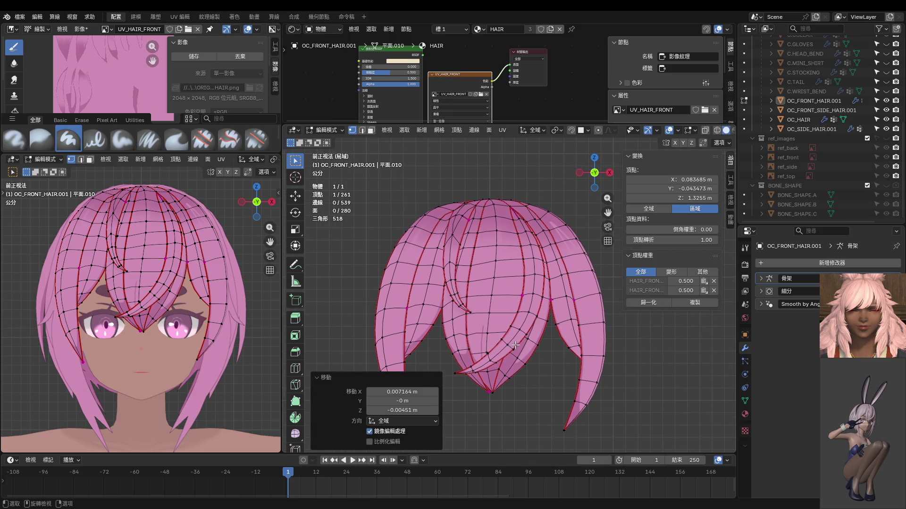
{"action": "key", "text": "alt+a"}
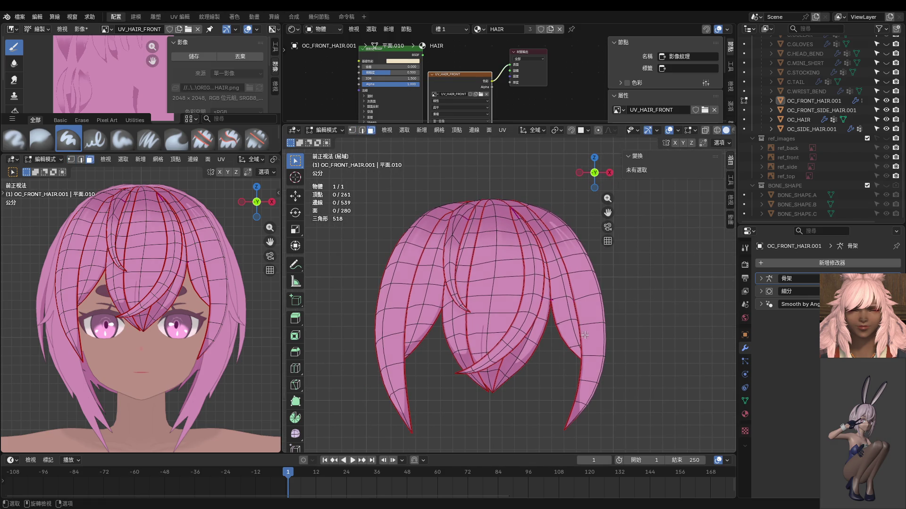
{"action": "key", "text": "l"}
{"action": "middle_click_drag", "start_coordinate": [602, 318], "coordinate": [564, 344]}
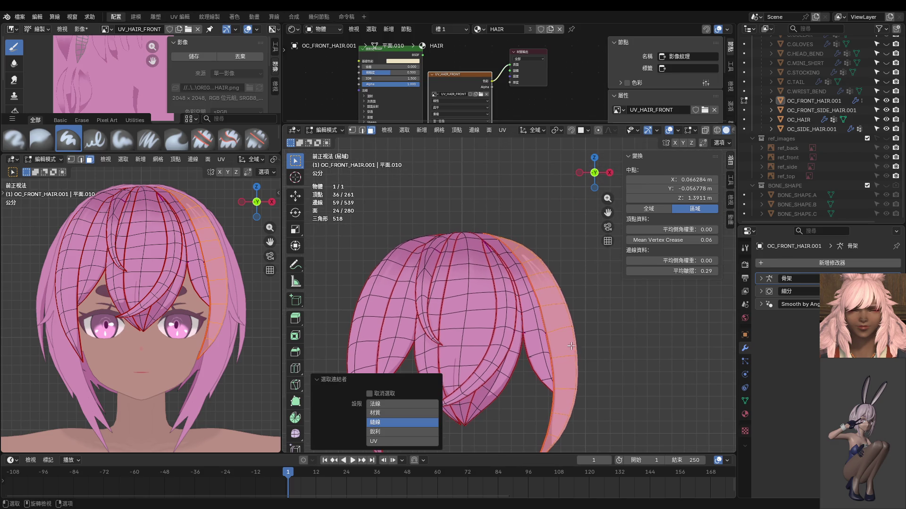
Step: Switch the hair to Texture Paint mode and zoom toward the right strand
{"action": "key", "text": "ctrl+Tab"}
{"action": "left_click", "coordinate": [623, 310]}
{"action": "scroll", "coordinate": [519, 373], "scroll_direction": "up", "scroll_amount": 5}
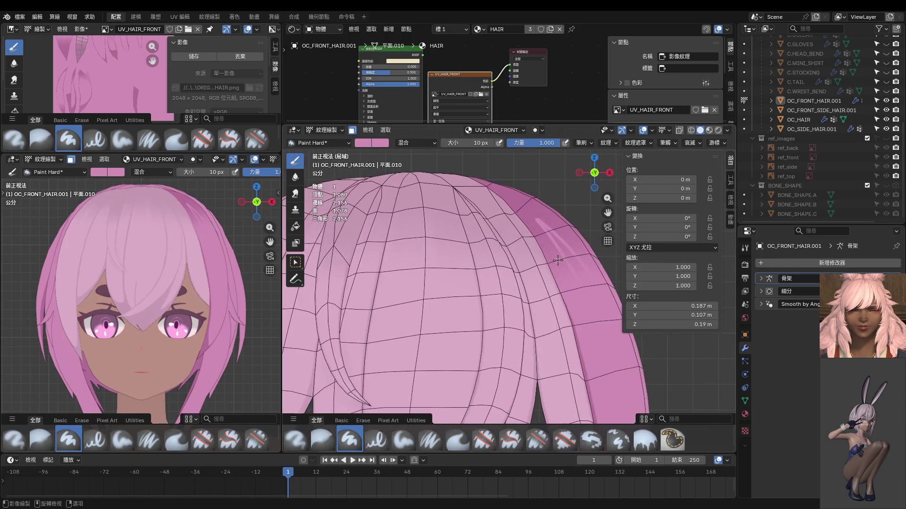
{"action": "middle_click_drag", "start_coordinate": [533, 383], "coordinate": [526, 320]}
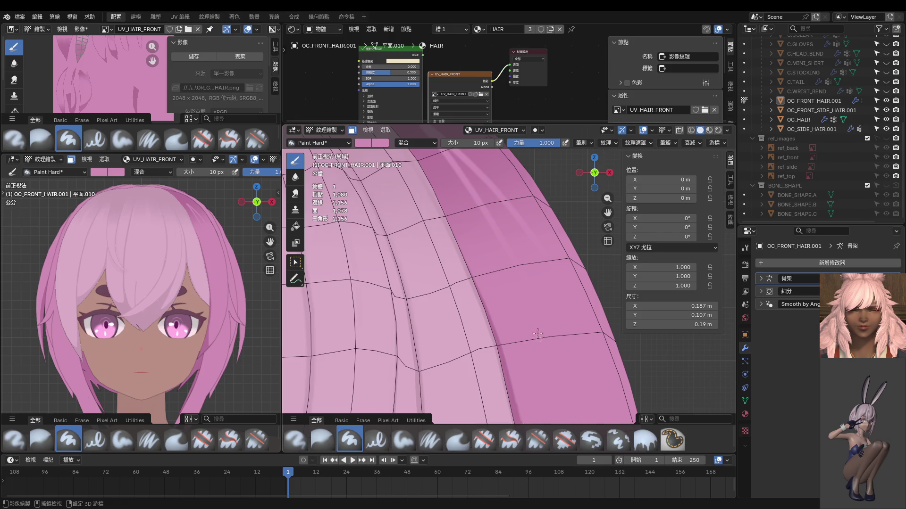
{"action": "mouse_move", "coordinate": [508, 281]}
{"action": "middle_mouse_down"}
{"action": "mouse_move", "coordinate": [492, 233]}
{"action": "mouse_move", "coordinate": [502, 308]}
{"action": "middle_mouse_up"}
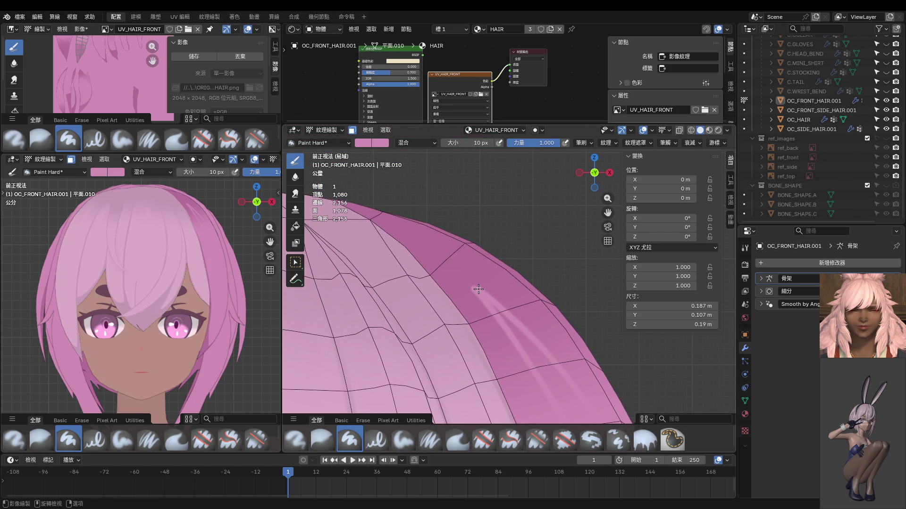
Step: Reduce the brush radius to 8 px and redo a highlight stroke
{"action": "key", "text": "f"}
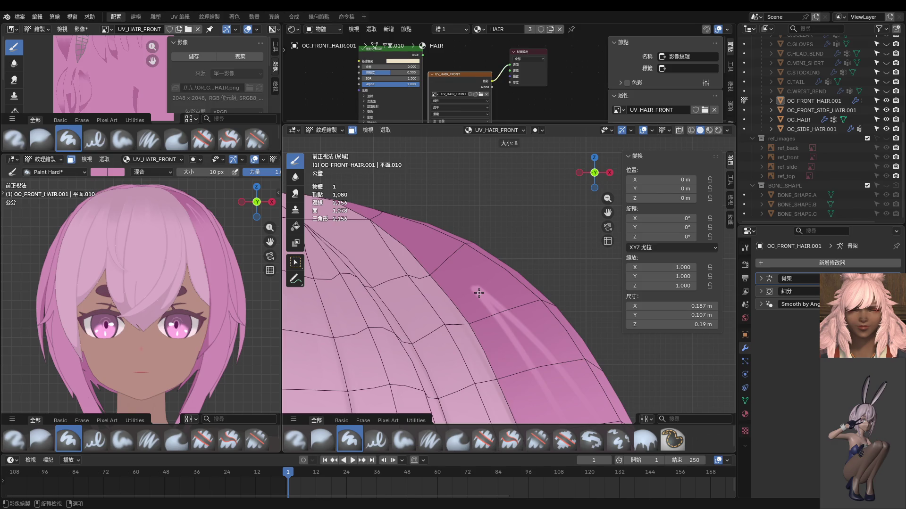
{"action": "left_click", "coordinate": [478, 293]}
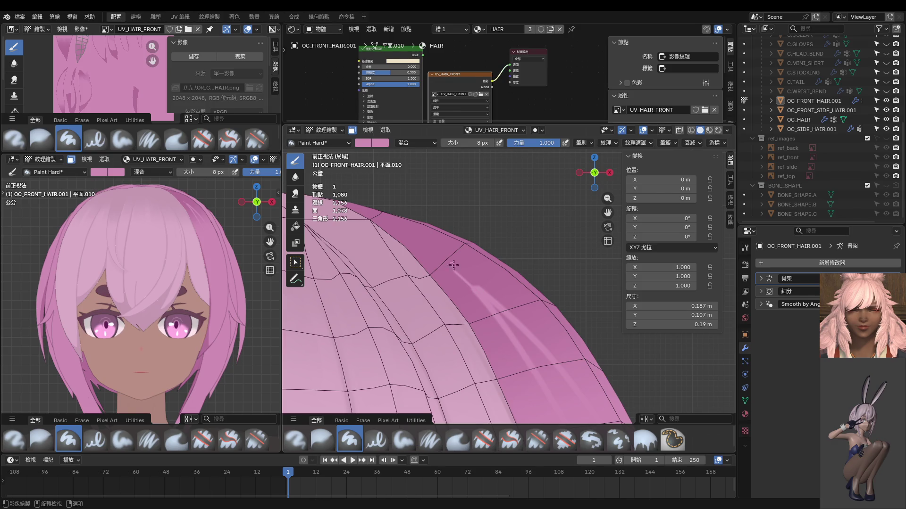
{"action": "key", "text": "ctrl+z"}
{"action": "key", "text": "ctrl+z"}
{"action": "key", "text": "ctrl+z"}
{"action": "key", "text": "ctrl+z"}
{"action": "middle_click_drag", "start_coordinate": [531, 336], "coordinate": [502, 326], "text": "ctrl"}
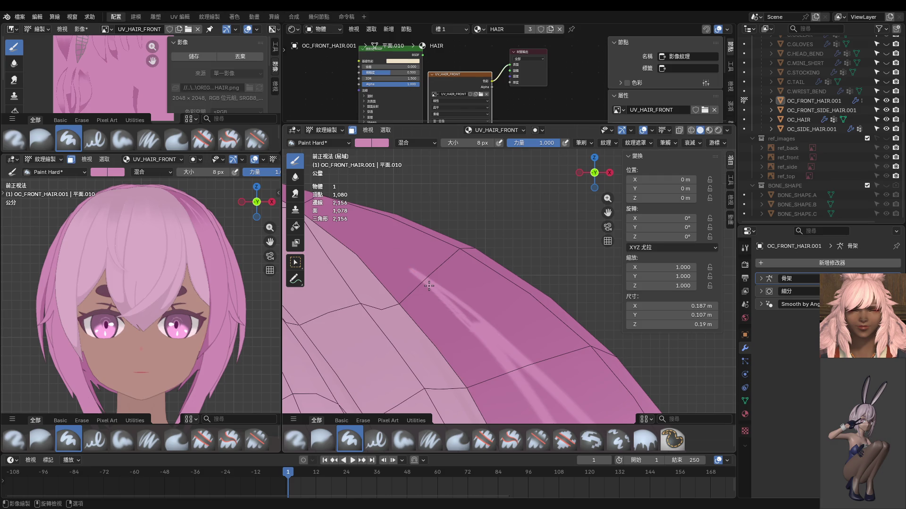
Step: Set the brush size to 34 px and paint over the dark blotch in the light streak
{"action": "scroll", "coordinate": [429, 286], "scroll_direction": "up", "scroll_amount": 3}
{"action": "scroll", "coordinate": [469, 313], "scroll_direction": "down", "scroll_amount": 1}
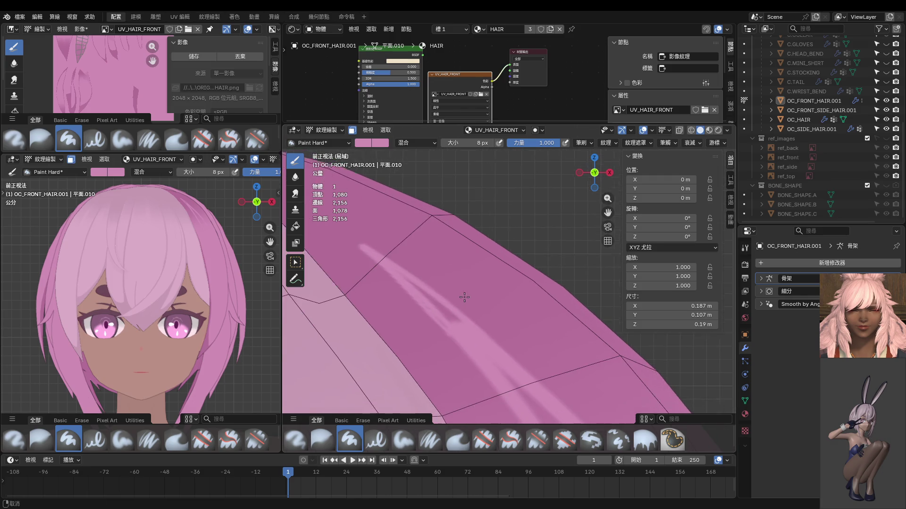
{"action": "key", "text": "f"}
{"action": "left_click", "coordinate": [401, 269]}
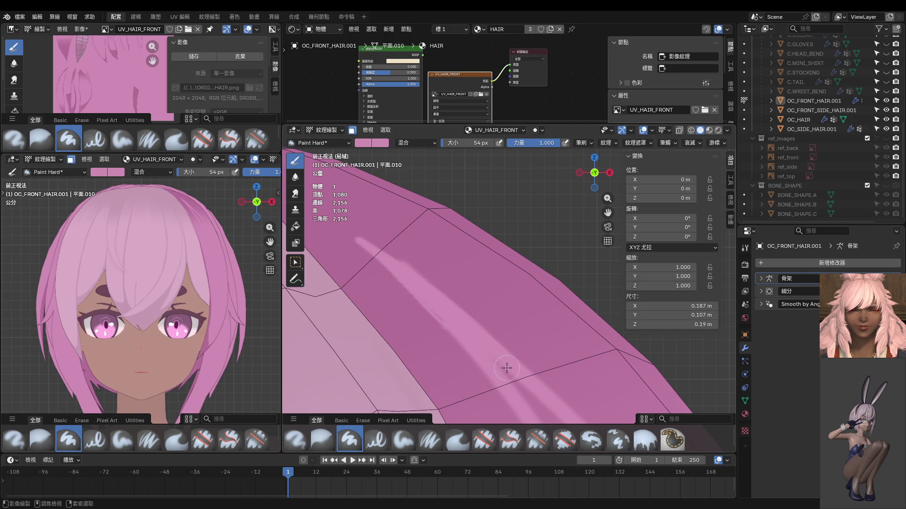
{"action": "key", "text": "f"}
{"action": "left_click", "coordinate": [398, 272]}
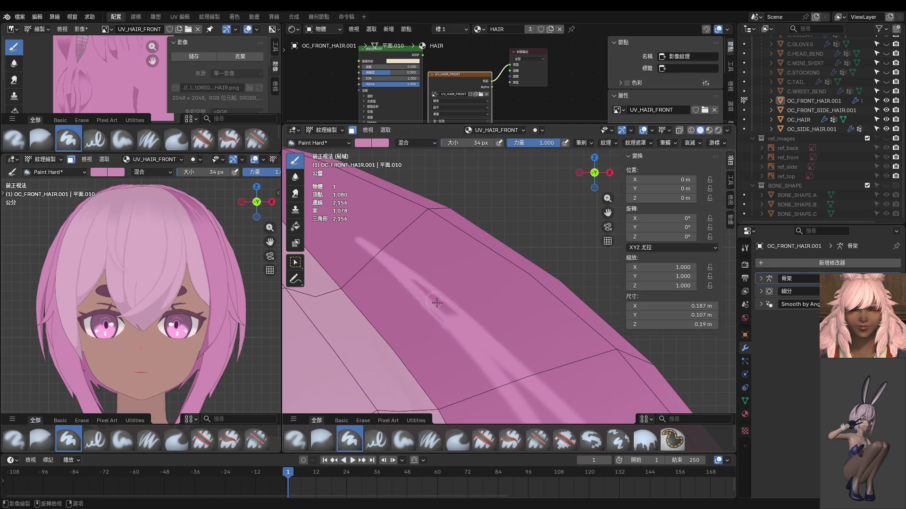
{"action": "left_click_drag", "start_coordinate": [437, 302], "coordinate": [510, 380]}
Step: Paint a lighter highlight streak further up along the hair strip
{"action": "middle_click_drag", "start_coordinate": [483, 361], "coordinate": [444, 279], "text": "shift"}
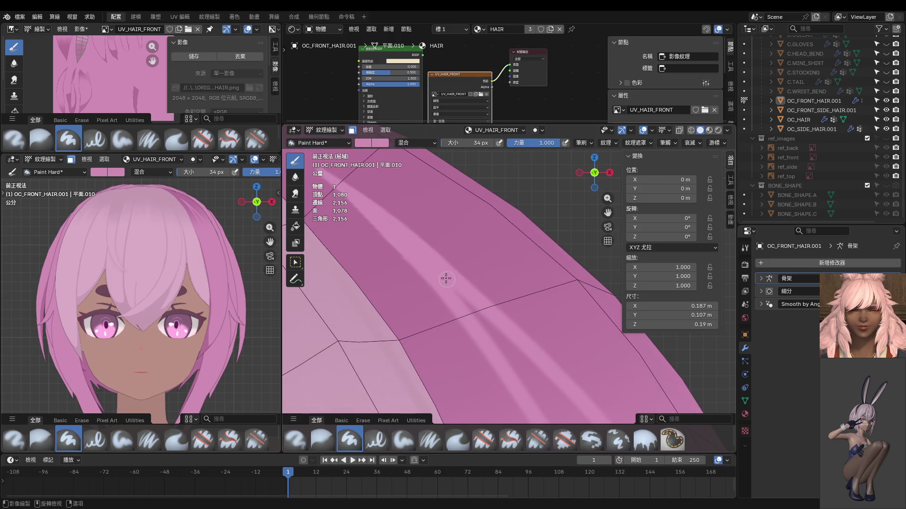
{"action": "scroll", "coordinate": [536, 374], "scroll_direction": "down", "scroll_amount": 2}
{"action": "middle_click_drag", "start_coordinate": [537, 374], "coordinate": [461, 287], "text": "shift"}
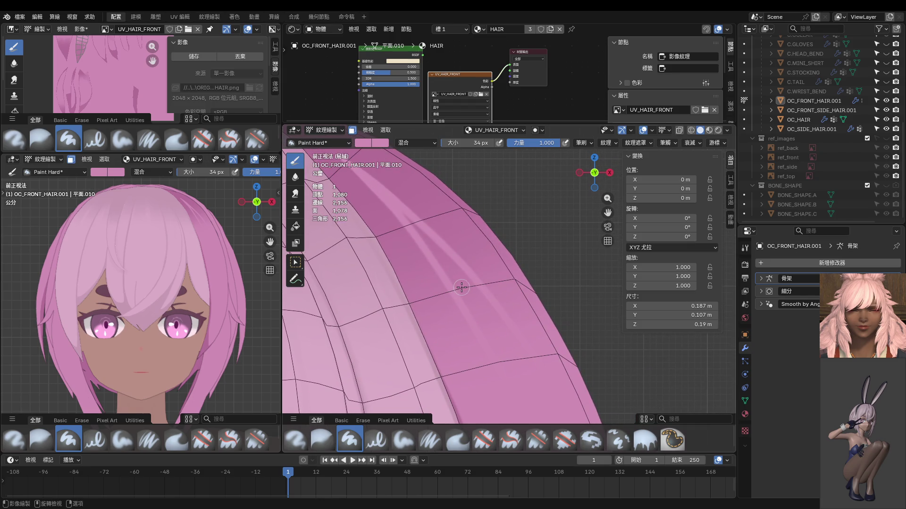
{"action": "middle_click_drag", "start_coordinate": [450, 262], "coordinate": [374, 221], "text": "shift"}
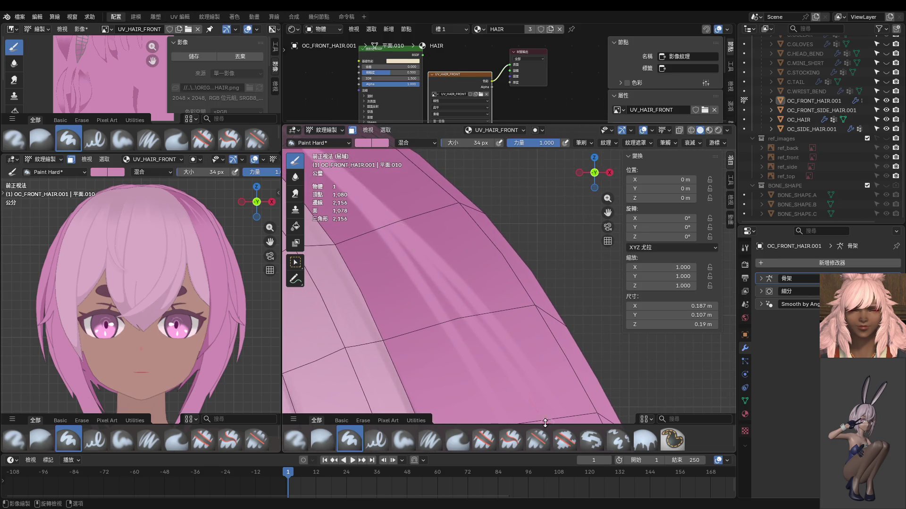
{"action": "left_click_drag", "start_coordinate": [422, 267], "coordinate": [469, 340]}
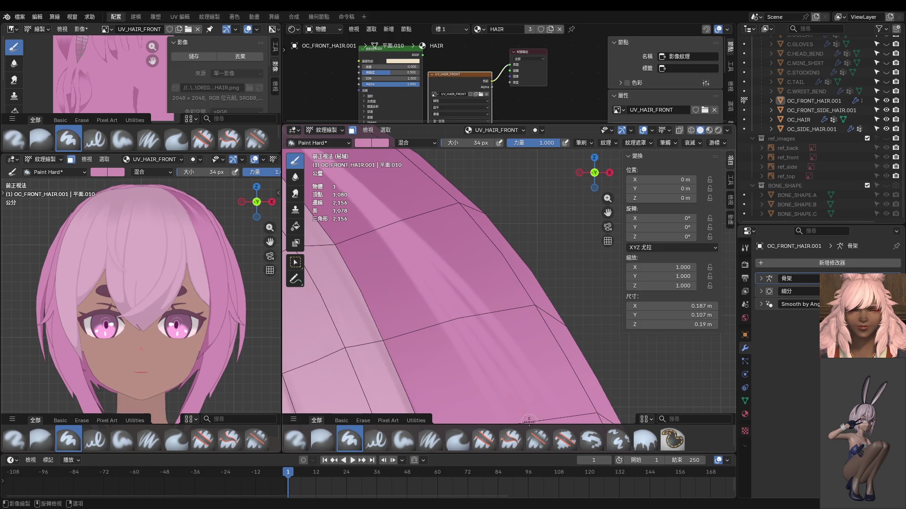
Step: Switch to the right side view and put the hair mesh into Edit Mode
{"action": "mouse_move", "coordinate": [469, 340]}
{"action": "middle_mouse_down", "text": "shift"}
{"action": "mouse_move", "coordinate": [469, 295]}
{"action": "mouse_move", "coordinate": [405, 228]}
{"action": "middle_mouse_up", "text": "shift"}
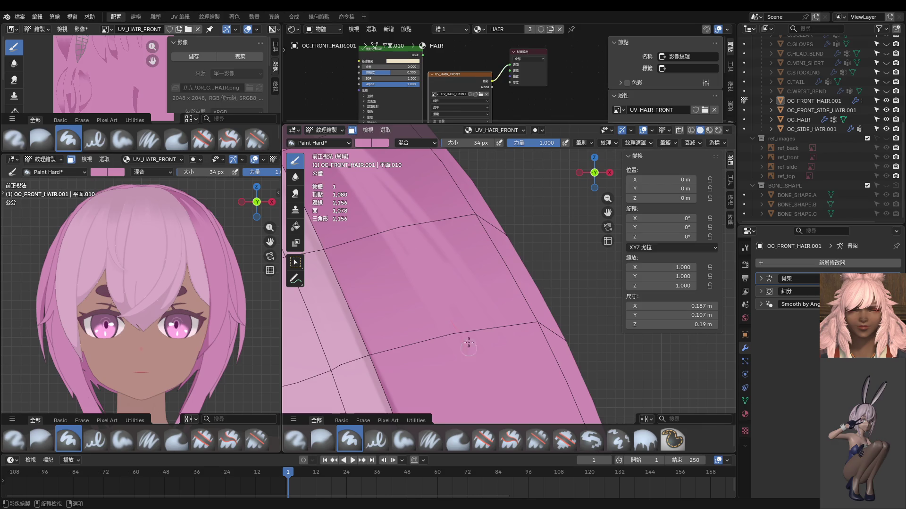
{"action": "scroll", "coordinate": [432, 279], "scroll_direction": "up", "scroll_amount": 3, "text": "shift"}
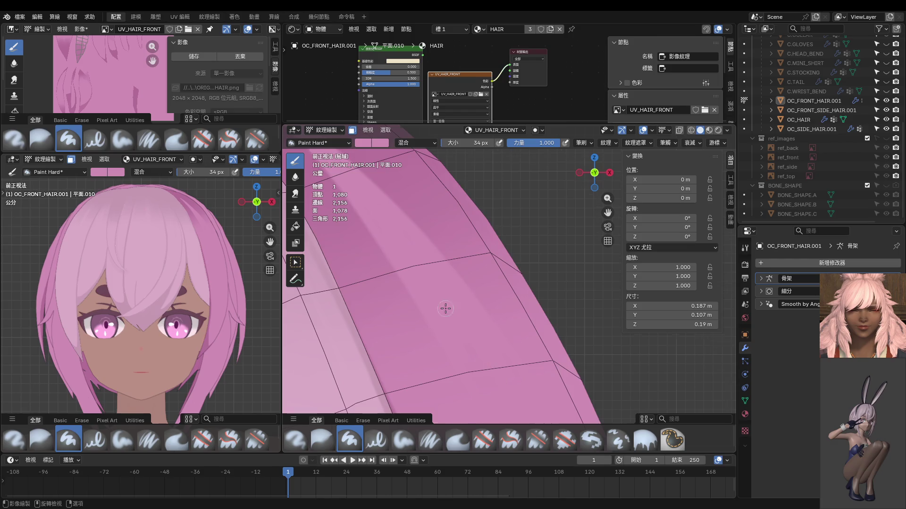
{"action": "scroll", "coordinate": [445, 308], "scroll_direction": "down", "scroll_amount": 6}
{"action": "scroll", "coordinate": [210, 263], "scroll_direction": "down", "scroll_amount": 3}
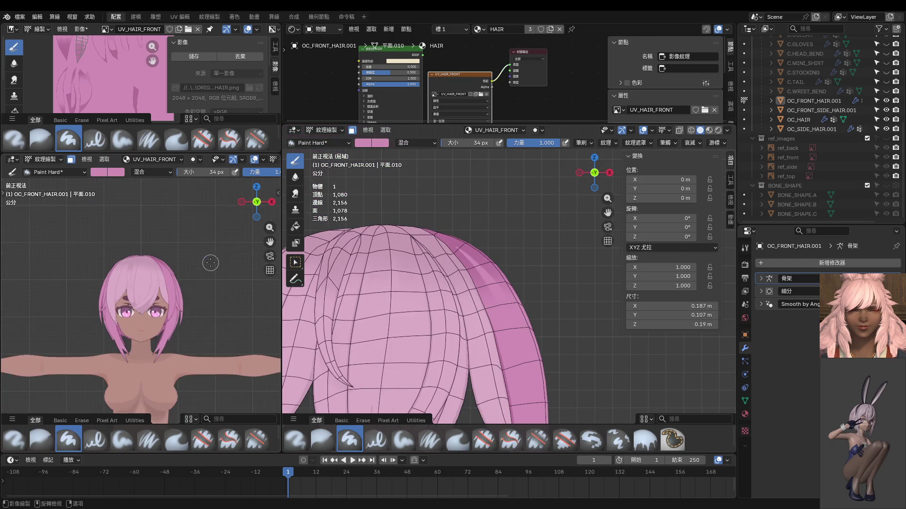
{"action": "middle_click_drag", "start_coordinate": [211, 263], "coordinate": [111, 284]}
{"action": "key", "text": "KP_3"}
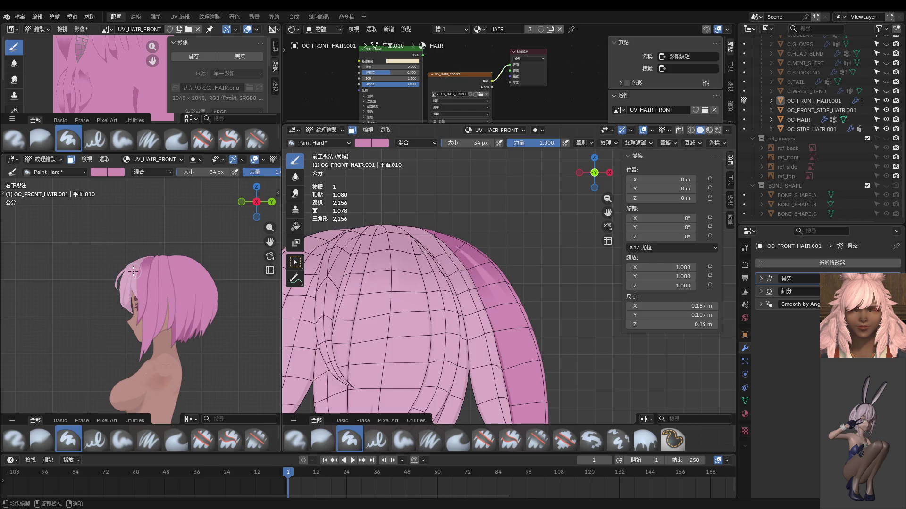
{"action": "scroll", "coordinate": [137, 267], "scroll_direction": "up", "scroll_amount": 3}
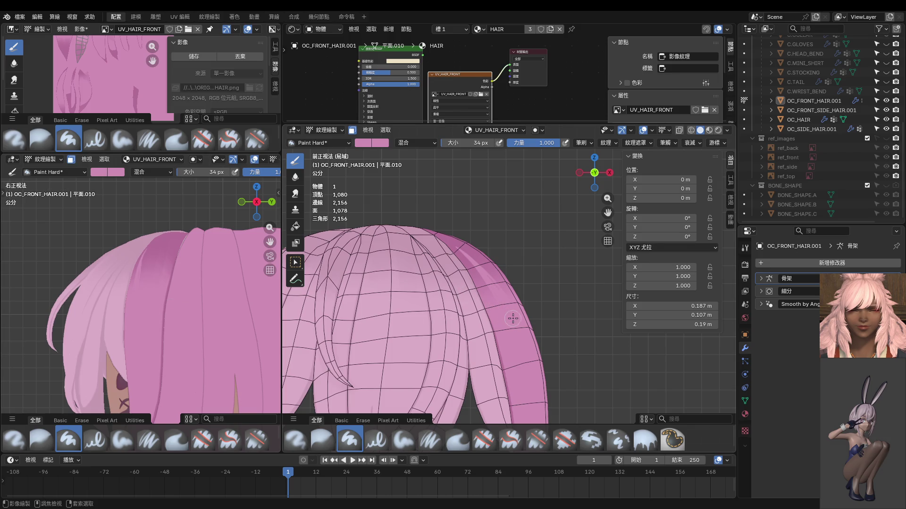
{"action": "key", "text": "Tab"}
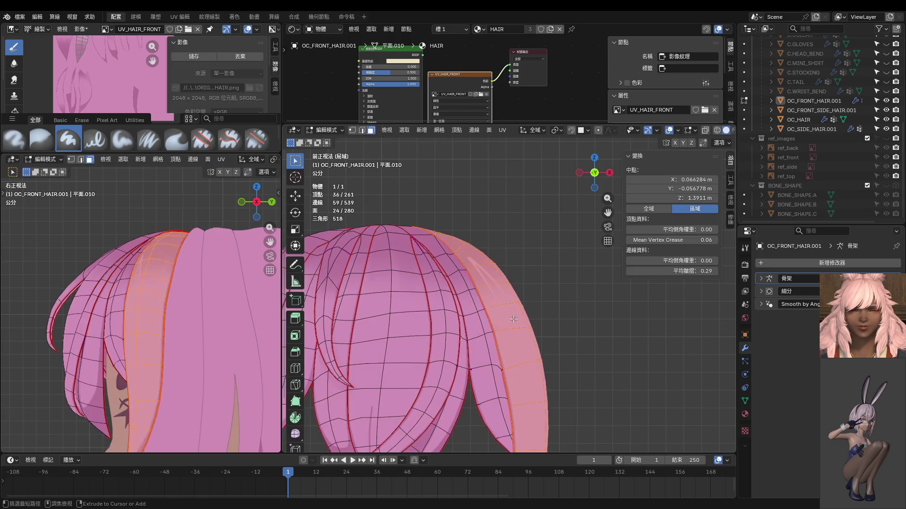
Step: Select a vertex on the front hair mesh to inspect it
{"action": "left_click", "coordinate": [514, 320]}
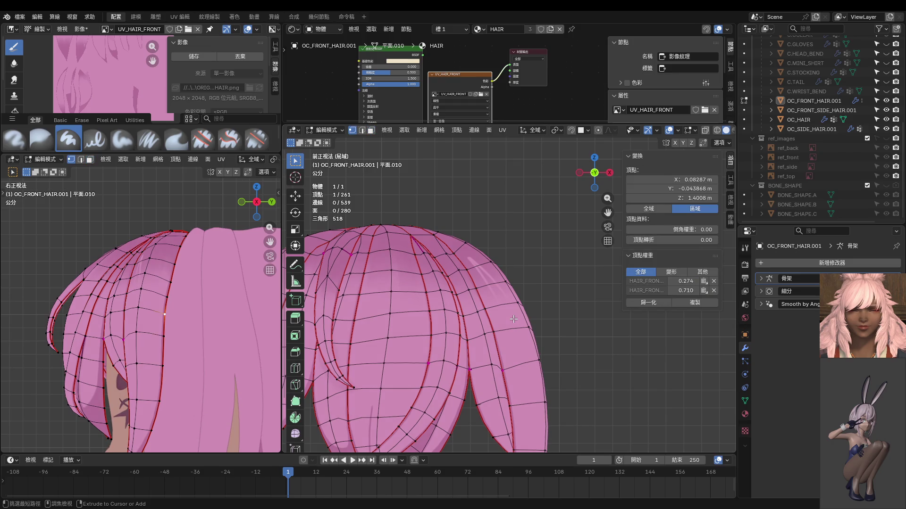
{"action": "left_click", "coordinate": [514, 319]}
{"action": "left_click", "coordinate": [514, 319]}
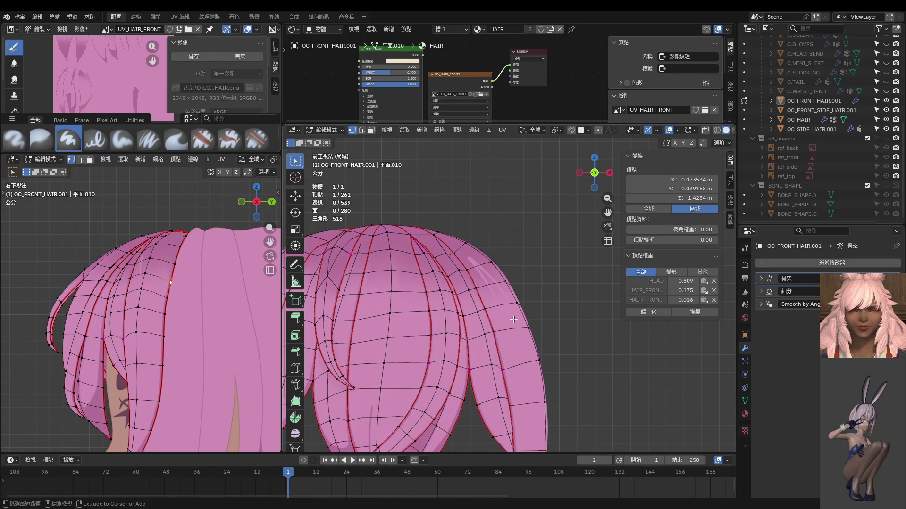
{"action": "left_click", "coordinate": [513, 320]}
{"action": "left_click", "coordinate": [513, 319]}
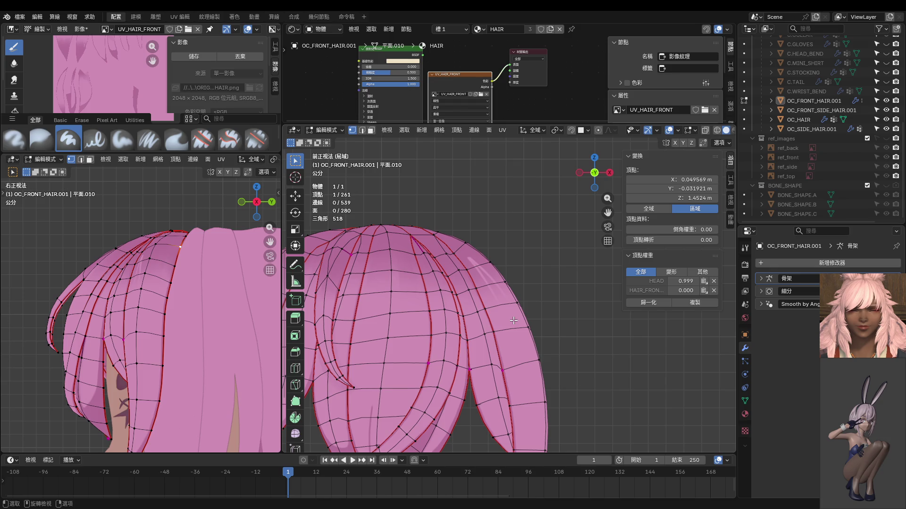
{"action": "scroll", "coordinate": [173, 266], "scroll_direction": "up", "scroll_amount": 3}
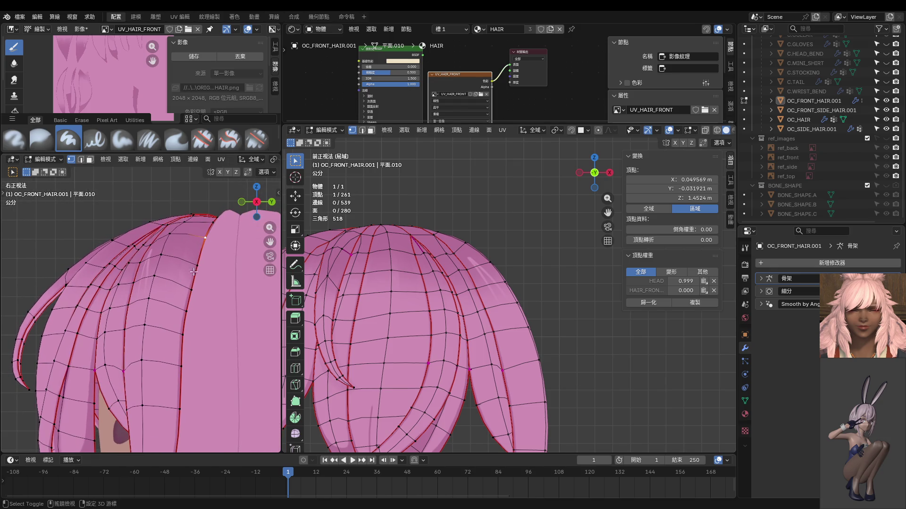
Step: Nudge two hair-edge vertices down and left in the side view
{"action": "left_click", "coordinate": [212, 261]}
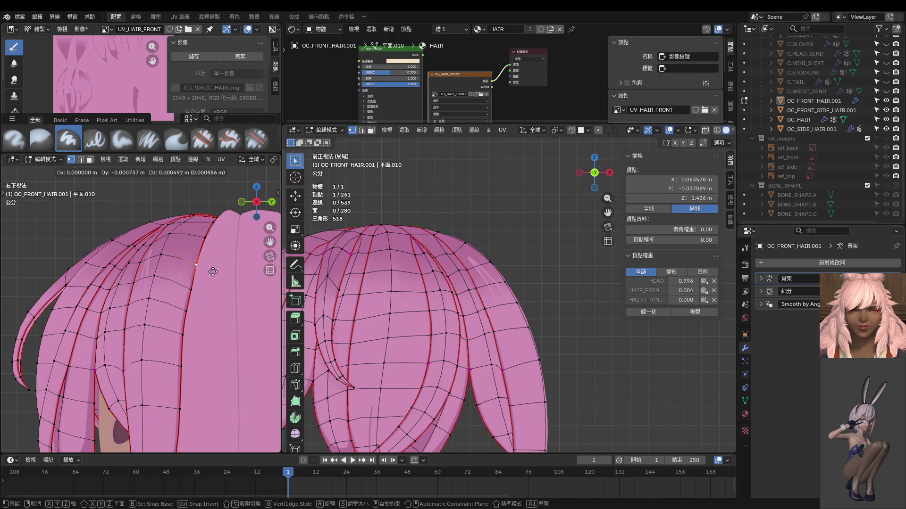
{"action": "left_click_drag", "start_coordinate": [210, 273], "coordinate": [202, 291]}
{"action": "left_click", "coordinate": [187, 312]}
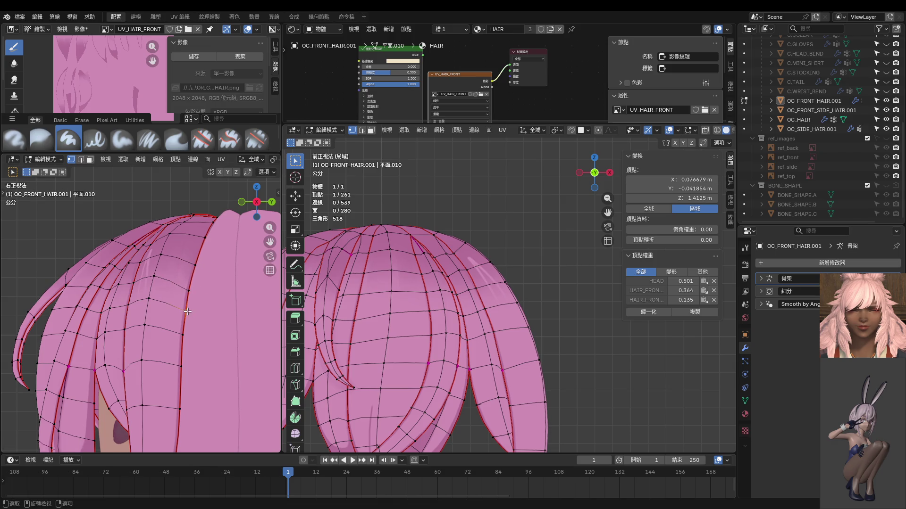
{"action": "key", "text": "g"}
{"action": "left_click", "coordinate": [190, 314]}
{"action": "middle_click_drag", "start_coordinate": [189, 315], "coordinate": [178, 248], "text": "shift"}
{"action": "scroll", "coordinate": [491, 309], "scroll_direction": "down", "scroll_amount": 3}
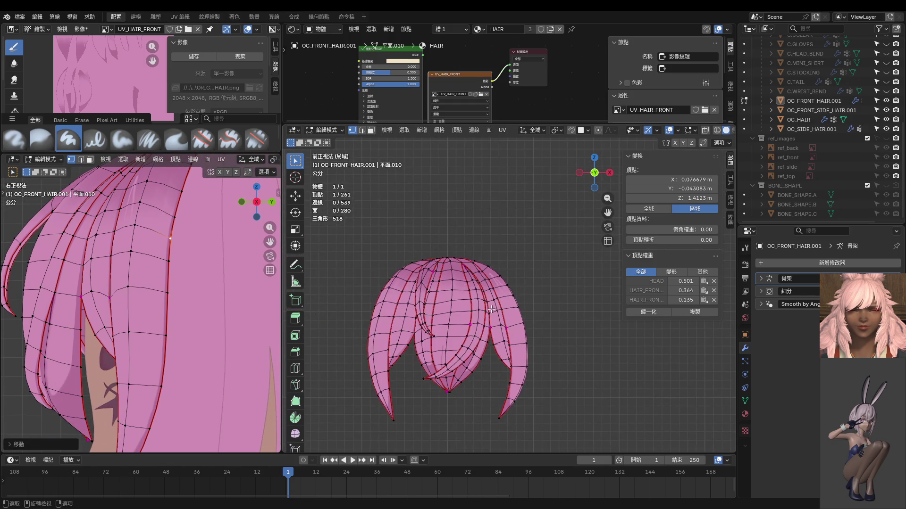
{"action": "scroll", "coordinate": [496, 312], "scroll_direction": "up", "scroll_amount": 3}
Step: In a perspective view, nudge three vertices on the hair's left contour
{"action": "mouse_move", "coordinate": [490, 283]}
{"action": "middle_mouse_down"}
{"action": "mouse_move", "coordinate": [418, 335]}
{"action": "mouse_move", "coordinate": [452, 264]}
{"action": "mouse_move", "coordinate": [340, 280]}
{"action": "middle_mouse_up"}
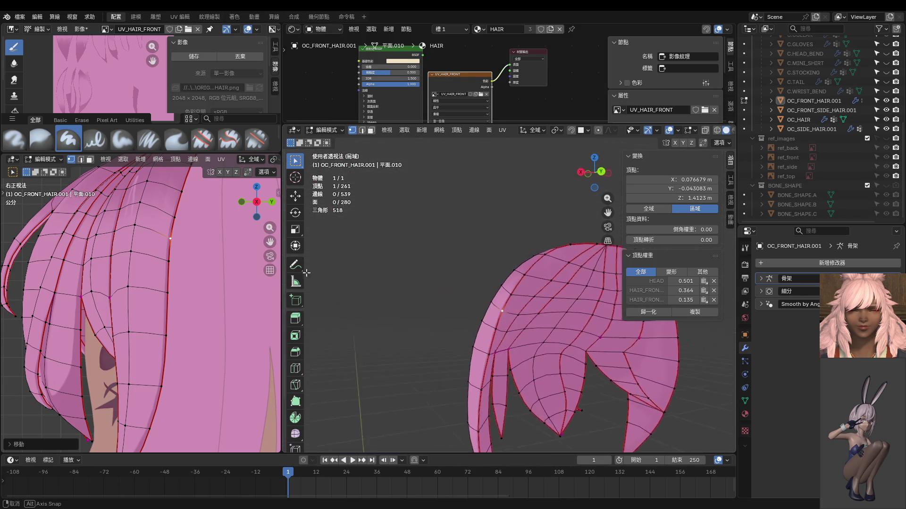
{"action": "mouse_move", "coordinate": [475, 334]}
{"action": "middle_mouse_down", "text": "shift"}
{"action": "mouse_move", "coordinate": [431, 303]}
{"action": "mouse_move", "coordinate": [472, 320]}
{"action": "middle_mouse_up", "text": "shift"}
{"action": "left_click", "coordinate": [442, 321]}
{"action": "key", "text": "g"}
{"action": "left_click", "coordinate": [492, 309]}
{"action": "left_click", "coordinate": [451, 315]}
{"action": "key", "text": "g"}
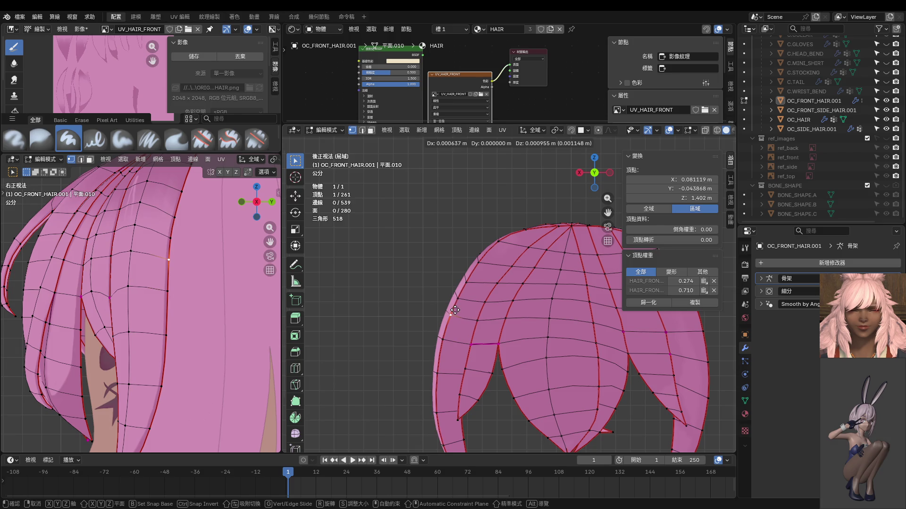
{"action": "left_click", "coordinate": [459, 301]}
{"action": "left_click", "coordinate": [458, 301]}
{"action": "key", "text": "g"}
{"action": "left_click", "coordinate": [458, 300]}
Step: Nudge the next vertex up the left contour slightly, twice
{"action": "middle_click_drag", "start_coordinate": [524, 273], "coordinate": [451, 295], "text": "shift"}
{"action": "left_click", "coordinate": [406, 284]}
{"action": "key", "text": "g"}
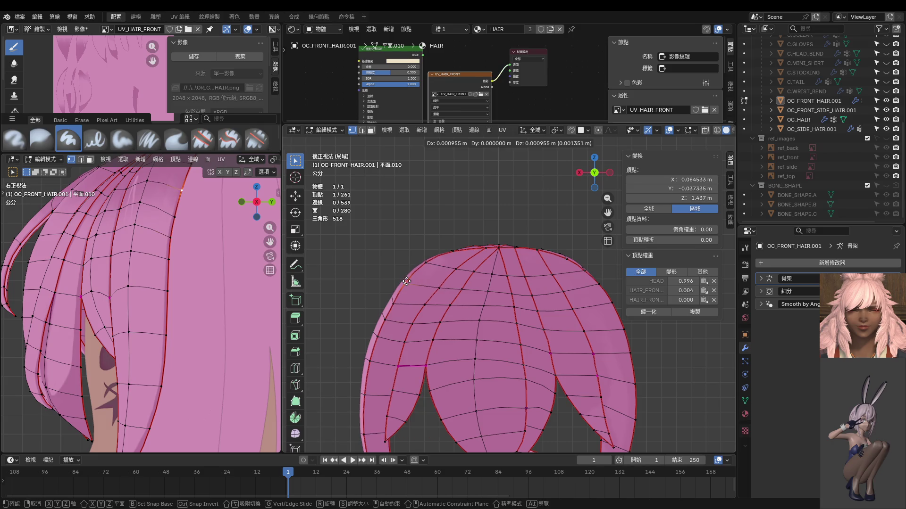
{"action": "left_click", "coordinate": [406, 282]}
{"action": "key", "text": "g"}
{"action": "left_click", "coordinate": [396, 299]}
Step: Shift two lower left-contour vertices, one by 0.003184 m
{"action": "middle_click_drag", "start_coordinate": [395, 299], "coordinate": [405, 274], "text": "shift"}
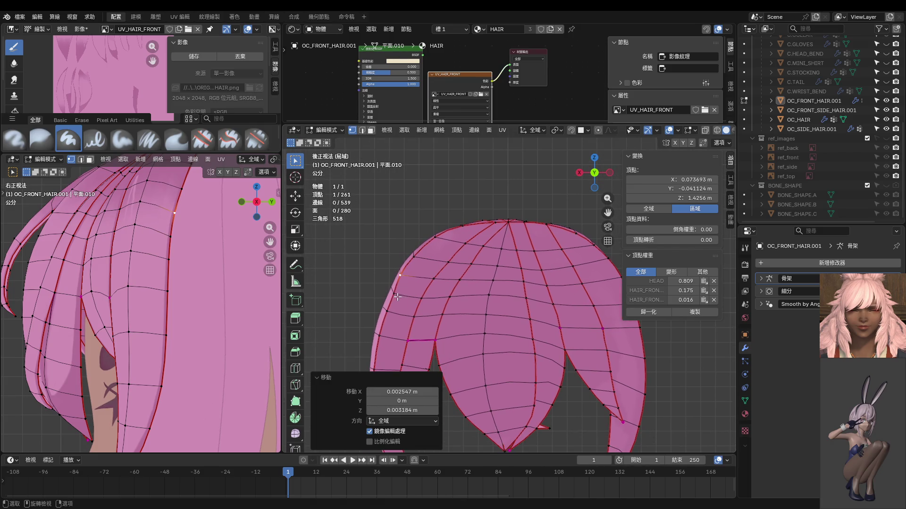
{"action": "left_click", "coordinate": [392, 293]}
{"action": "key", "text": "g"}
{"action": "left_click", "coordinate": [410, 288]}
{"action": "left_click", "coordinate": [383, 311]}
{"action": "key", "text": "g"}
{"action": "left_click", "coordinate": [392, 333]}
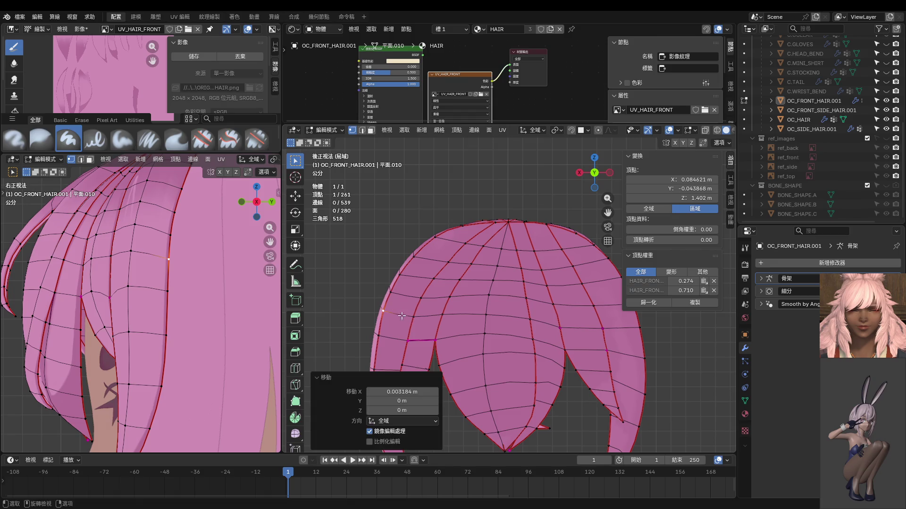
Step: Reposition another left-contour vertex after trying a few selections
{"action": "middle_click_drag", "start_coordinate": [393, 333], "coordinate": [413, 283], "text": "shift"}
{"action": "left_click", "coordinate": [390, 312]}
{"action": "key", "text": "g"}
{"action": "left_click", "coordinate": [394, 325]}
{"action": "left_click", "coordinate": [401, 304]}
{"action": "key", "text": "g"}
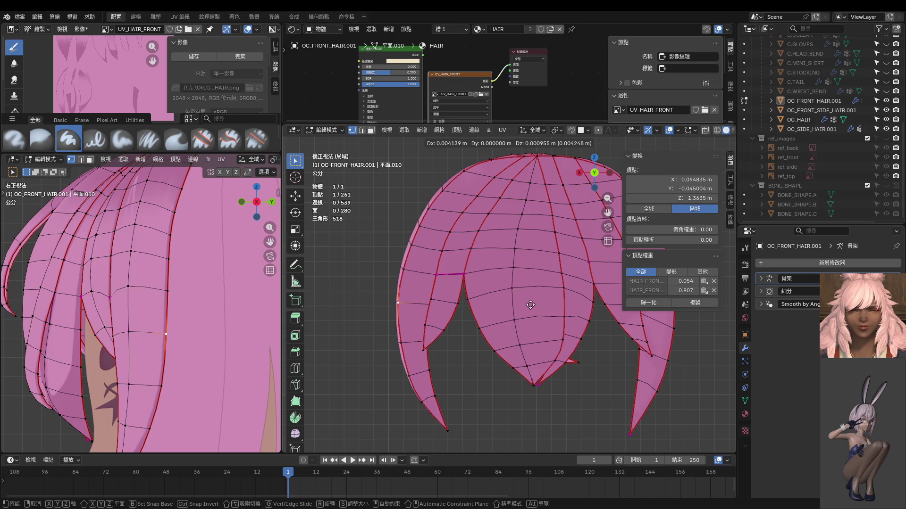
{"action": "left_click", "coordinate": [530, 307]}
Step: Move one more contour vertex, cancelling a second attempted move
{"action": "mouse_move", "coordinate": [530, 307]}
{"action": "middle_mouse_down", "text": "shift"}
{"action": "mouse_move", "coordinate": [395, 341]}
{"action": "mouse_move", "coordinate": [444, 331]}
{"action": "middle_mouse_up", "text": "shift"}
{"action": "scroll", "coordinate": [395, 341], "scroll_direction": "down", "scroll_amount": 5}
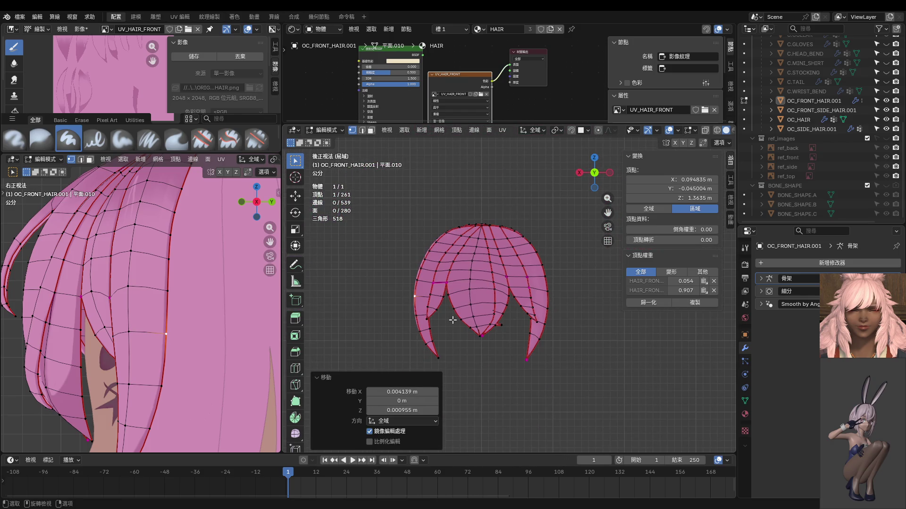
{"action": "scroll", "coordinate": [452, 321], "scroll_direction": "up", "scroll_amount": 6}
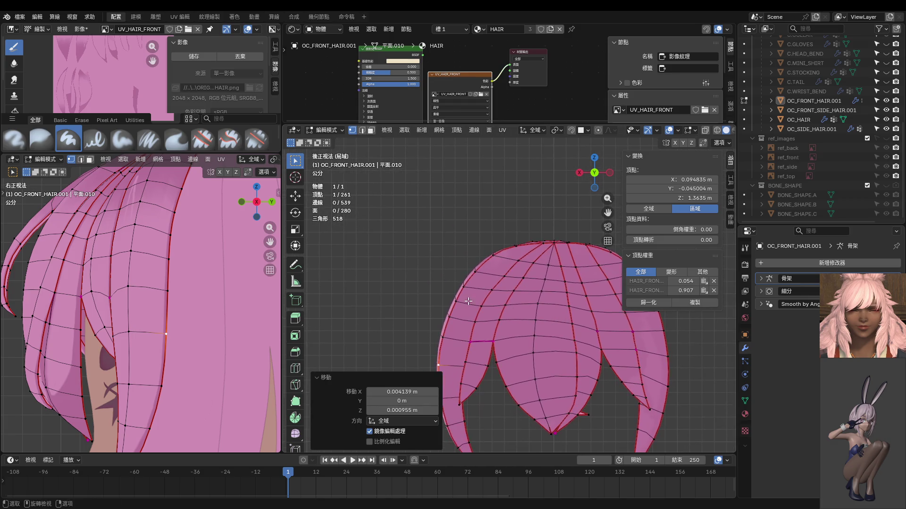
{"action": "key", "text": "g"}
{"action": "left_click", "coordinate": [462, 303]}
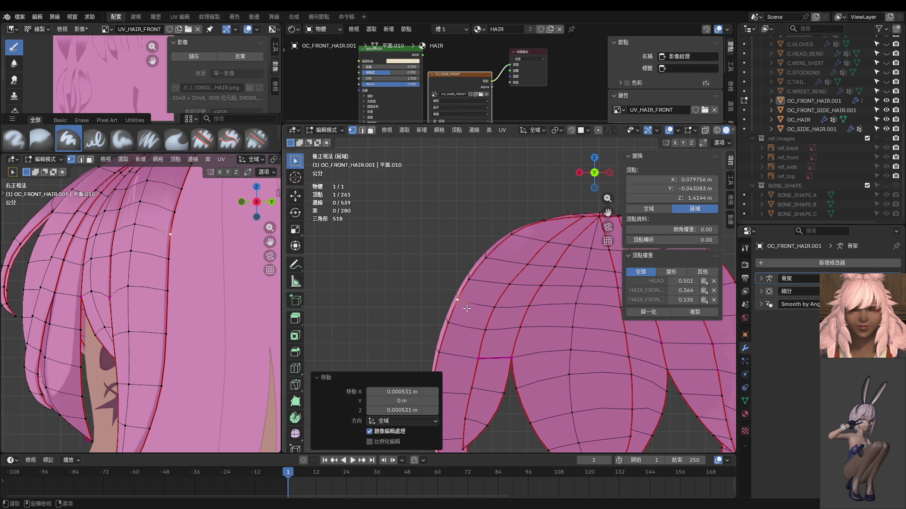
{"action": "key", "text": "g"}
{"action": "right_click", "coordinate": [465, 313]}
Step: Leave a different vertex in place and select a vertex on the hair strand
{"action": "left_click", "coordinate": [468, 279]}
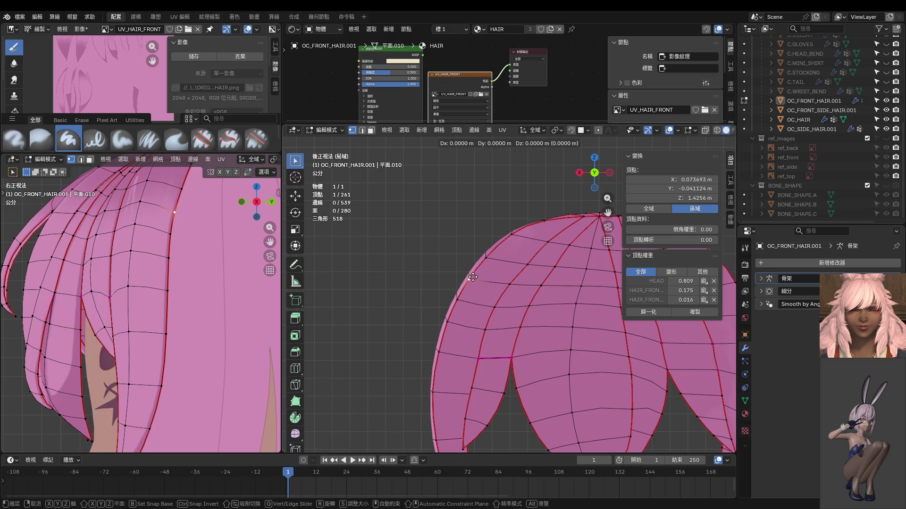
{"action": "key", "text": "g"}
{"action": "right_click", "coordinate": [468, 280]}
{"action": "mouse_move", "coordinate": [468, 283]}
{"action": "middle_mouse_down"}
{"action": "mouse_move", "coordinate": [589, 302]}
{"action": "mouse_move", "coordinate": [497, 249]}
{"action": "mouse_move", "coordinate": [527, 300]}
{"action": "mouse_move", "coordinate": [512, 264]}
{"action": "middle_mouse_up"}
{"action": "left_click", "coordinate": [499, 267]}
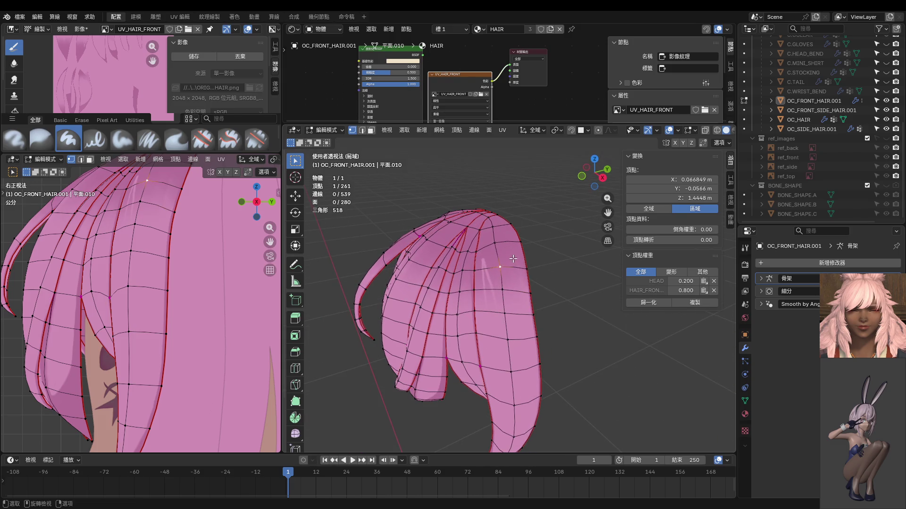
Step: Slide the selected strand vertex along its edge instead of moving it freely
{"action": "key", "text": "g"}
{"action": "left_click", "coordinate": [510, 282]}
{"action": "key", "text": "g"}
{"action": "key", "text": "g"}
{"action": "right_click", "coordinate": [507, 274]}
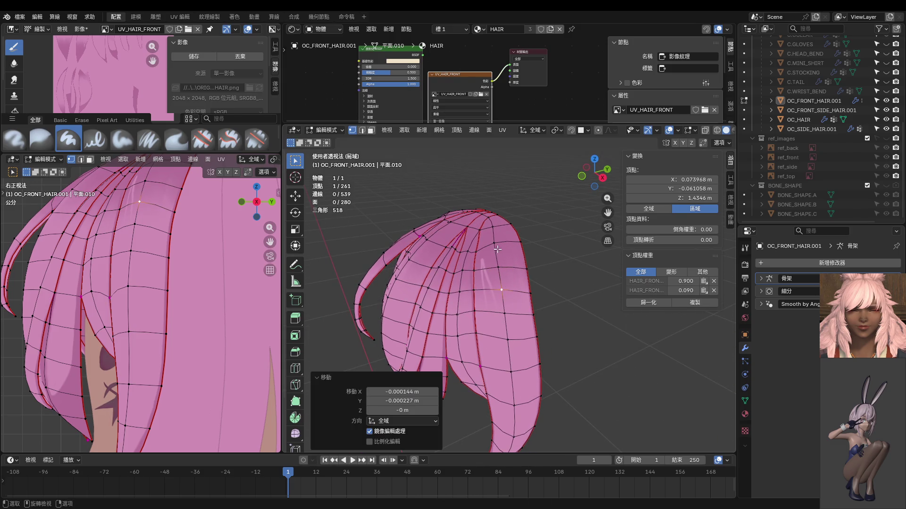
{"action": "key", "text": "g"}
{"action": "key", "text": "g"}
{"action": "left_click", "coordinate": [499, 246]}
{"action": "key", "text": "g"}
{"action": "key", "text": "g"}
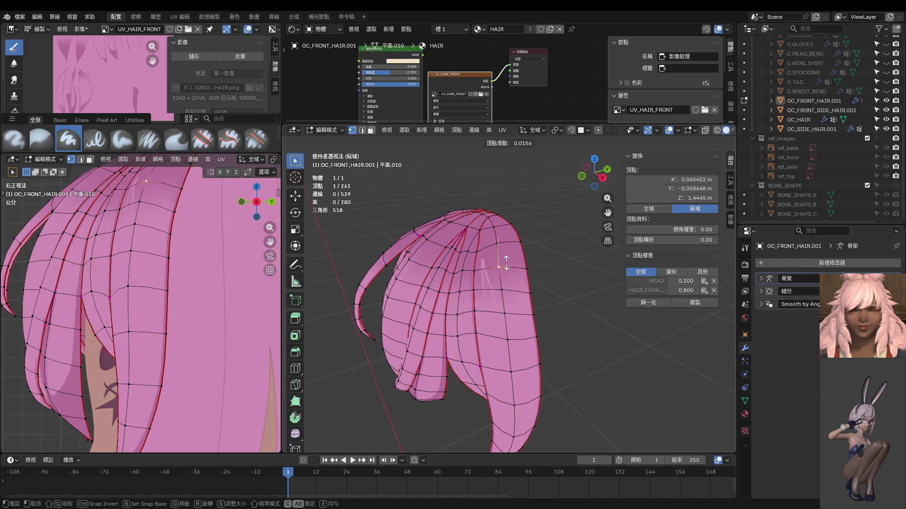
{"action": "left_click", "coordinate": [510, 286]}
Step: Slide a lower strand vertex along its edge in several small steps
{"action": "left_click", "coordinate": [507, 314]}
{"action": "key", "text": "g"}
{"action": "key", "text": "g"}
{"action": "left_click", "coordinate": [511, 314]}
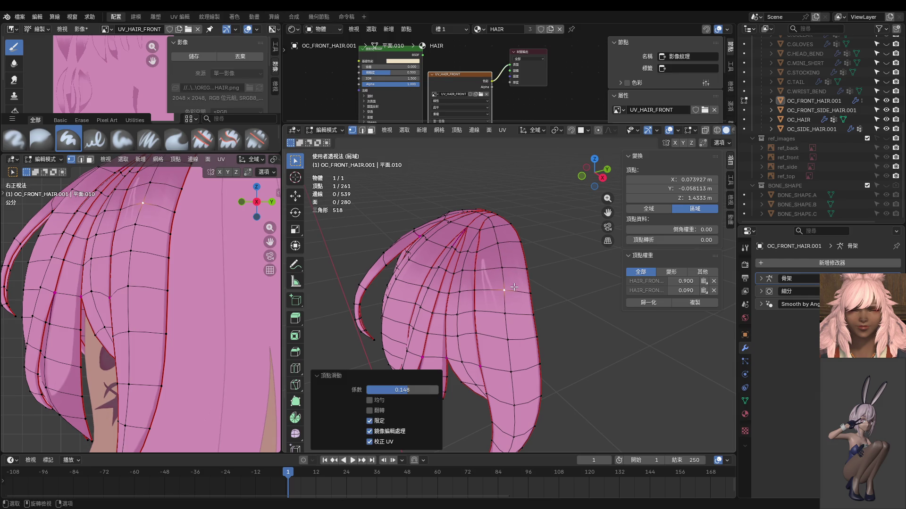
{"action": "key", "text": "g"}
{"action": "key", "text": "g"}
{"action": "left_click", "coordinate": [514, 315]}
{"action": "key", "text": "g"}
{"action": "key", "text": "g"}
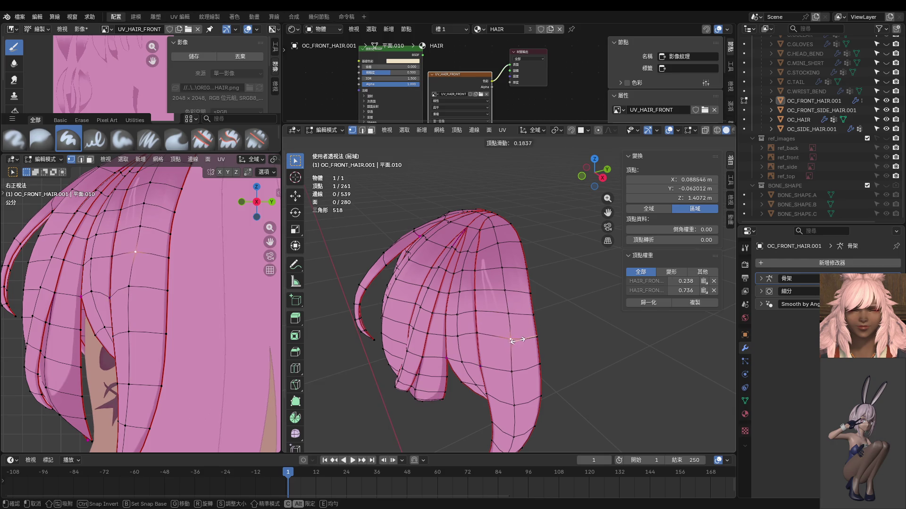
{"action": "left_click", "coordinate": [513, 312]}
Step: Edge-slide the next vertices down to the strand tip
{"action": "middle_click_drag", "start_coordinate": [514, 311], "coordinate": [513, 304]}
{"action": "left_click", "coordinate": [514, 304]}
{"action": "key", "text": "g"}
{"action": "key", "text": "g"}
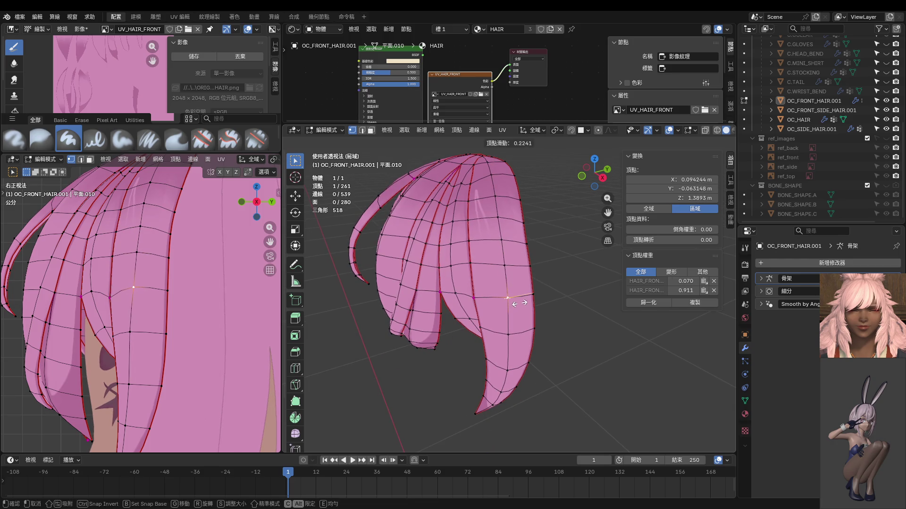
{"action": "left_click", "coordinate": [516, 333]}
{"action": "left_click", "coordinate": [515, 334]}
{"action": "key", "text": "g"}
{"action": "key", "text": "g"}
{"action": "left_click", "coordinate": [520, 337]}
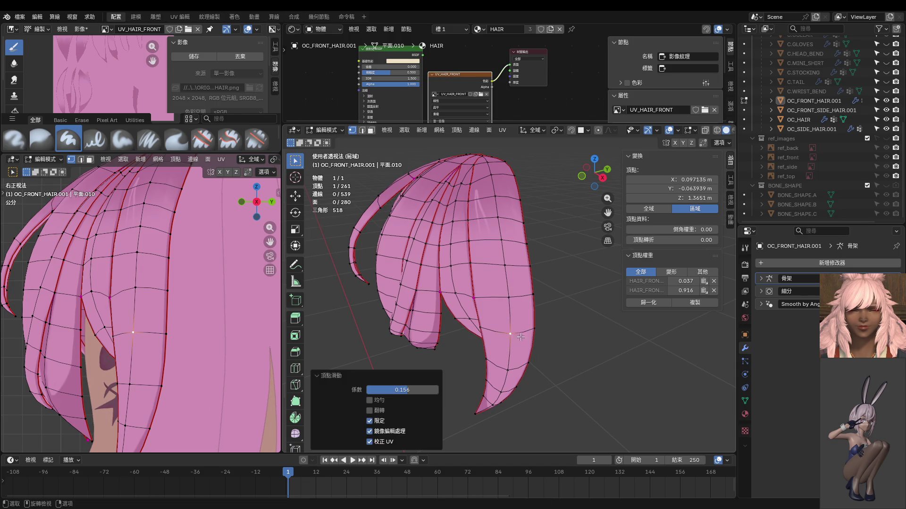
Step: Check the hair from the front view in Texture Paint, then return to Edit Mode
{"action": "mouse_move", "coordinate": [519, 348]}
{"action": "middle_mouse_down"}
{"action": "mouse_move", "coordinate": [568, 263]}
{"action": "mouse_move", "coordinate": [546, 293]}
{"action": "middle_mouse_up"}
{"action": "key", "text": "KP_1"}
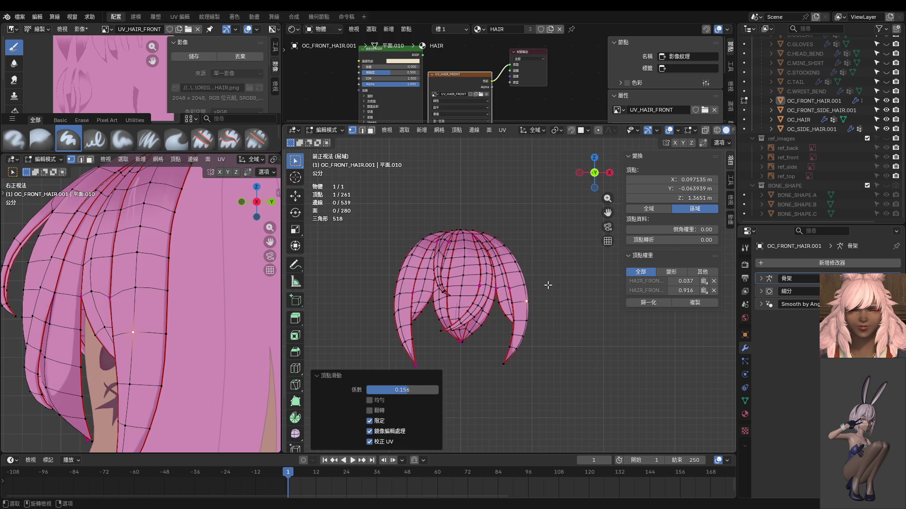
{"action": "scroll", "coordinate": [548, 284], "scroll_direction": "up", "scroll_amount": 3}
{"action": "scroll", "coordinate": [518, 288], "scroll_direction": "up", "scroll_amount": 2}
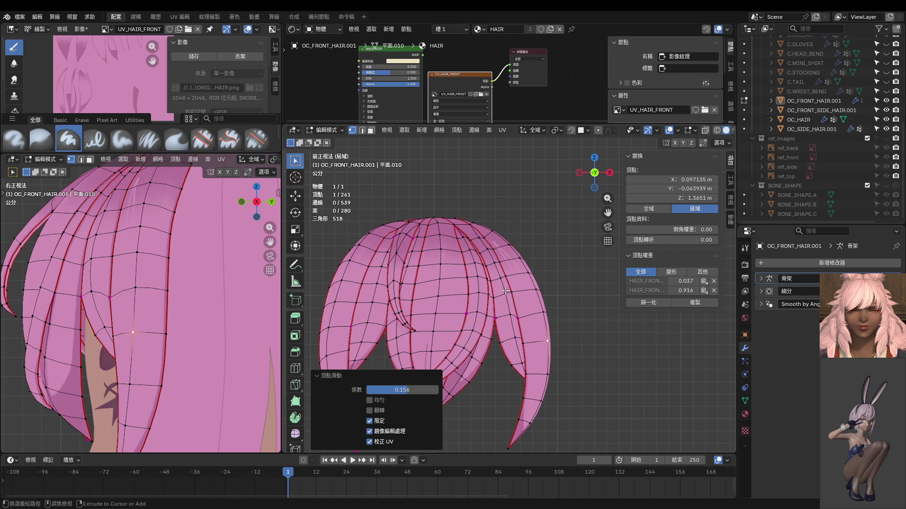
{"action": "key", "text": "ctrl+Tab"}
{"action": "left_click", "coordinate": [574, 259]}
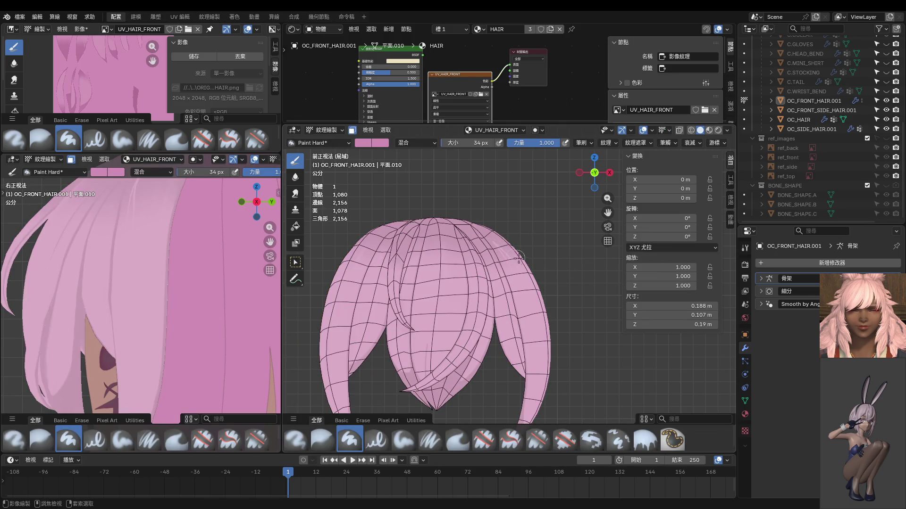
{"action": "key", "text": "Tab"}
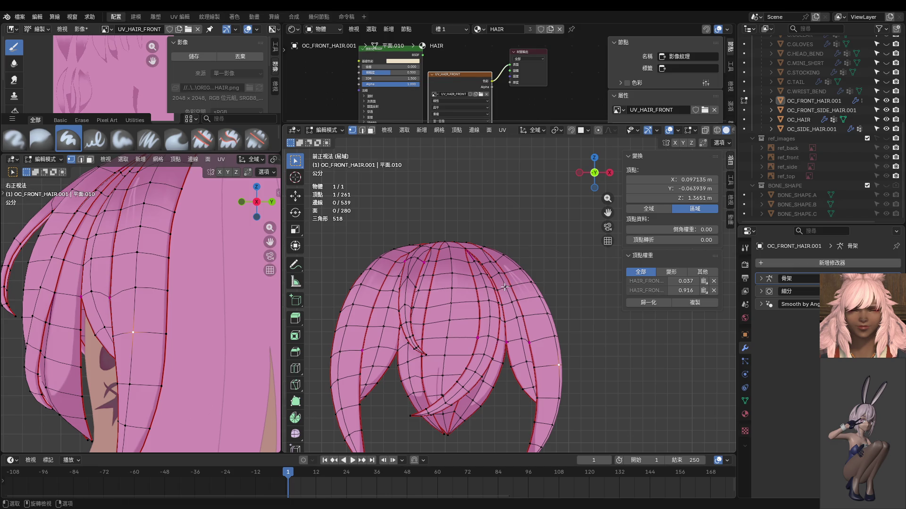
Step: Select the right-hand strand, then raise its top vertex along Z
{"action": "key", "text": "3"}
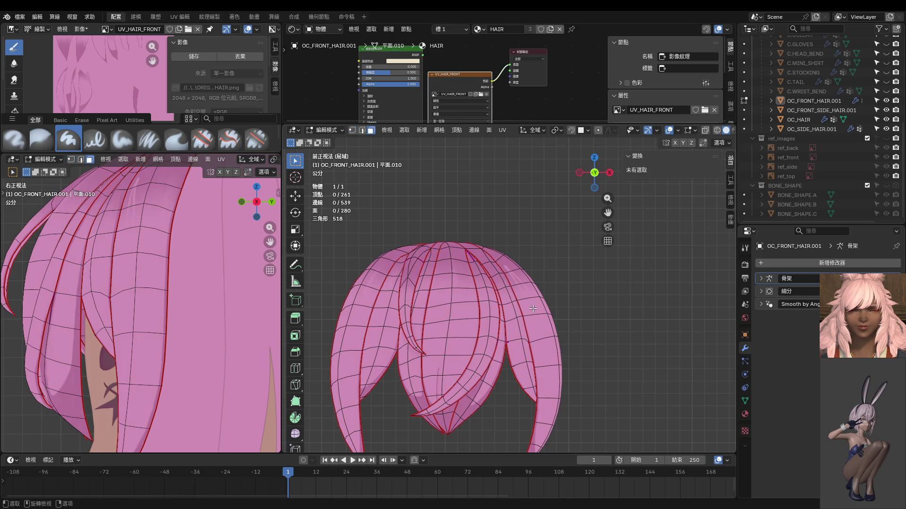
{"action": "key", "text": "l"}
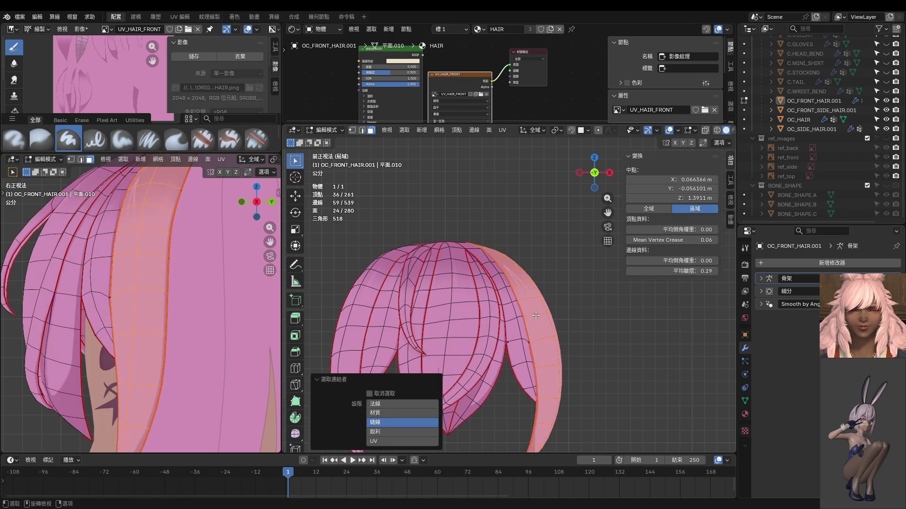
{"action": "scroll", "coordinate": [527, 311], "scroll_direction": "up", "scroll_amount": 3}
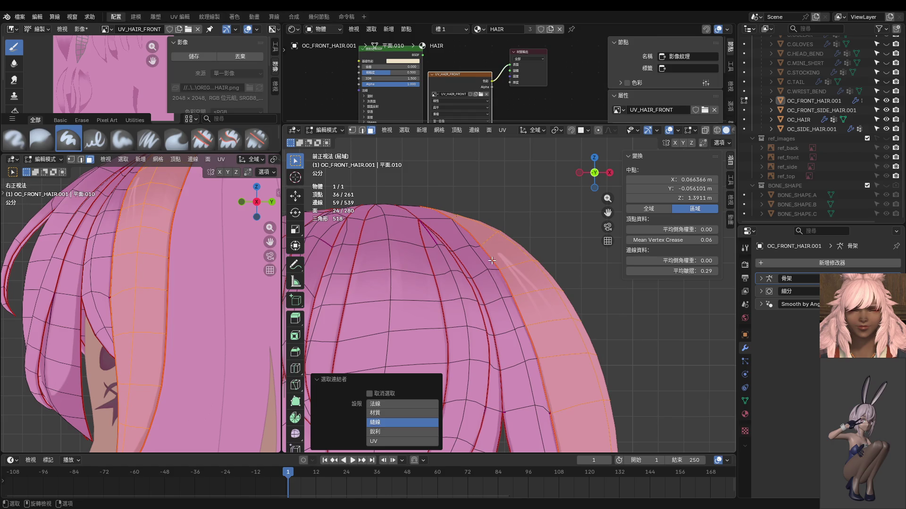
{"action": "key", "text": "1"}
{"action": "left_click", "coordinate": [481, 246]}
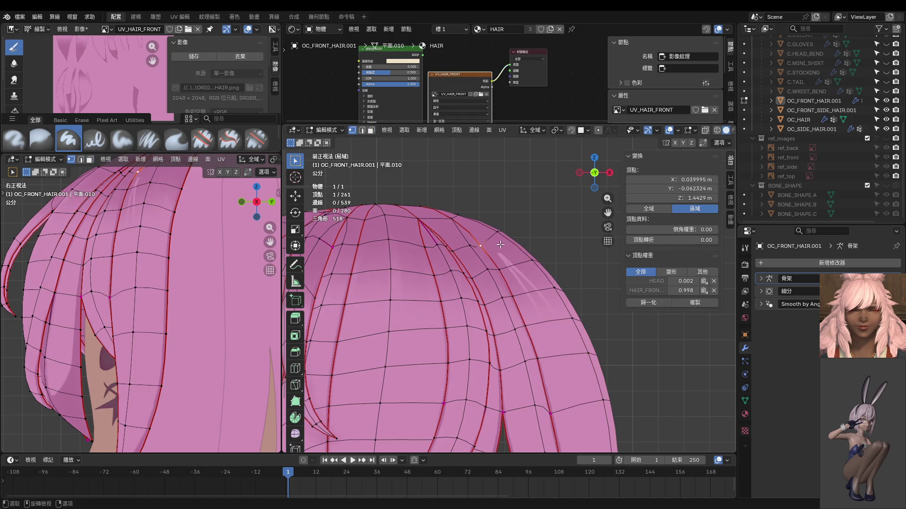
{"action": "key", "text": "g"}
{"action": "key", "text": "z"}
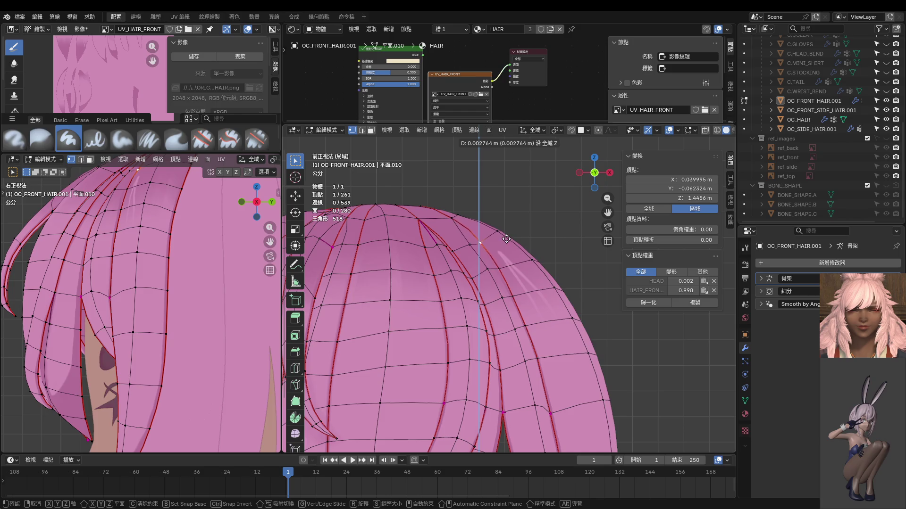
{"action": "left_click", "coordinate": [503, 238]}
Step: Move a neighbouring strand vertex vertically, then adjust it freely
{"action": "left_click", "coordinate": [500, 267]}
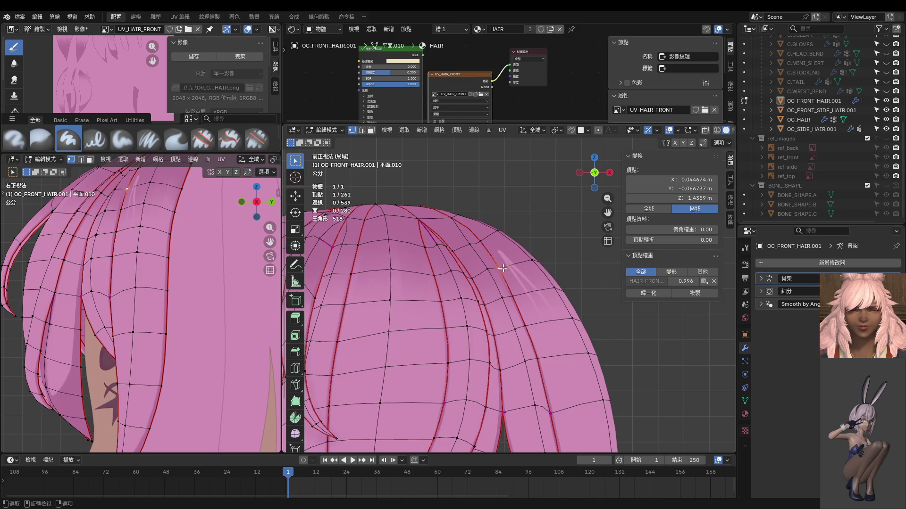
{"action": "key", "text": "g"}
{"action": "key", "text": "z"}
{"action": "left_click", "coordinate": [505, 263]}
{"action": "key", "text": "g"}
{"action": "left_click", "coordinate": [525, 311]}
Step: Nudge another vertex on the strand edge into a smoother position
{"action": "left_click", "coordinate": [525, 311]}
{"action": "key", "text": "g"}
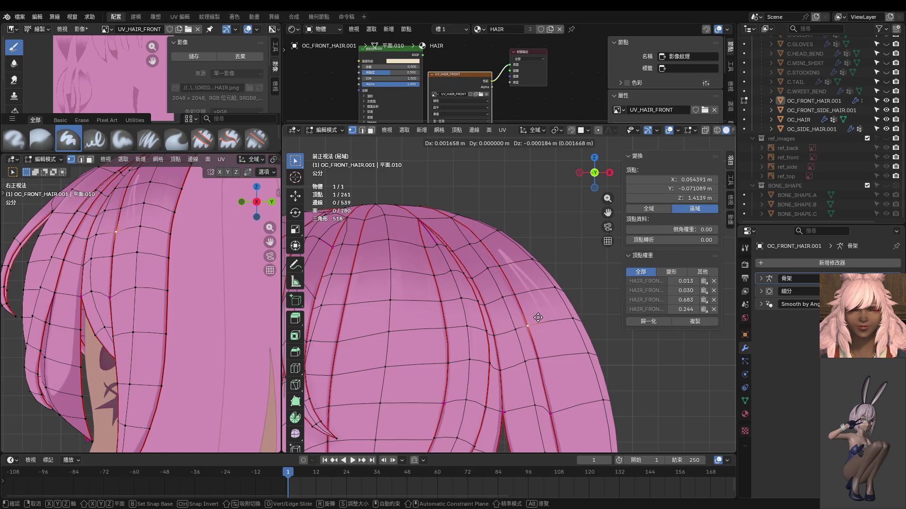
{"action": "left_click", "coordinate": [538, 317]}
{"action": "key", "text": "g"}
{"action": "left_click", "coordinate": [539, 318]}
Step: Move a vertex lower on the strand outward
{"action": "left_click", "coordinate": [540, 356]}
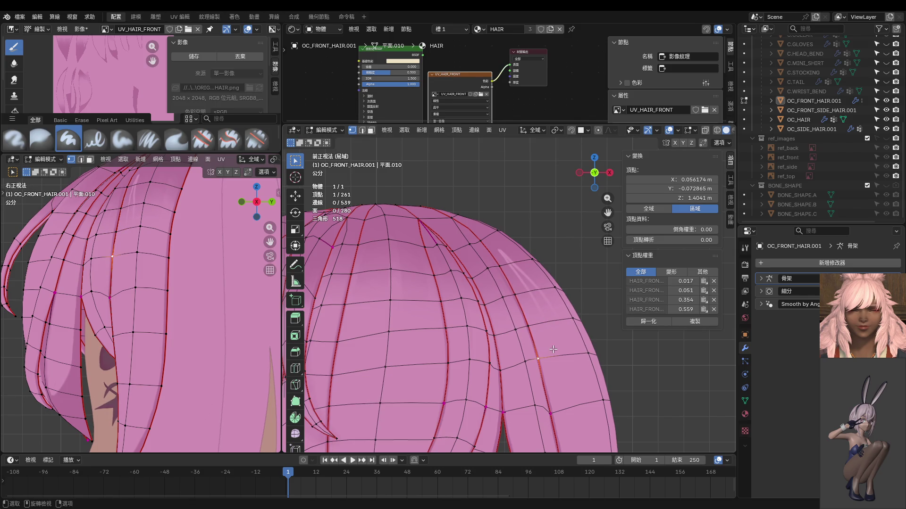
{"action": "key", "text": "g"}
{"action": "left_click", "coordinate": [563, 362]}
{"action": "scroll", "coordinate": [564, 362], "scroll_direction": "down", "scroll_amount": 2}
{"action": "scroll", "coordinate": [563, 362], "scroll_direction": "down", "scroll_amount": 1}
{"action": "scroll", "coordinate": [563, 362], "scroll_direction": "down", "scroll_amount": 2, "text": "shift"}
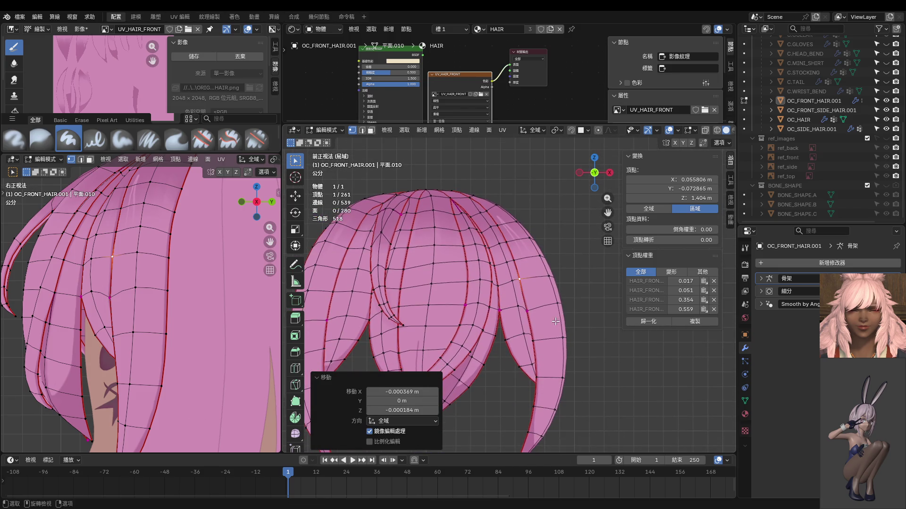
{"action": "key", "text": "z"}
Step: Preview the whole right-hand strand in Texture Paint, then go back to Edit Mode
{"action": "key", "text": "3"}
{"action": "key", "text": "l"}
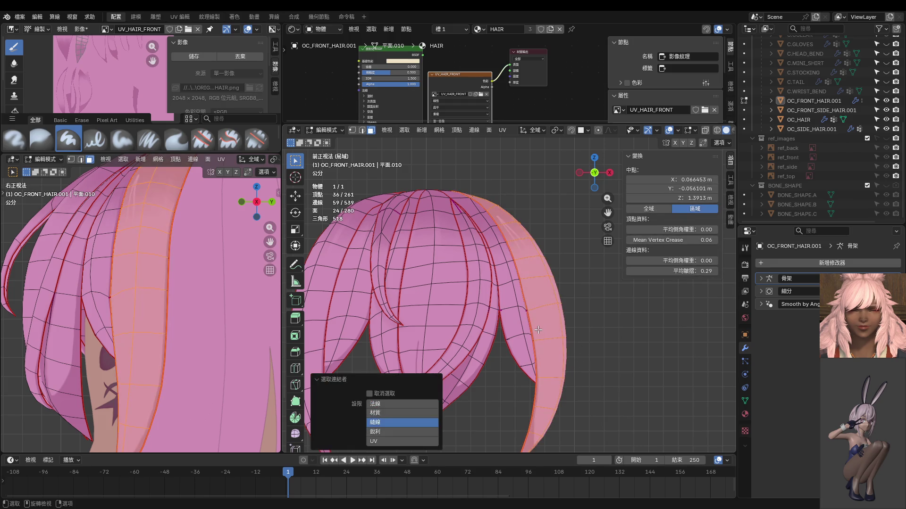
{"action": "key", "text": "ctrl+Tab"}
{"action": "left_click", "coordinate": [587, 290]}
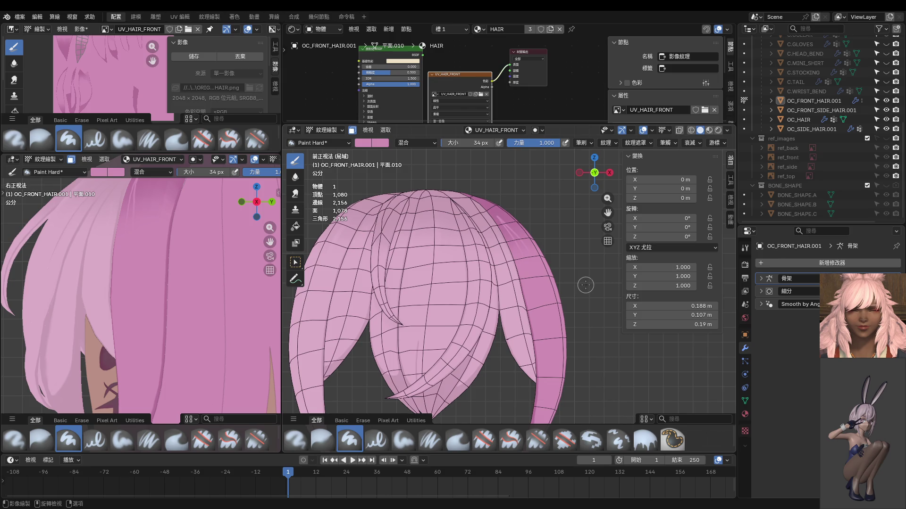
{"action": "middle_click_drag", "start_coordinate": [585, 285], "coordinate": [504, 277]}
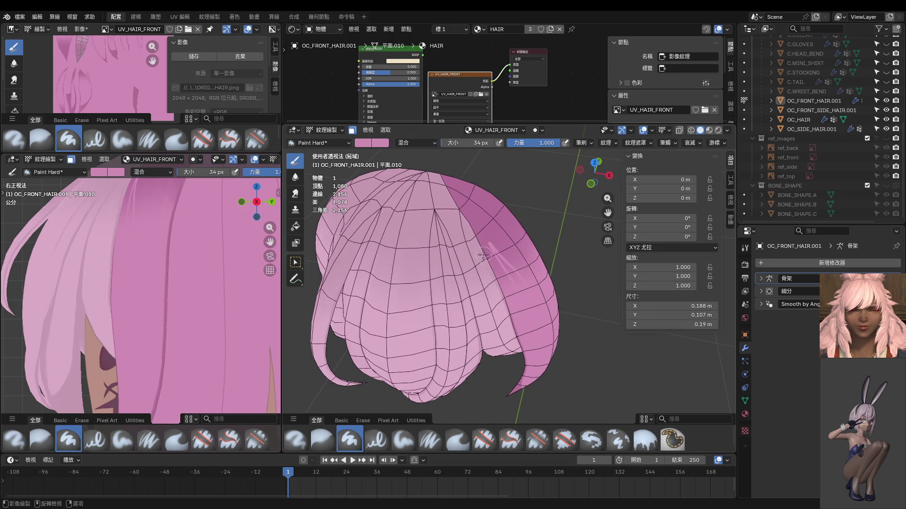
{"action": "key", "text": "ctrl+Tab"}
{"action": "left_click", "coordinate": [530, 248]}
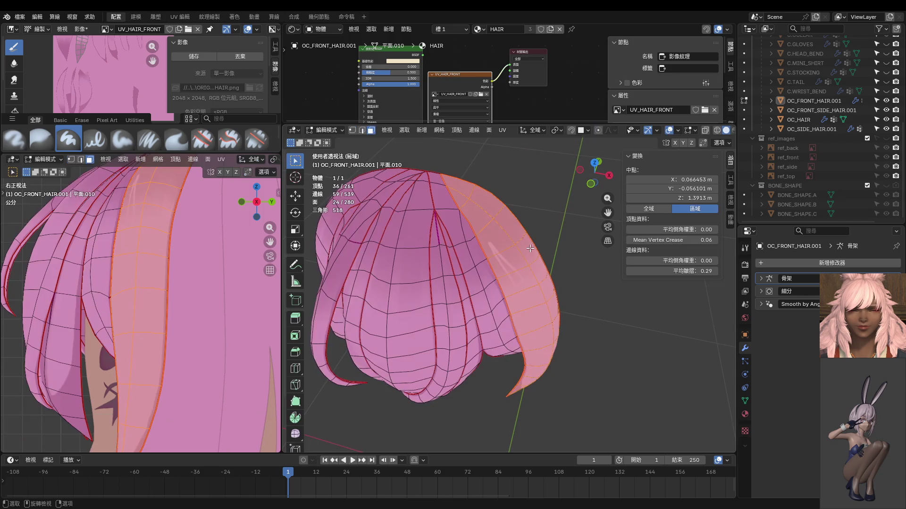
{"action": "scroll", "coordinate": [495, 244], "scroll_direction": "up", "scroll_amount": 2}
Step: Knife-cut a new edge from the strand-edge vertex to the top vertex and delete the unwanted edge loop
{"action": "key", "text": "1"}
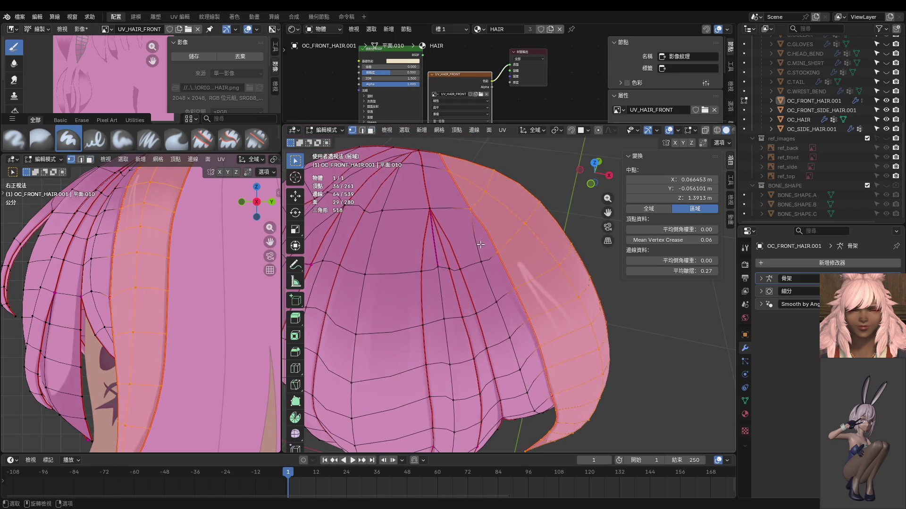
{"action": "left_click", "coordinate": [481, 262]}
{"action": "key", "text": "k"}
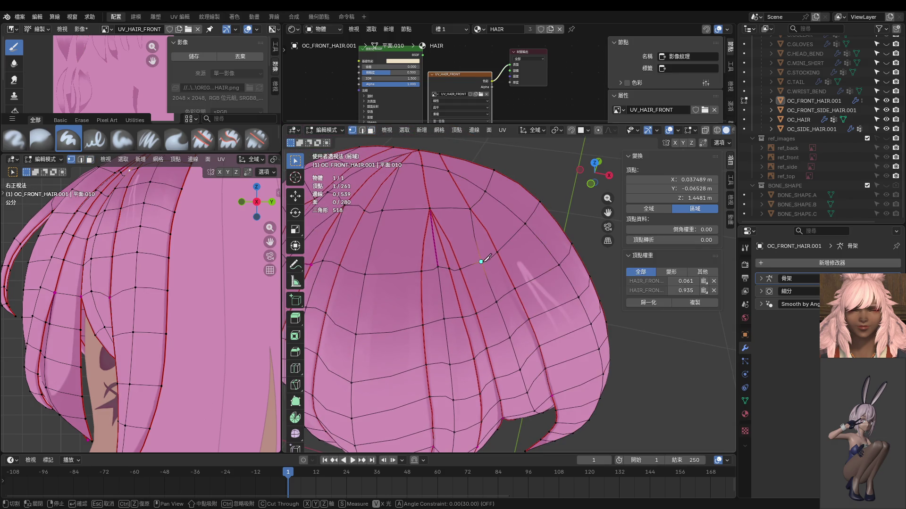
{"action": "left_click", "coordinate": [482, 262]}
{"action": "left_click", "coordinate": [456, 209]}
{"action": "left_click", "coordinate": [423, 165]}
{"action": "key", "text": "Return"}
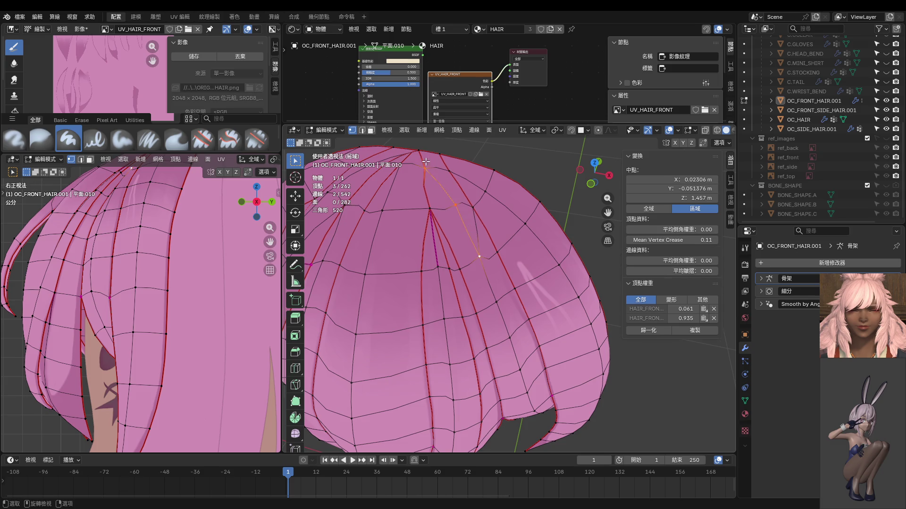
{"action": "key", "text": "x"}
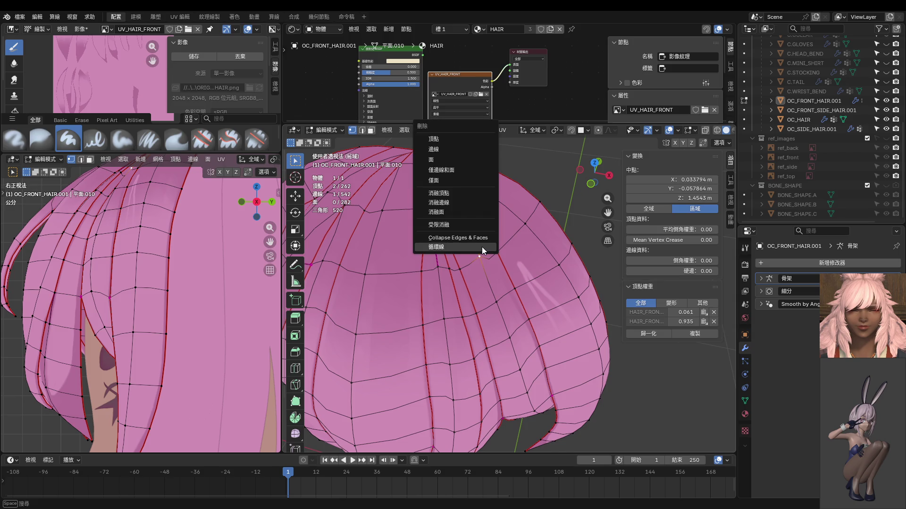
{"action": "left_click", "coordinate": [483, 247]}
Step: Nudge two vertices at the top of the hair strand into new positions
{"action": "left_click", "coordinate": [462, 206]}
{"action": "middle_click_drag", "start_coordinate": [463, 206], "coordinate": [454, 181]}
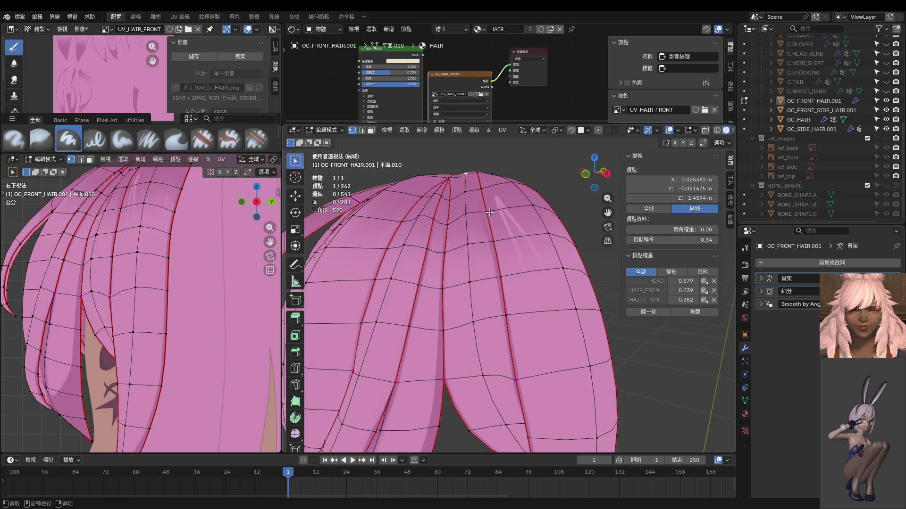
{"action": "left_click", "coordinate": [485, 211]}
{"action": "key", "text": "g"}
{"action": "left_click", "coordinate": [493, 208]}
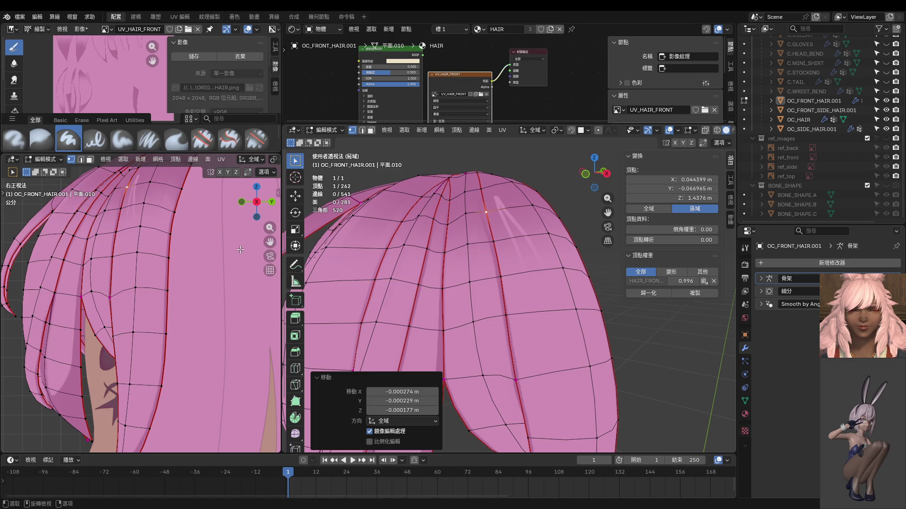
{"action": "middle_click_drag", "start_coordinate": [515, 254], "coordinate": [521, 204]}
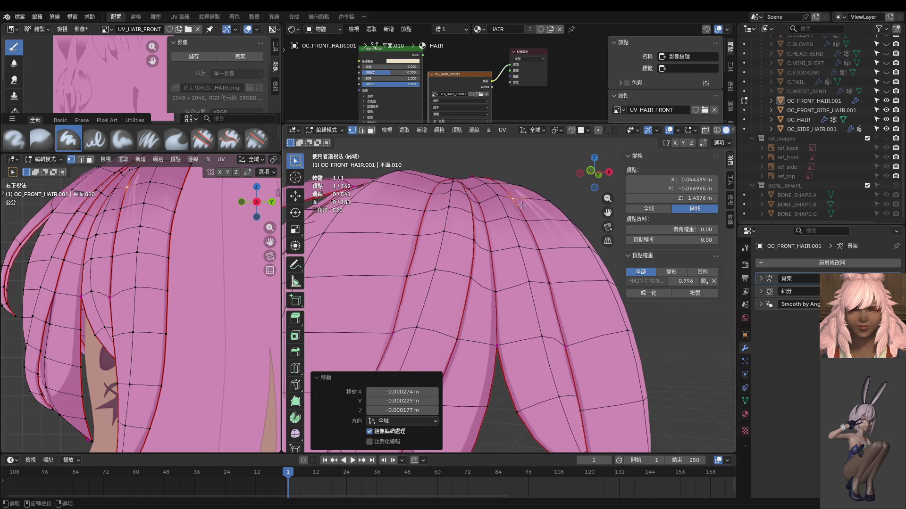
{"action": "left_click", "coordinate": [503, 186]}
{"action": "key", "text": "g"}
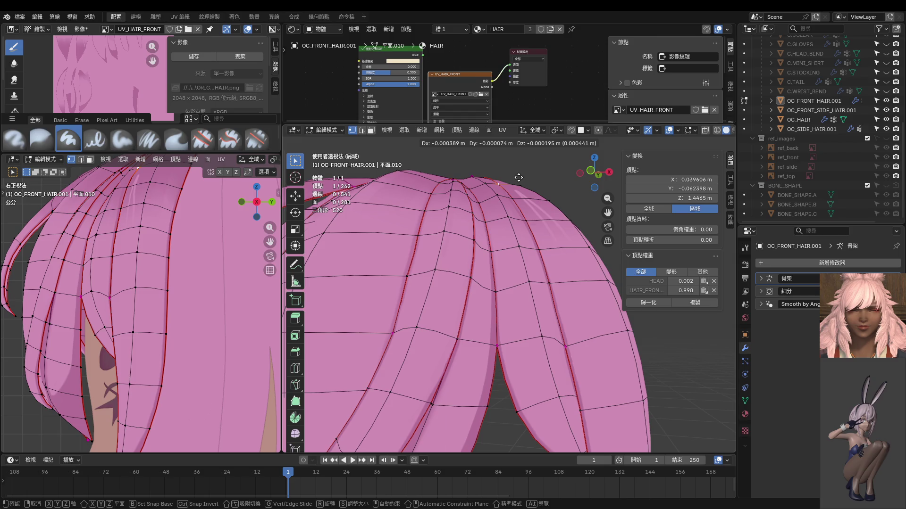
{"action": "left_click", "coordinate": [518, 177]}
Step: Check the hair from the front in Object Mode, then go back to Edit Mode
{"action": "key", "text": "ctrl+Tab"}
{"action": "left_click", "coordinate": [439, 253]}
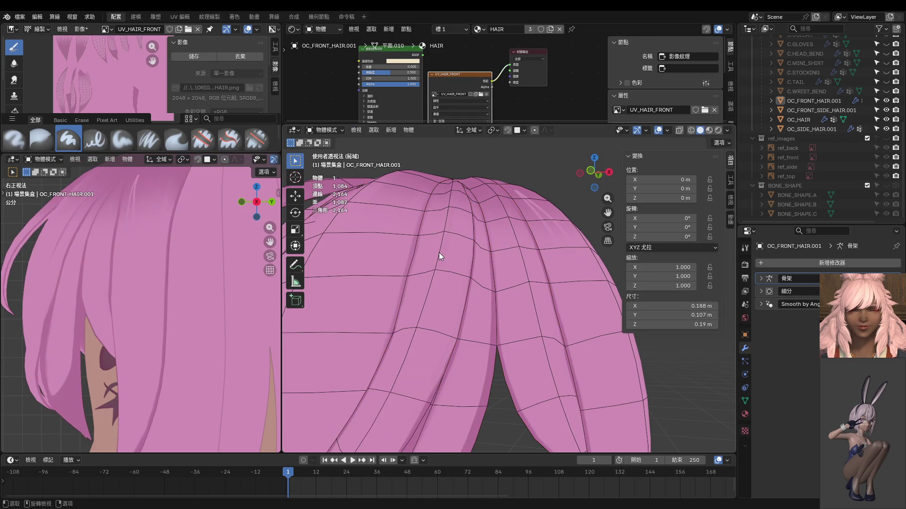
{"action": "key", "text": "KP_1"}
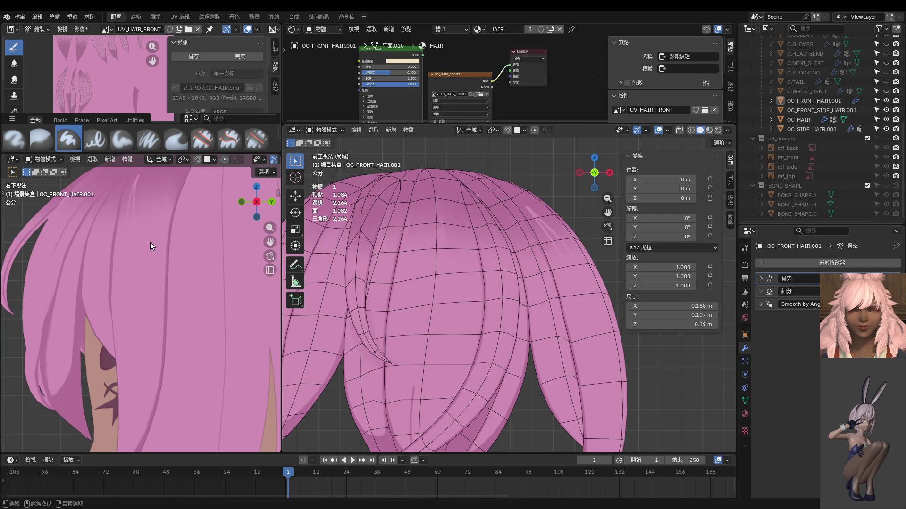
{"action": "key", "text": "Tab"}
{"action": "middle_click_drag", "start_coordinate": [150, 242], "coordinate": [161, 244]}
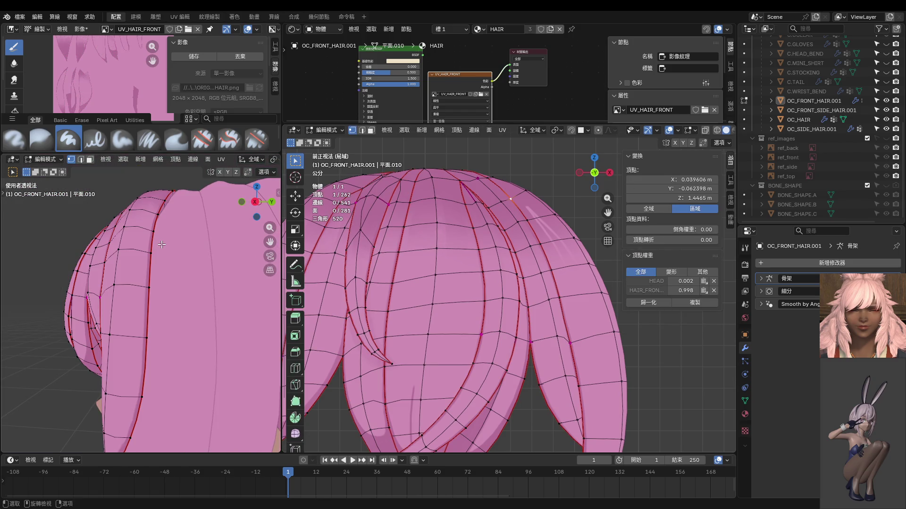
Step: From the right view, slide and then move the vertex beside the strand seam toward the tip
{"action": "key", "text": "KP_3"}
{"action": "scroll", "coordinate": [141, 264], "scroll_direction": "up", "scroll_amount": 6}
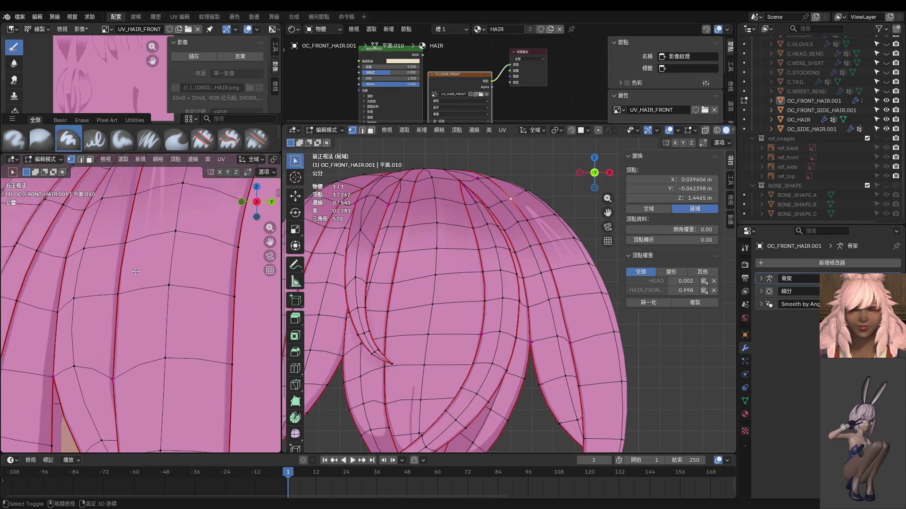
{"action": "middle_click_drag", "start_coordinate": [136, 272], "coordinate": [140, 275], "text": "shift"}
{"action": "left_click", "coordinate": [99, 377]}
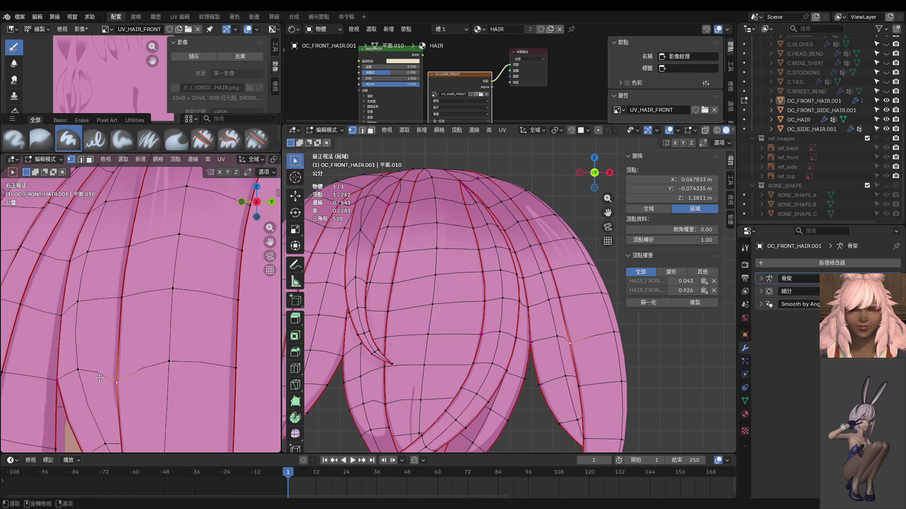
{"action": "middle_click_drag", "start_coordinate": [99, 376], "coordinate": [102, 320], "text": "shift"}
{"action": "key", "text": "g"}
{"action": "key", "text": "g"}
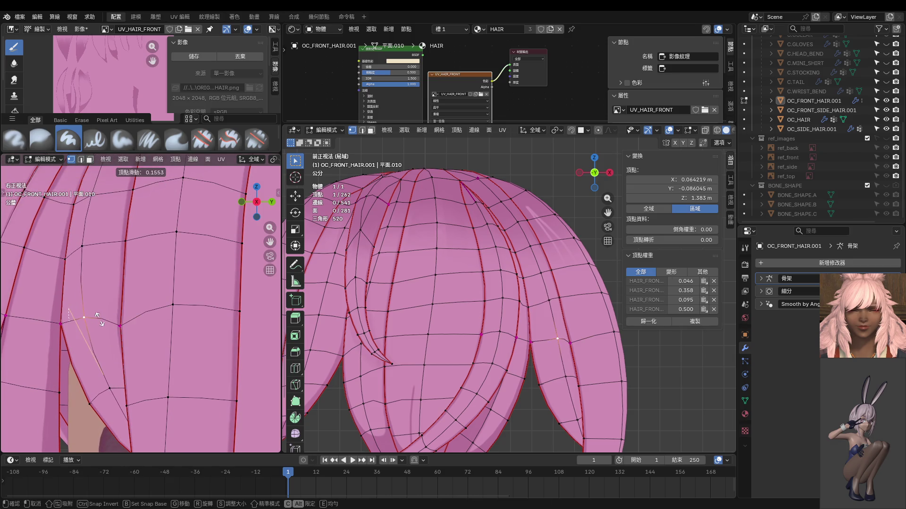
{"action": "left_click", "coordinate": [94, 326]}
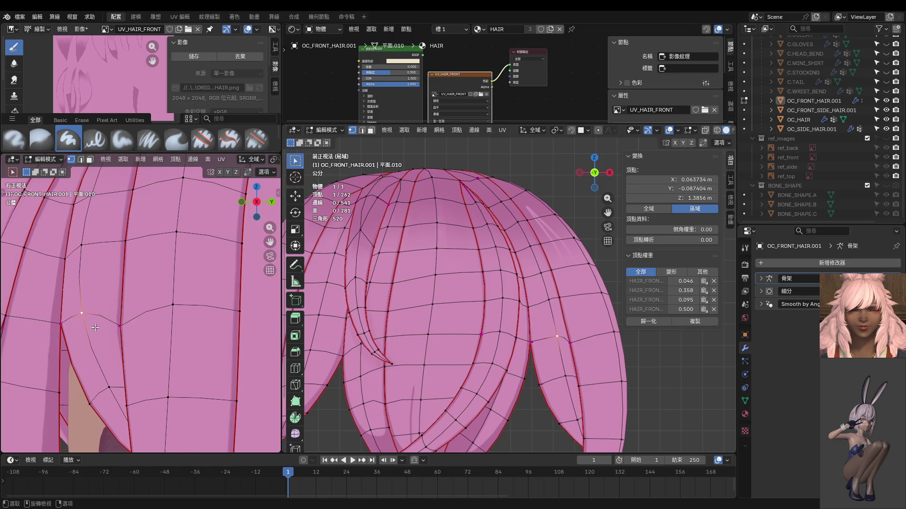
{"action": "key", "text": "g"}
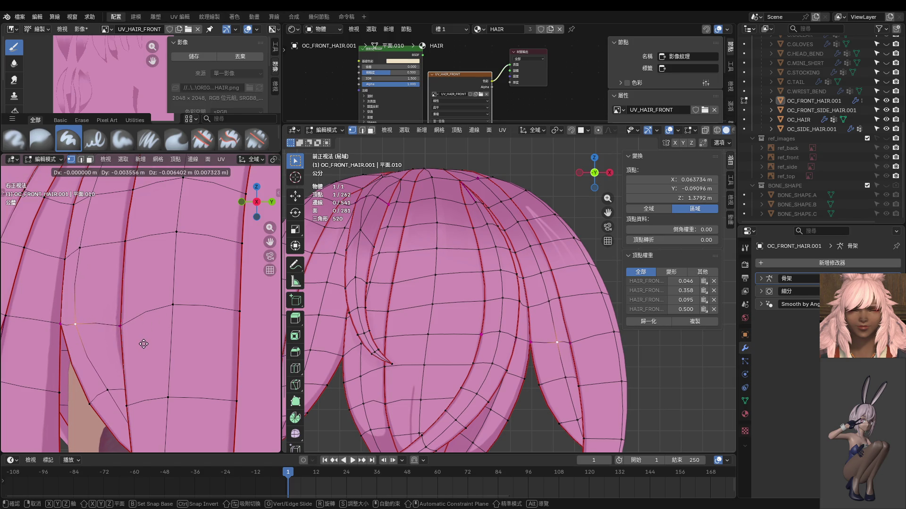
{"action": "left_click", "coordinate": [81, 399]}
Step: Move another strand vertex and check the strand shape in Object Mode
{"action": "mouse_move", "coordinate": [514, 339]}
{"action": "middle_mouse_down"}
{"action": "mouse_move", "coordinate": [544, 347]}
{"action": "mouse_move", "coordinate": [572, 288]}
{"action": "mouse_move", "coordinate": [581, 336]}
{"action": "middle_mouse_up"}
{"action": "left_click", "coordinate": [573, 287]}
{"action": "key", "text": "g"}
{"action": "left_click", "coordinate": [580, 283]}
{"action": "middle_click_drag", "start_coordinate": [569, 293], "coordinate": [312, 349]}
{"action": "scroll", "coordinate": [189, 325], "scroll_direction": "down", "scroll_amount": 3}
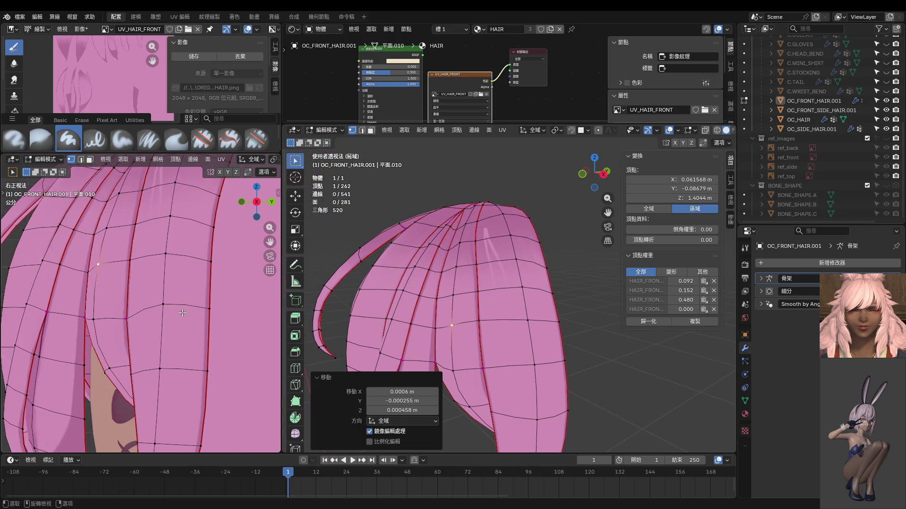
{"action": "key", "text": "ctrl+Tab"}
{"action": "left_click", "coordinate": [154, 315]}
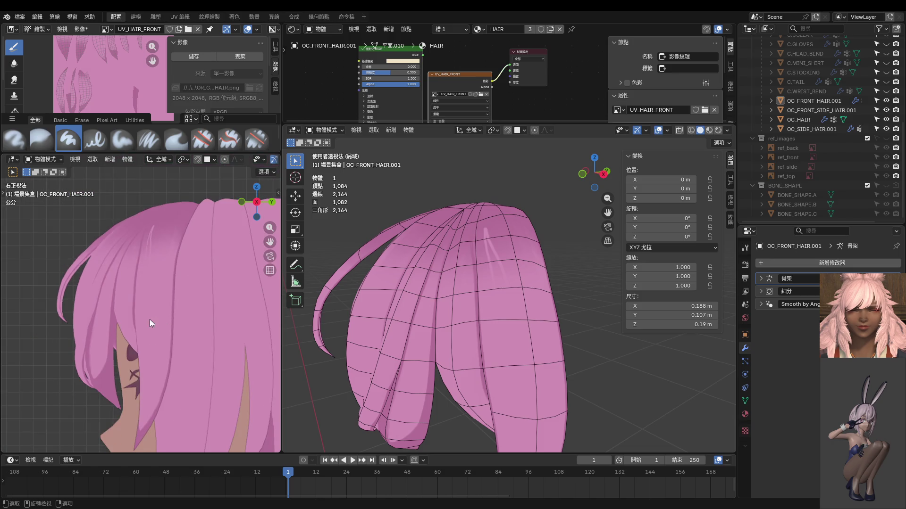
Step: Adjust a vertex on the strand's side twice from the right view, then return to Object Mode
{"action": "key", "text": "Tab"}
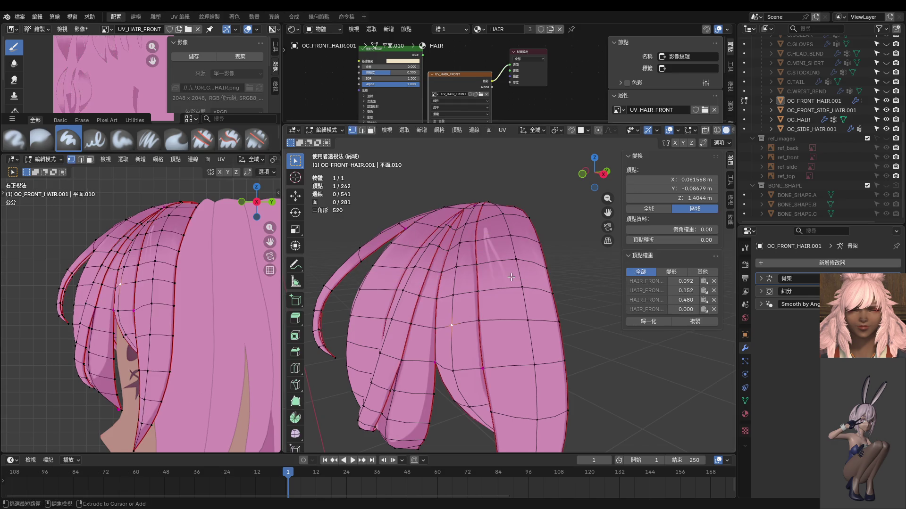
{"action": "key", "text": "KP_3"}
{"action": "scroll", "coordinate": [470, 279], "scroll_direction": "up", "scroll_amount": 4}
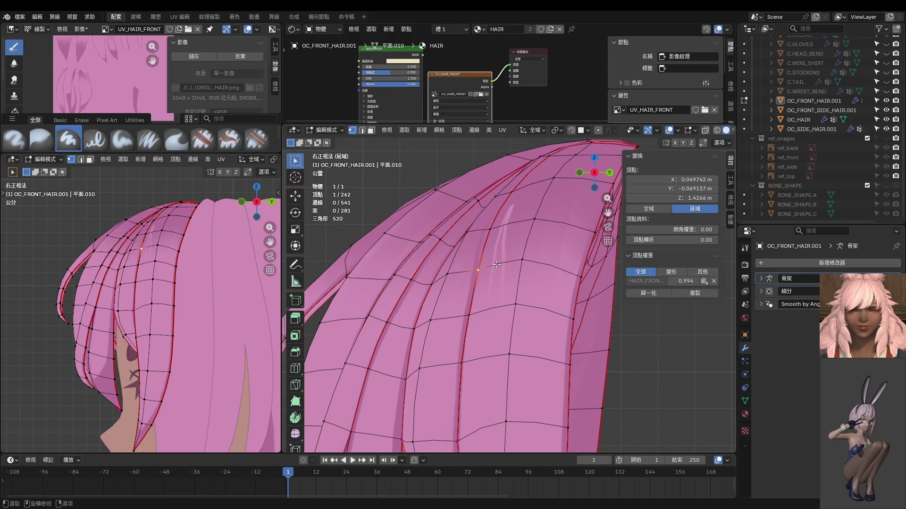
{"action": "left_click", "coordinate": [468, 314]}
{"action": "key", "text": "g"}
{"action": "left_click", "coordinate": [469, 349]}
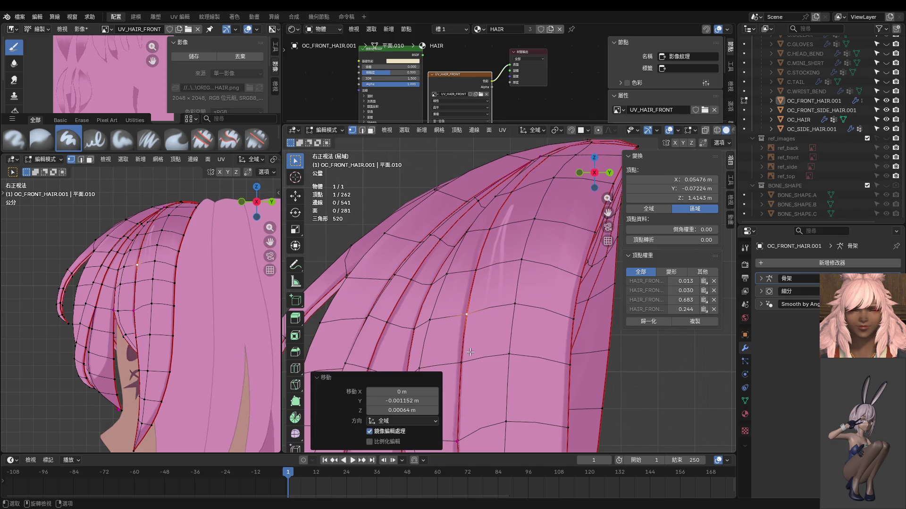
{"action": "key", "text": "g"}
{"action": "left_click", "coordinate": [470, 349]}
{"action": "middle_click_drag", "start_coordinate": [490, 245], "coordinate": [491, 310], "text": "shift"}
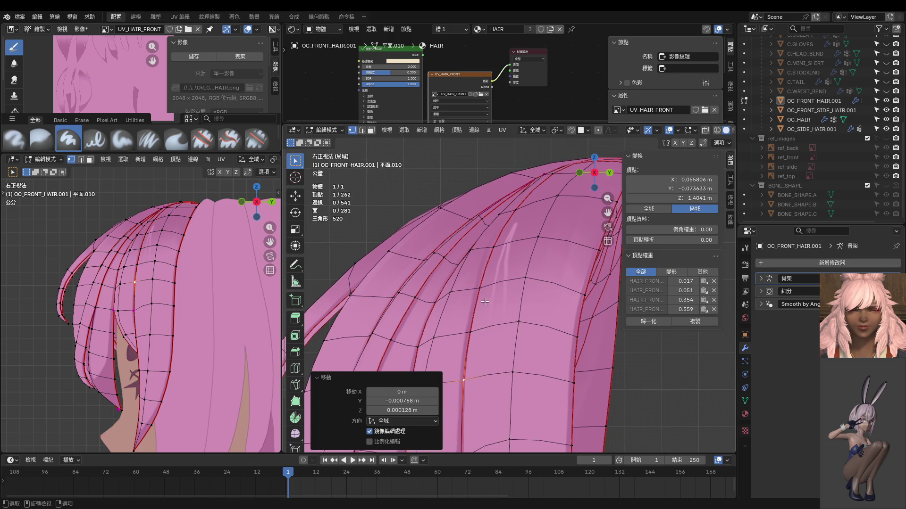
{"action": "scroll", "coordinate": [483, 303], "scroll_direction": "down", "scroll_amount": 3}
{"action": "key", "text": "Tab"}
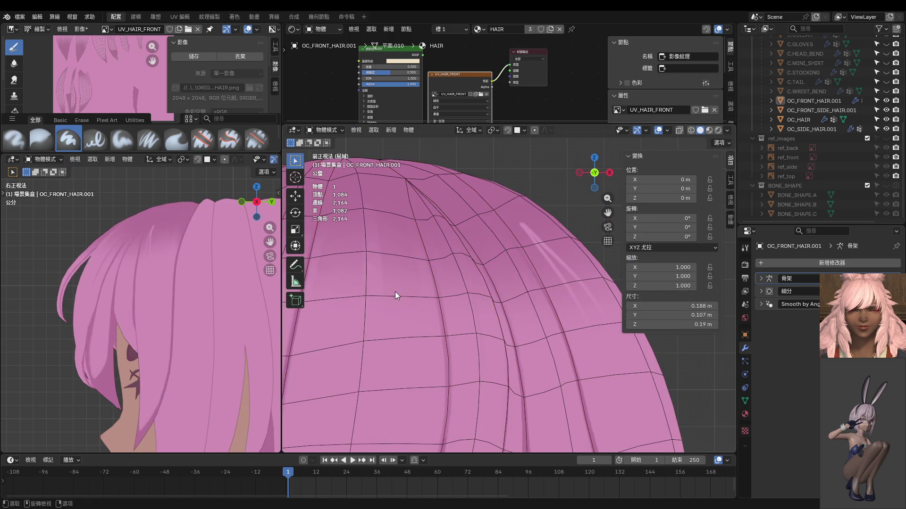
Step: View OC_FRONT_HAIR.001 on the head from the front, zoom in both viewports, and re-enter Edit Mode
{"action": "key", "text": "KP_1"}
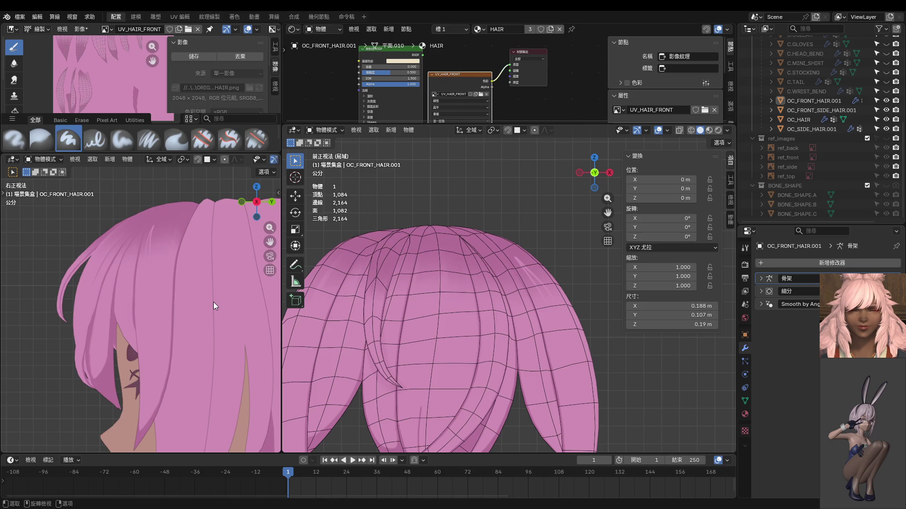
{"action": "key", "text": "KP_1"}
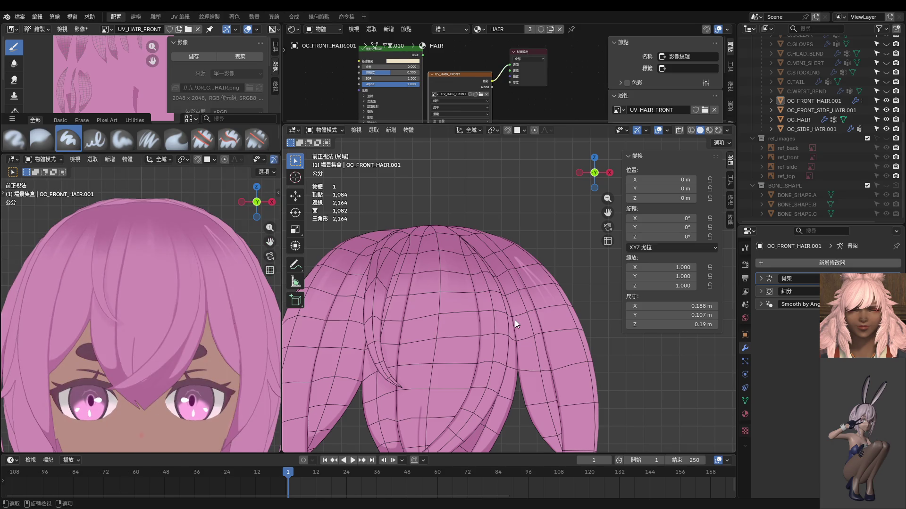
{"action": "scroll", "coordinate": [142, 295], "scroll_direction": "up", "scroll_amount": 6}
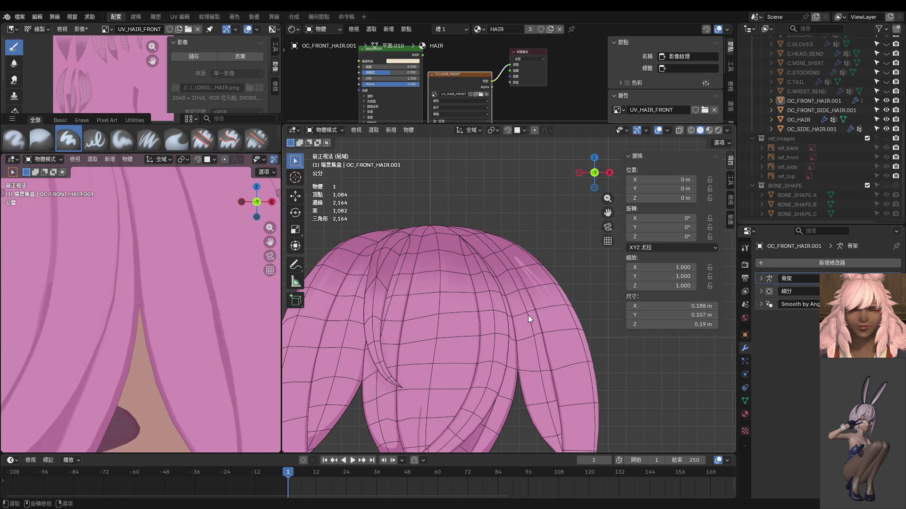
{"action": "scroll", "coordinate": [529, 297], "scroll_direction": "up", "scroll_amount": 5}
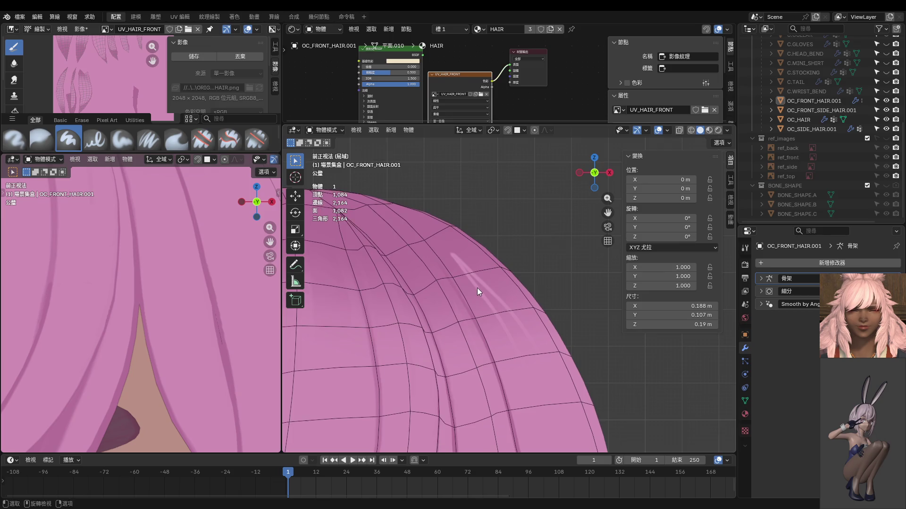
{"action": "scroll", "coordinate": [477, 288], "scroll_direction": "up", "scroll_amount": 1}
{"action": "key", "text": "ctrl+Tab"}
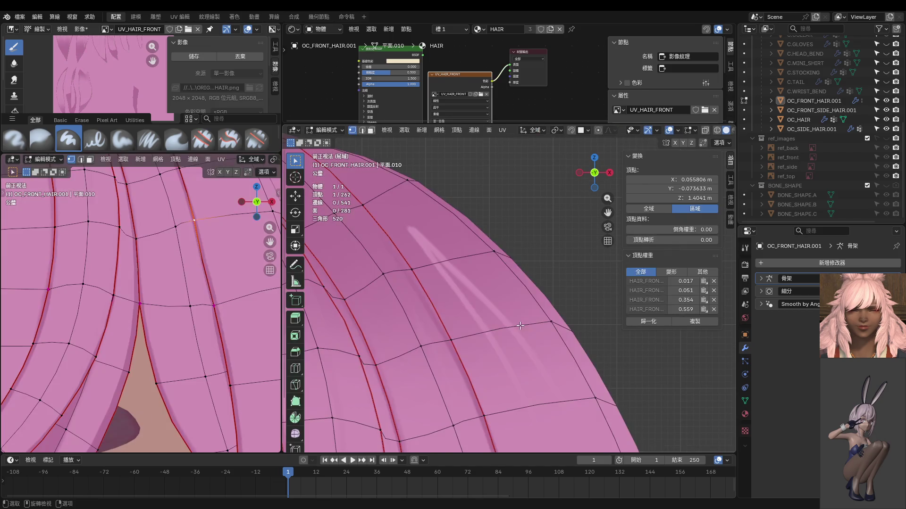
Step: Select the connected strand's faces, switch to Texture Paint, and set the brush size to 16 px
{"action": "key", "text": "3"}
{"action": "key", "text": "a"}
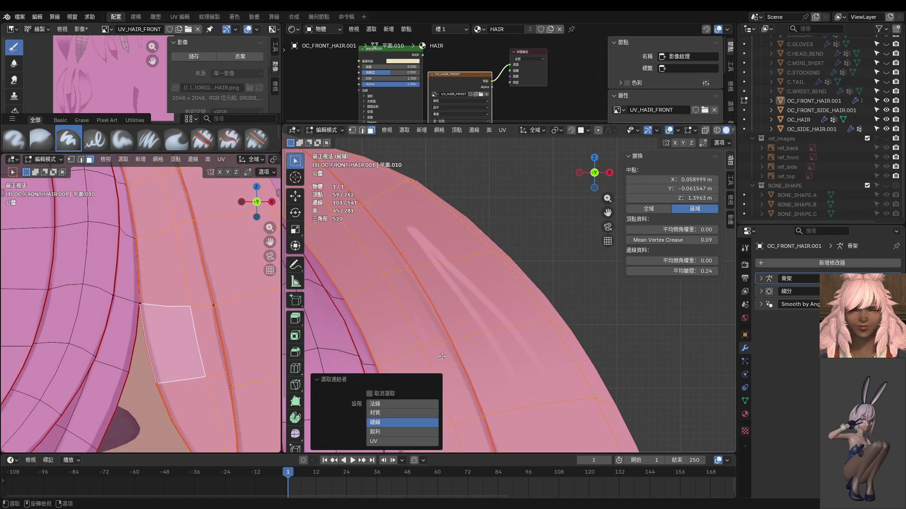
{"action": "key", "text": "ctrl+Tab"}
{"action": "left_click", "coordinate": [465, 324]}
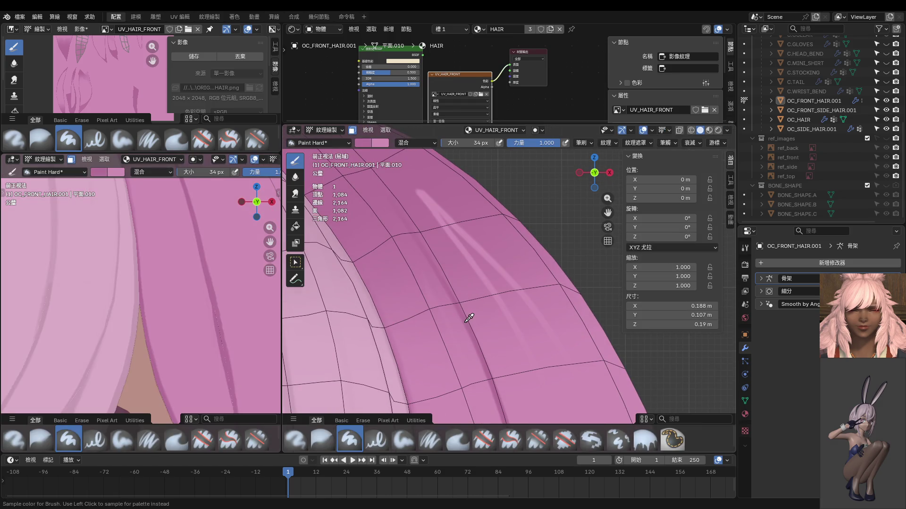
{"action": "key", "text": "f"}
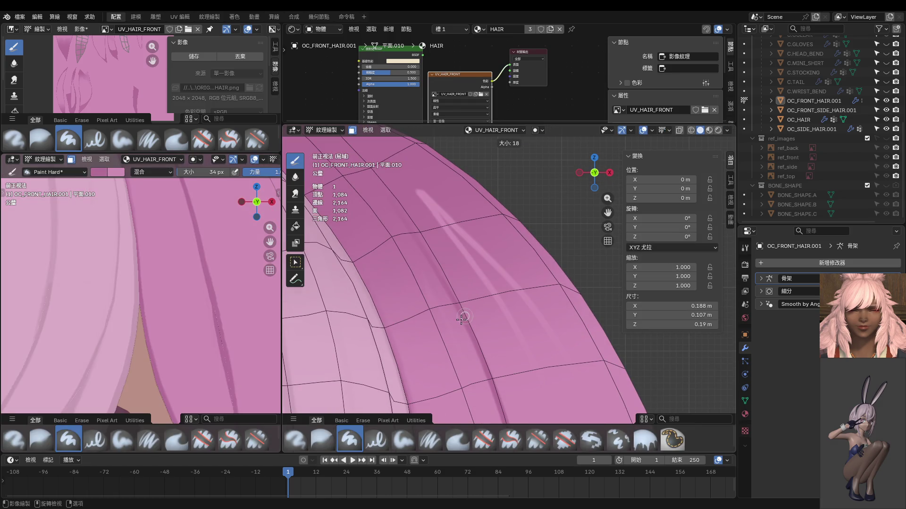
{"action": "left_click", "coordinate": [462, 319]}
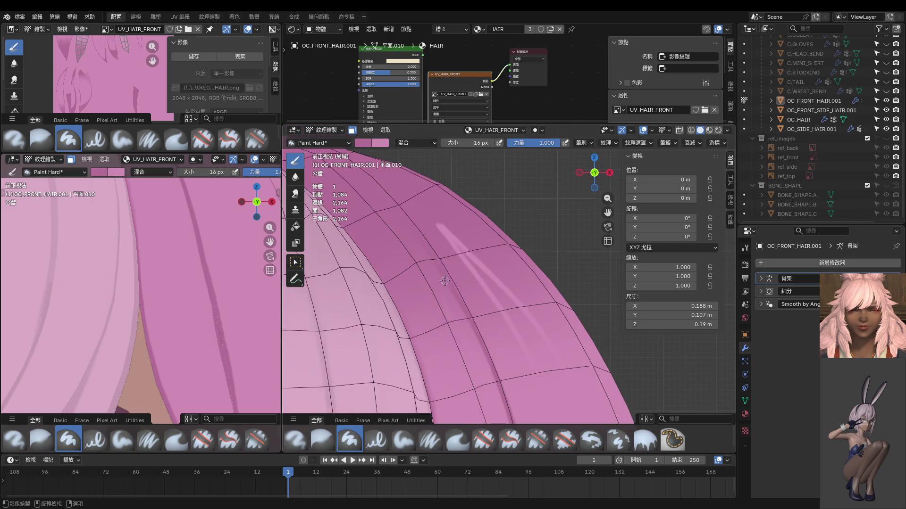
Step: Zoom both viewports in closely on the hair texture and show the head from the right
{"action": "middle_click_drag", "start_coordinate": [444, 278], "coordinate": [472, 307], "text": "shift"}
{"action": "middle_click_drag", "start_coordinate": [227, 283], "coordinate": [226, 259], "text": "shift"}
{"action": "mouse_move", "coordinate": [483, 346]}
{"action": "middle_mouse_down", "text": "ctrl"}
{"action": "mouse_move", "coordinate": [540, 370]}
{"action": "mouse_move", "coordinate": [521, 371]}
{"action": "middle_mouse_up", "text": "ctrl"}
{"action": "mouse_move", "coordinate": [193, 258]}
{"action": "middle_mouse_down", "text": "ctrl"}
{"action": "mouse_move", "coordinate": [220, 257]}
{"action": "mouse_move", "coordinate": [183, 308]}
{"action": "mouse_move", "coordinate": [173, 280]}
{"action": "middle_mouse_up", "text": "ctrl"}
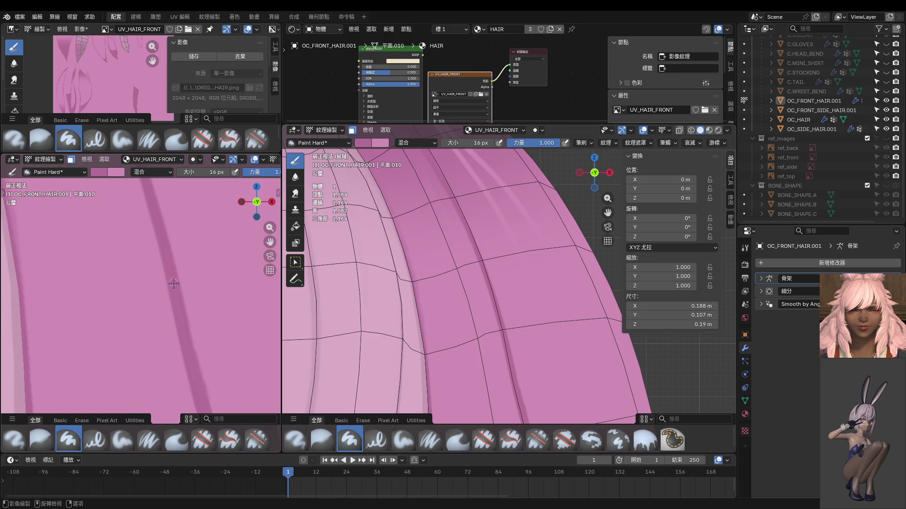
{"action": "key", "text": "KP_3"}
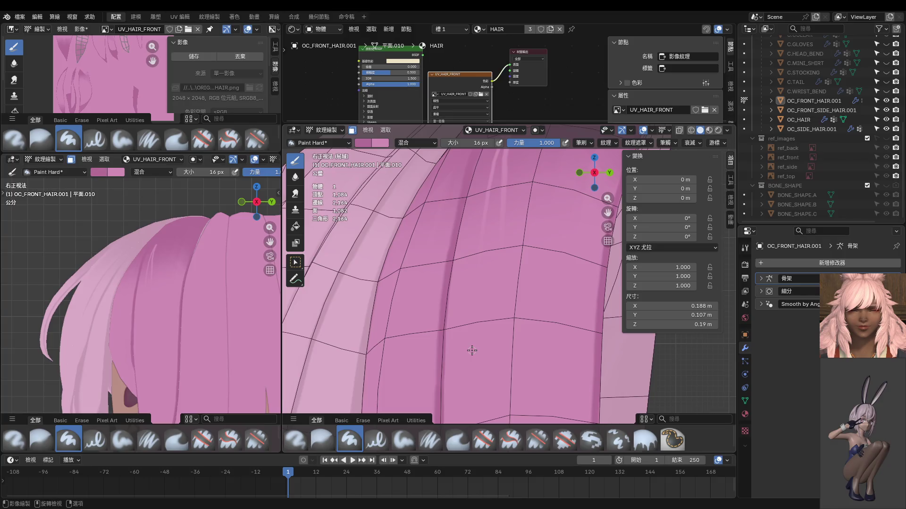
Step: Paint a thin streak down the front hair strand from the right view, then shrink the brush to 12 px
{"action": "key", "text": "KP_3"}
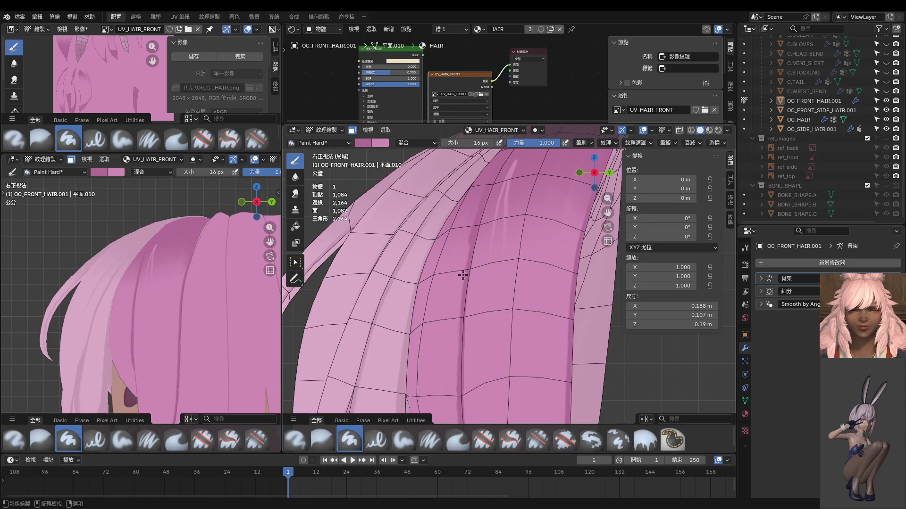
{"action": "left_click_drag", "start_coordinate": [463, 275], "coordinate": [463, 310]}
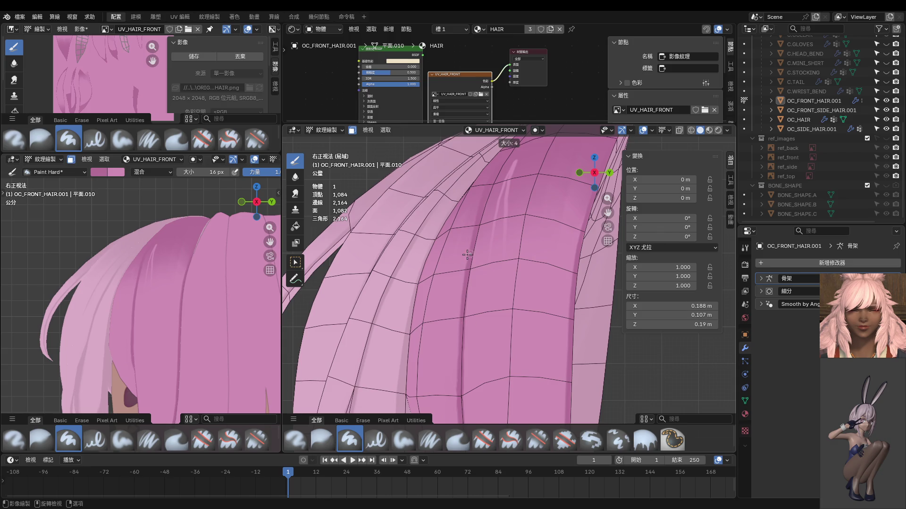
{"action": "key", "text": "bracketleft"}
{"action": "key", "text": "bracketleft"}
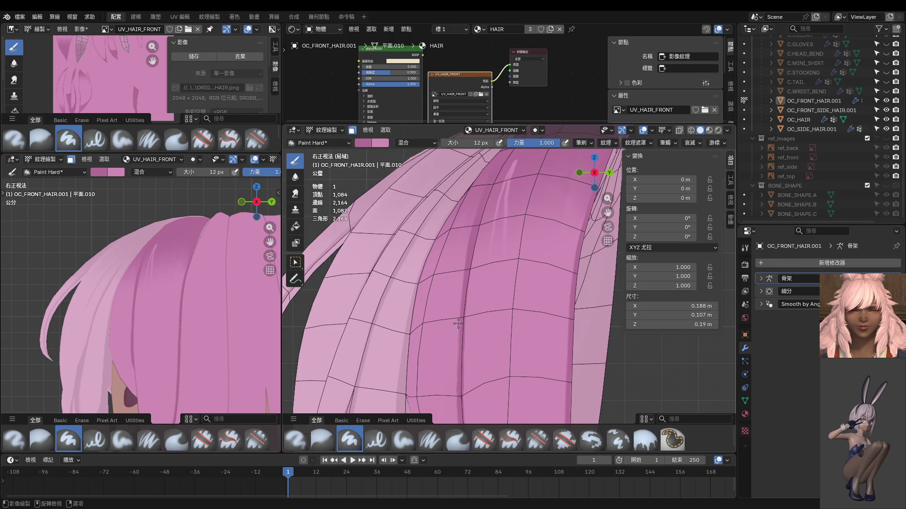
{"action": "scroll", "coordinate": [208, 298], "scroll_direction": "down", "scroll_amount": 4}
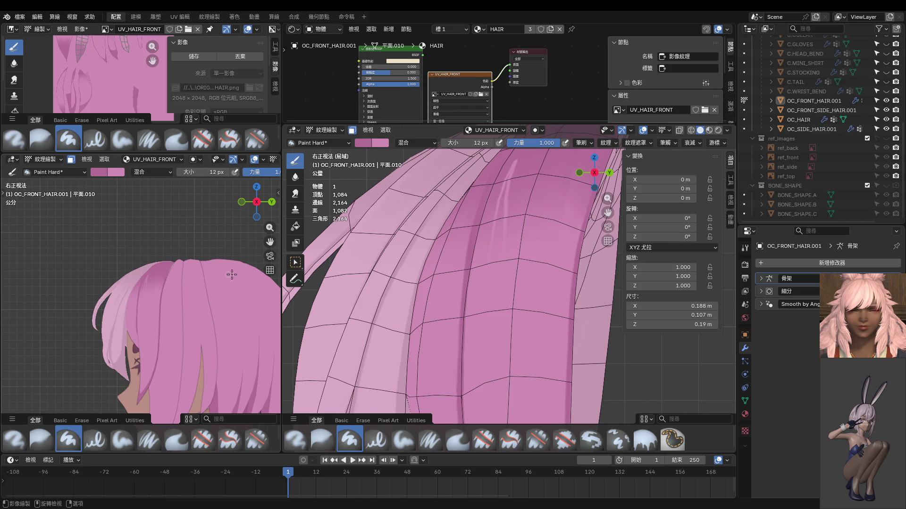
{"action": "scroll", "coordinate": [443, 309], "scroll_direction": "down", "scroll_amount": 3}
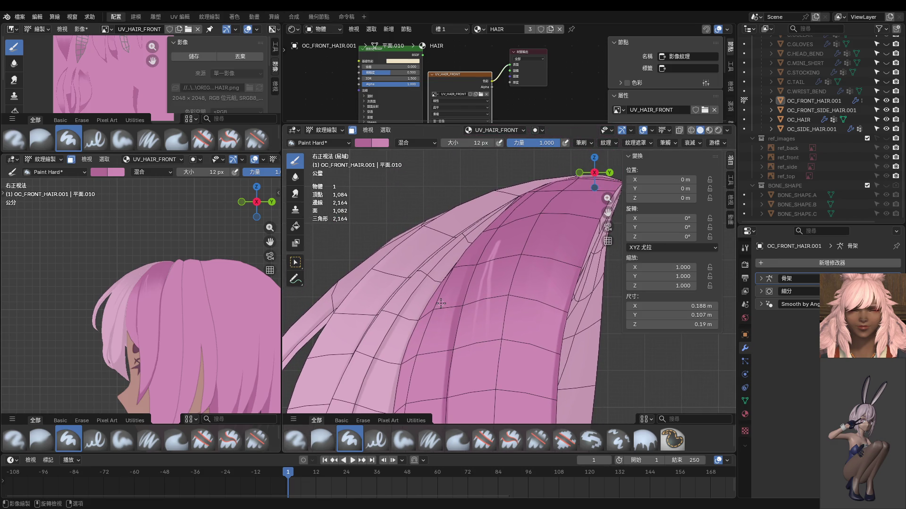
{"action": "middle_click_drag", "start_coordinate": [477, 301], "coordinate": [511, 307]}
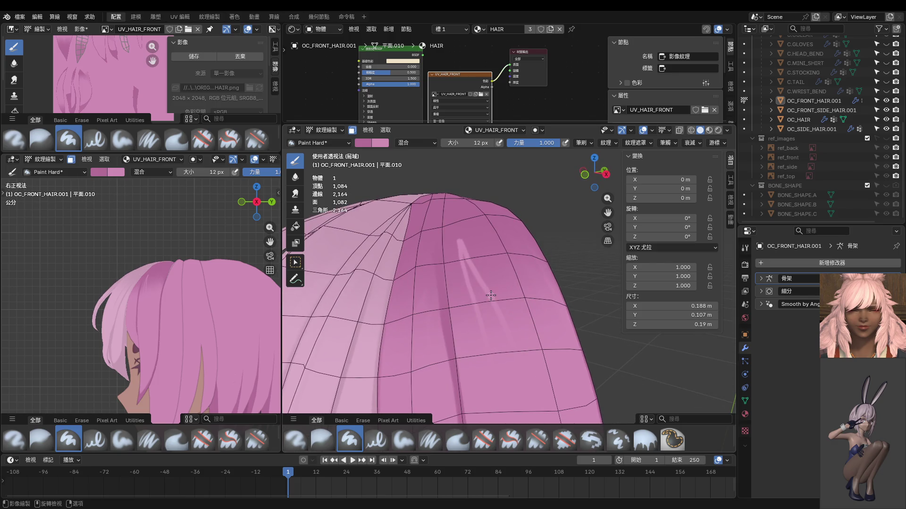
Step: Enlarge the brush and paint pink over the white streaks on the hair
{"action": "key", "text": "f"}
{"action": "left_click", "coordinate": [454, 222]}
{"action": "key", "text": "f"}
{"action": "left_click", "coordinate": [486, 267]}
{"action": "mouse_move", "coordinate": [467, 262]}
{"action": "left_mouse_down"}
{"action": "mouse_move", "coordinate": [476, 303]}
{"action": "mouse_move", "coordinate": [490, 304]}
{"action": "left_mouse_up"}
{"action": "mouse_move", "coordinate": [493, 336]}
{"action": "left_mouse_down"}
{"action": "mouse_move", "coordinate": [498, 356]}
{"action": "mouse_move", "coordinate": [491, 312]}
{"action": "left_mouse_up"}
{"action": "mouse_move", "coordinate": [483, 279]}
{"action": "left_mouse_down"}
{"action": "mouse_move", "coordinate": [479, 269]}
{"action": "mouse_move", "coordinate": [496, 314]}
{"action": "mouse_move", "coordinate": [499, 289]}
{"action": "mouse_move", "coordinate": [491, 314]}
{"action": "mouse_move", "coordinate": [508, 344]}
{"action": "mouse_move", "coordinate": [469, 297]}
{"action": "mouse_move", "coordinate": [489, 346]}
{"action": "mouse_move", "coordinate": [493, 274]}
{"action": "mouse_move", "coordinate": [518, 284]}
{"action": "mouse_move", "coordinate": [434, 290]}
{"action": "mouse_move", "coordinate": [505, 262]}
{"action": "mouse_move", "coordinate": [493, 277]}
{"action": "mouse_move", "coordinate": [421, 282]}
{"action": "mouse_move", "coordinate": [499, 262]}
{"action": "left_mouse_up"}
Step: Soften the area with the Blur brush at 142 px, then go back to the Paint Hard brush
{"action": "middle_click_drag", "start_coordinate": [499, 262], "coordinate": [537, 283]}
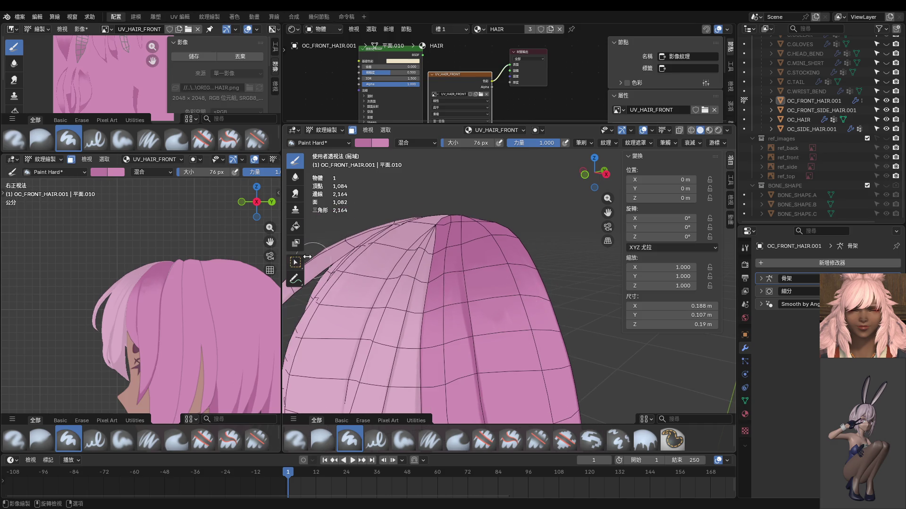
{"action": "left_click", "coordinate": [295, 177]}
{"action": "key", "text": "f"}
{"action": "left_click", "coordinate": [490, 301]}
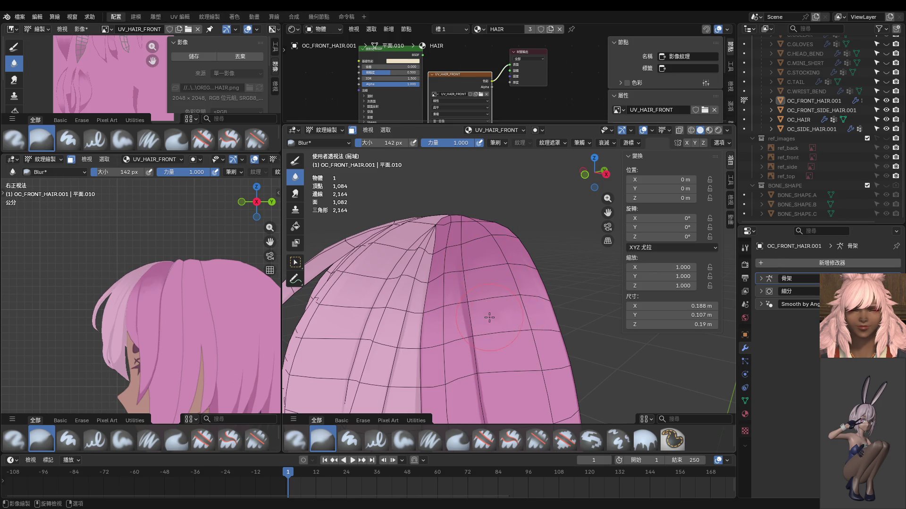
{"action": "scroll", "coordinate": [203, 288], "scroll_direction": "up", "scroll_amount": 3}
{"action": "mouse_move", "coordinate": [461, 287]}
{"action": "middle_mouse_down"}
{"action": "mouse_move", "coordinate": [443, 292]}
{"action": "mouse_move", "coordinate": [454, 296]}
{"action": "middle_mouse_up"}
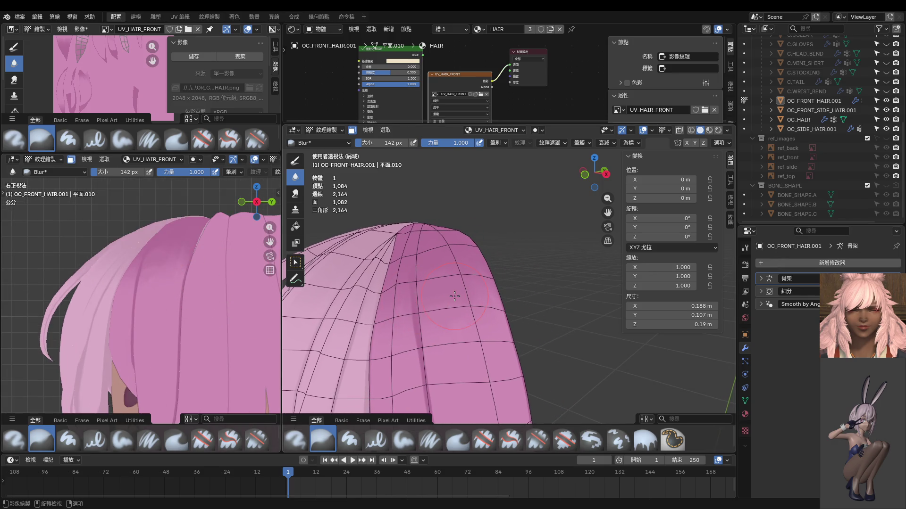
{"action": "left_click", "coordinate": [295, 161]}
Step: Set the brush to 14 px and paint two light streaks from the right view, redoing the first attempt
{"action": "key", "text": "f"}
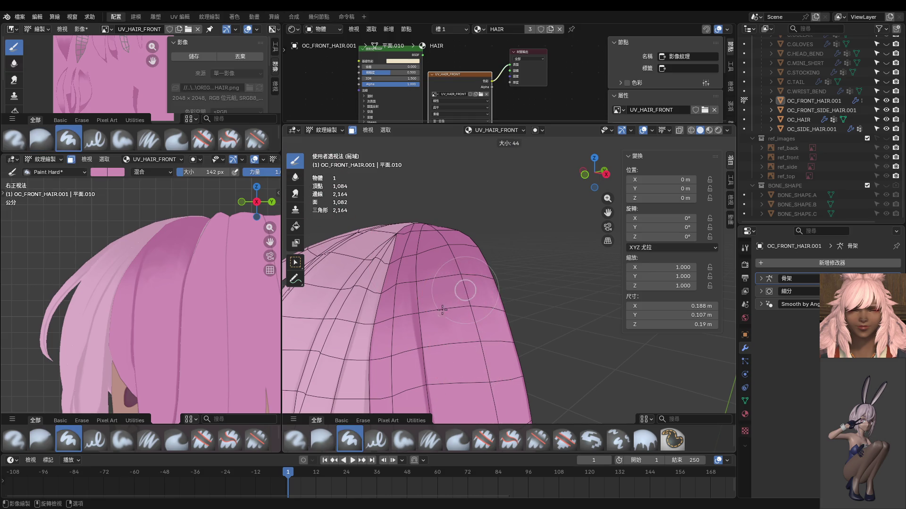
{"action": "left_click", "coordinate": [419, 315]}
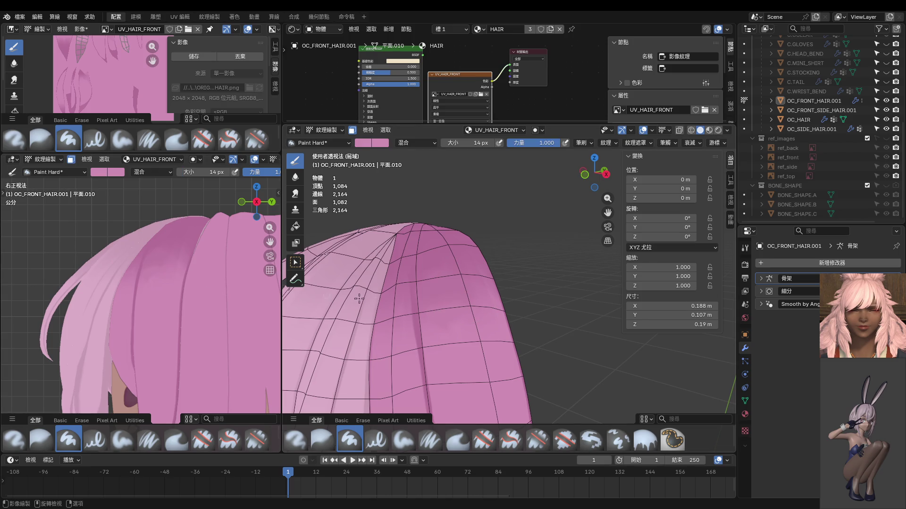
{"action": "key", "text": "KP_3"}
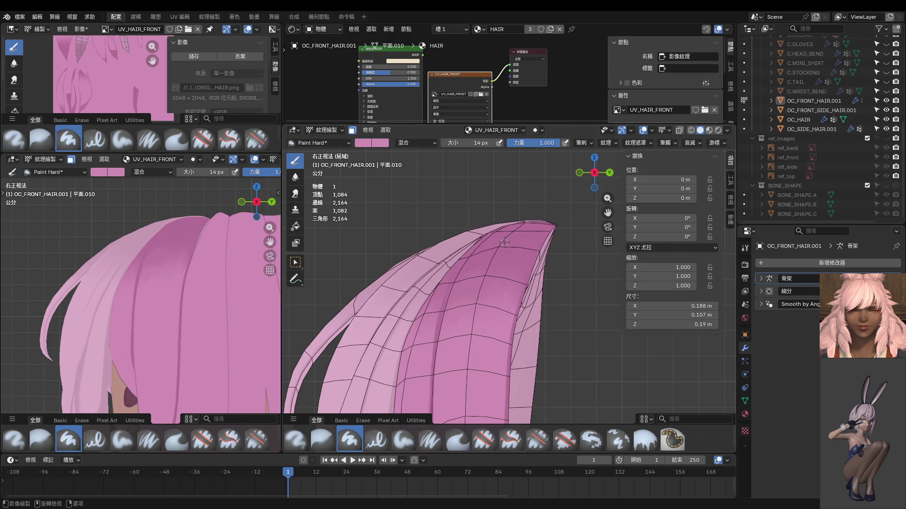
{"action": "left_click_drag", "start_coordinate": [502, 245], "coordinate": [494, 288]}
{"action": "left_click_drag", "start_coordinate": [493, 255], "coordinate": [476, 302]}
{"action": "key", "text": "ctrl+z"}
{"action": "key", "text": "ctrl+z"}
{"action": "left_click_drag", "start_coordinate": [514, 234], "coordinate": [494, 303]}
{"action": "left_click_drag", "start_coordinate": [499, 243], "coordinate": [469, 304]}
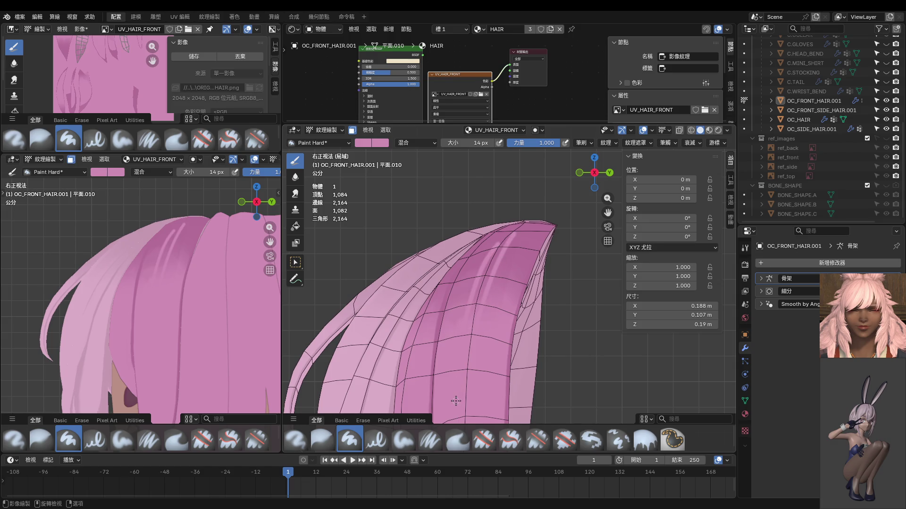
Step: Paint two side-by-side light streaks near the top of the strand, redoing a bad one
{"action": "key", "text": "KP_1"}
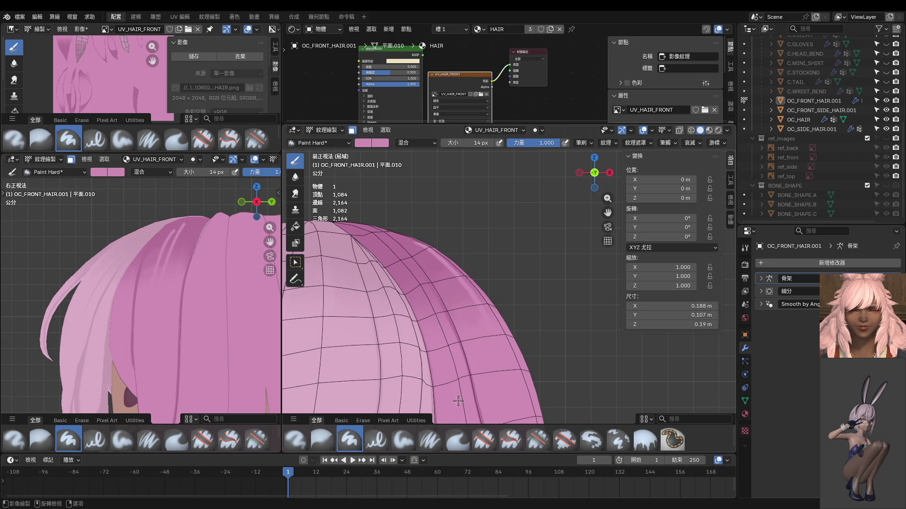
{"action": "key", "text": "KP_3"}
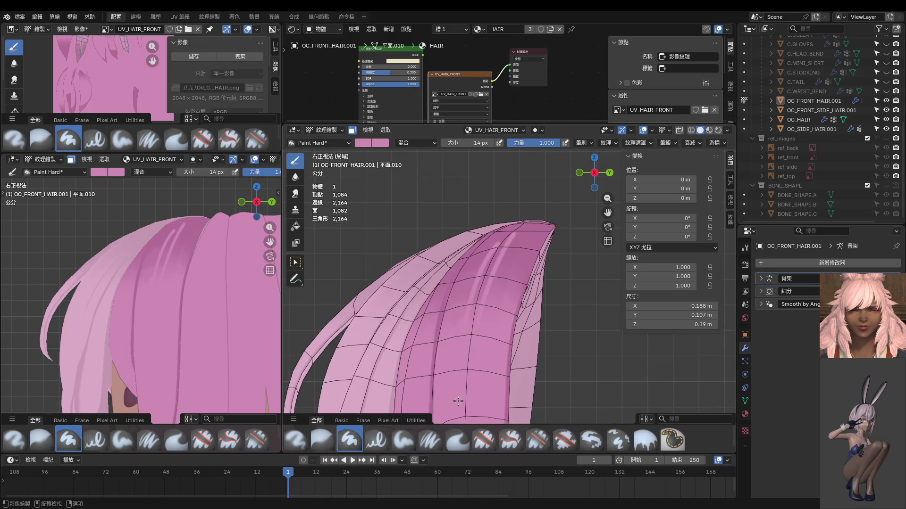
{"action": "middle_click_drag", "start_coordinate": [496, 320], "coordinate": [491, 257], "text": "shift"}
{"action": "left_click_drag", "start_coordinate": [486, 240], "coordinate": [494, 222]}
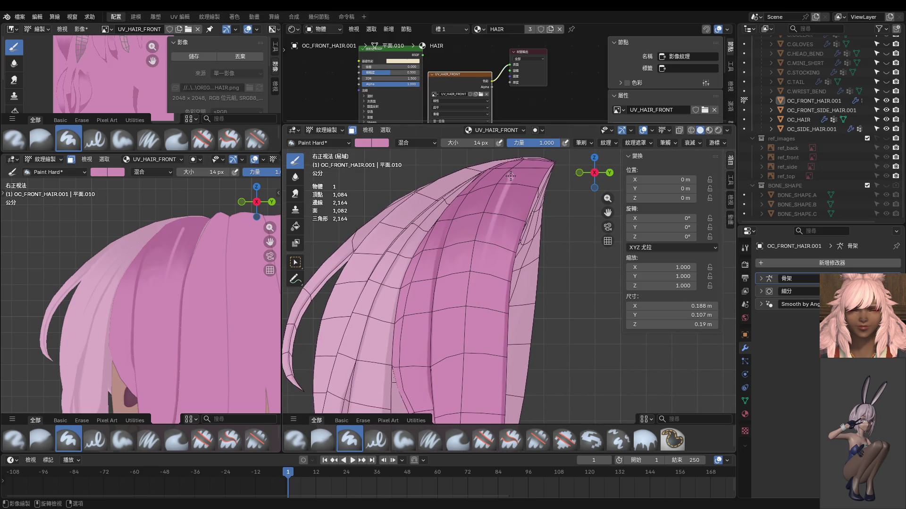
{"action": "left_click_drag", "start_coordinate": [510, 176], "coordinate": [467, 245]}
{"action": "key", "text": "KP_1"}
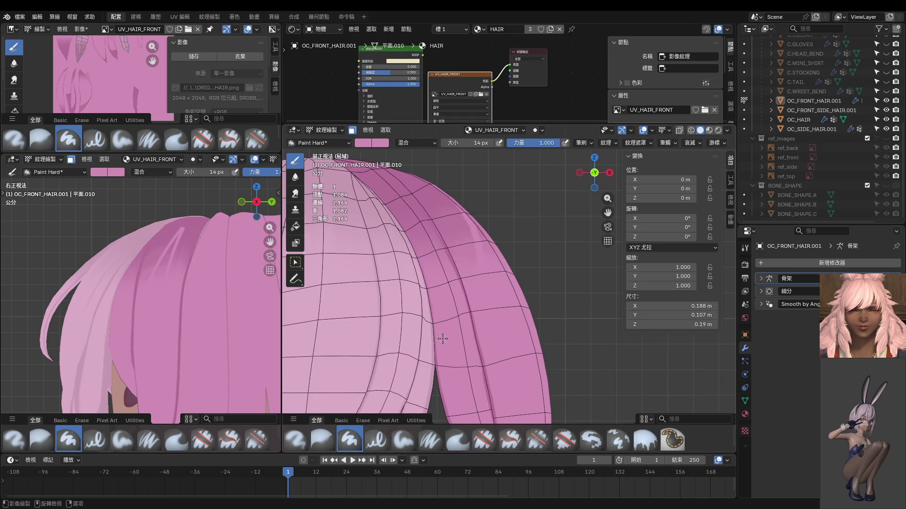
{"action": "key", "text": "KP_3"}
{"action": "key", "text": "ctrl+z"}
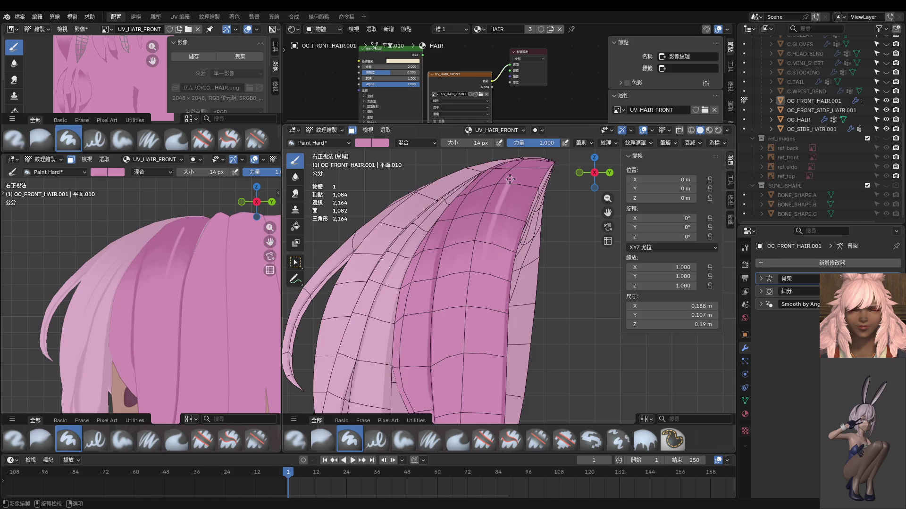
{"action": "left_click_drag", "start_coordinate": [502, 183], "coordinate": [485, 238]}
{"action": "left_click_drag", "start_coordinate": [512, 181], "coordinate": [500, 238]}
Step: Paint a long light streak down the full hair strand, undoing and repainting failed strokes
{"action": "middle_click_drag", "start_coordinate": [503, 274], "coordinate": [498, 297]}
{"action": "mouse_move", "coordinate": [498, 267]}
{"action": "middle_mouse_down"}
{"action": "mouse_move", "coordinate": [521, 322]}
{"action": "mouse_move", "coordinate": [482, 307]}
{"action": "middle_mouse_up"}
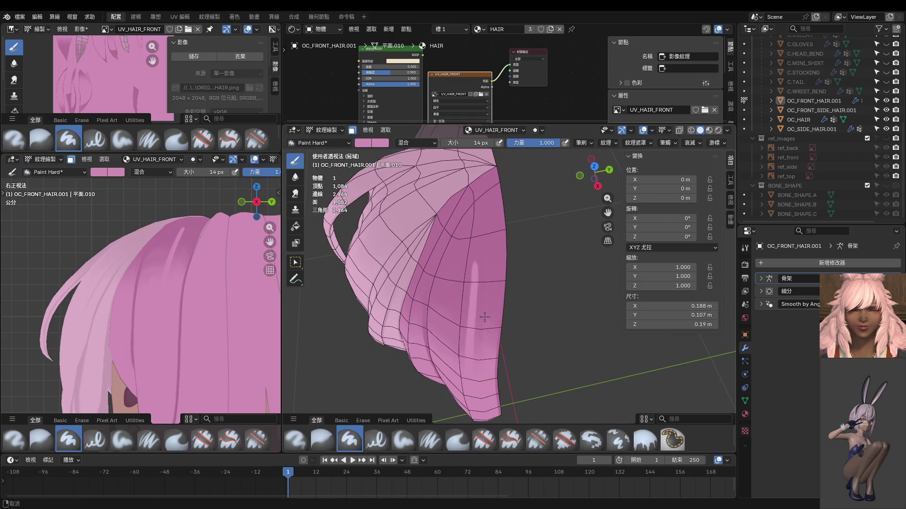
{"action": "left_click_drag", "start_coordinate": [474, 280], "coordinate": [485, 180]}
{"action": "key", "text": "ctrl+z"}
{"action": "key", "text": "ctrl+z"}
{"action": "key", "text": "ctrl+z"}
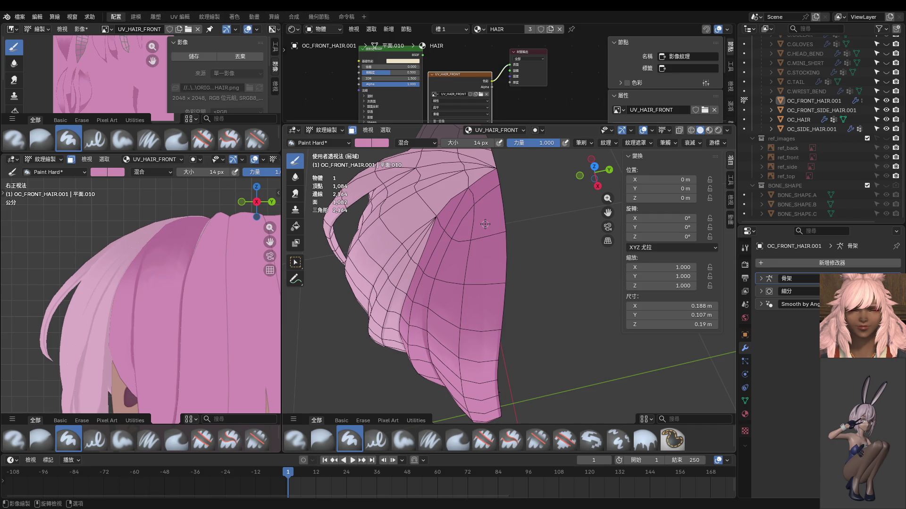
{"action": "mouse_move", "coordinate": [480, 223]}
{"action": "left_mouse_down"}
{"action": "mouse_move", "coordinate": [465, 304]}
{"action": "mouse_move", "coordinate": [469, 418]}
{"action": "left_mouse_up"}
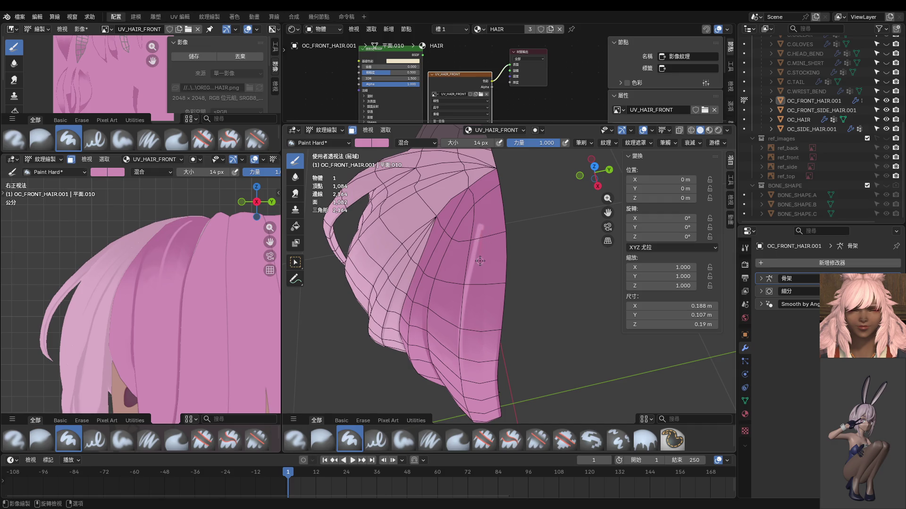
{"action": "left_click_drag", "start_coordinate": [479, 233], "coordinate": [486, 418]}
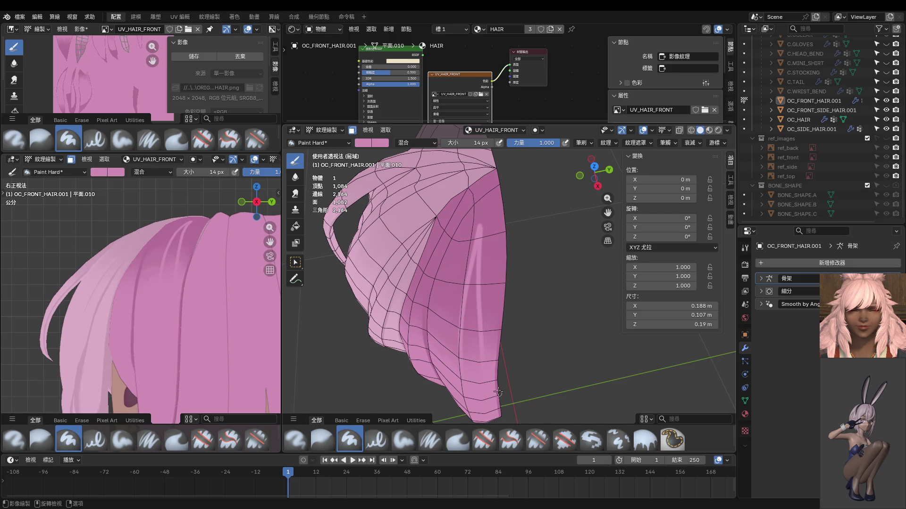
{"action": "key", "text": "ctrl+z"}
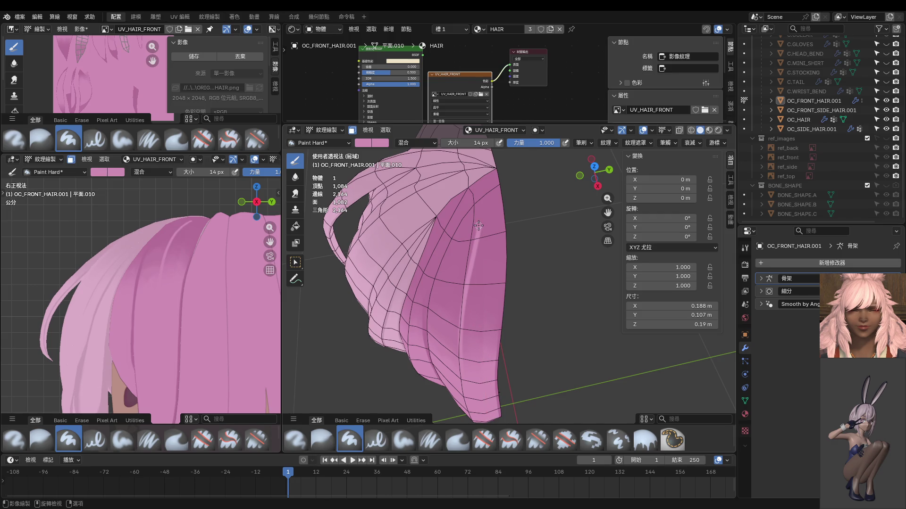
{"action": "left_click_drag", "start_coordinate": [479, 225], "coordinate": [492, 424]}
{"action": "middle_click_drag", "start_coordinate": [497, 417], "coordinate": [516, 257]}
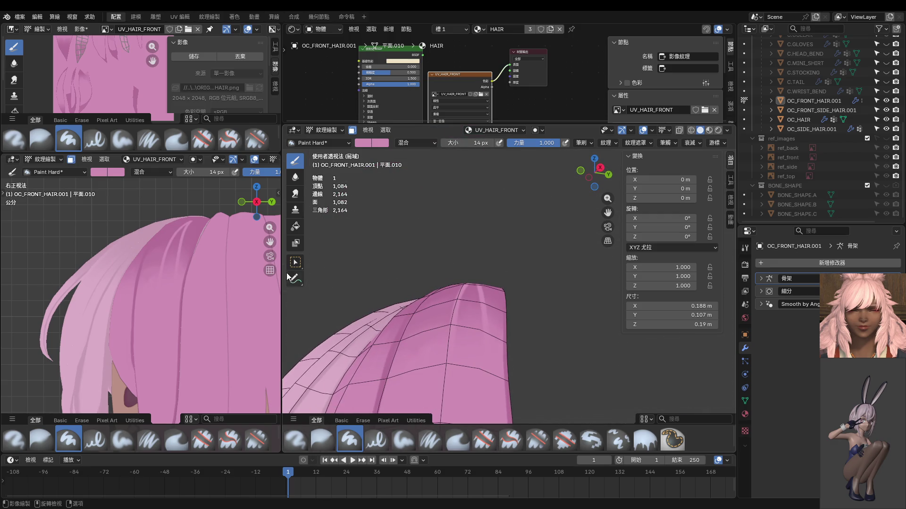
Step: Try painting a light streak down a hair stripe, undoing both attempts
{"action": "key", "text": "KP_1"}
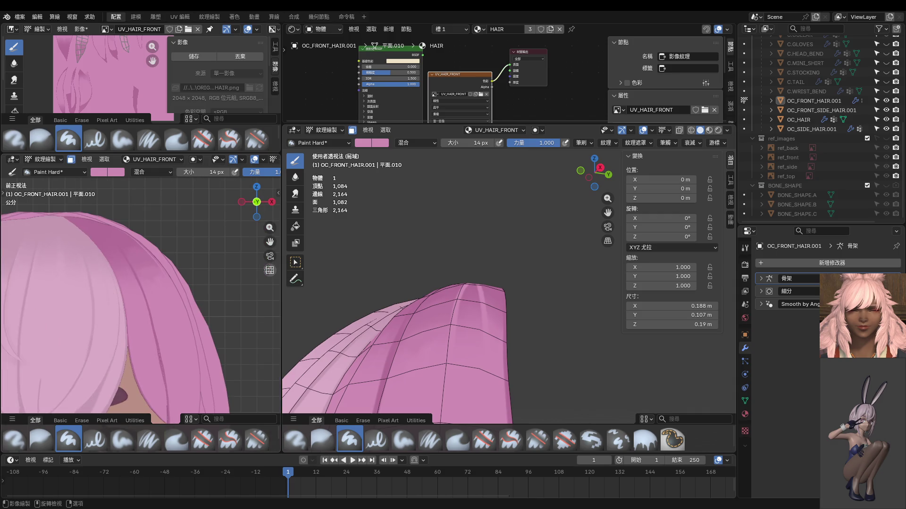
{"action": "key", "text": "KP_3"}
{"action": "mouse_move", "coordinate": [436, 271]}
{"action": "middle_mouse_down"}
{"action": "mouse_move", "coordinate": [453, 283]}
{"action": "mouse_move", "coordinate": [441, 265]}
{"action": "middle_mouse_up"}
{"action": "scroll", "coordinate": [421, 228], "scroll_direction": "up", "scroll_amount": 3}
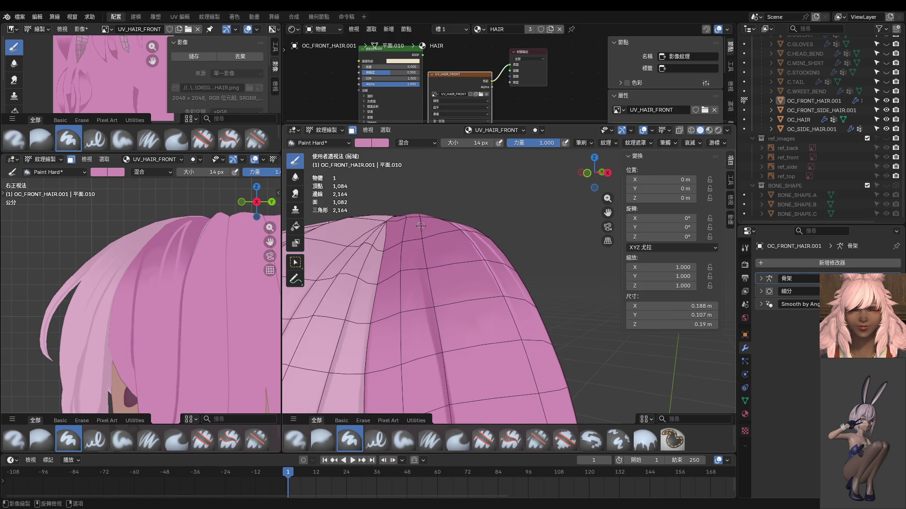
{"action": "left_click_drag", "start_coordinate": [421, 226], "coordinate": [472, 413]}
{"action": "mouse_move", "coordinate": [444, 255]}
{"action": "middle_mouse_down"}
{"action": "mouse_move", "coordinate": [452, 285]}
{"action": "mouse_move", "coordinate": [434, 212]}
{"action": "middle_mouse_up"}
{"action": "key", "text": "ctrl+z"}
{"action": "left_click_drag", "start_coordinate": [412, 179], "coordinate": [441, 304]}
{"action": "key", "text": "ctrl+z"}
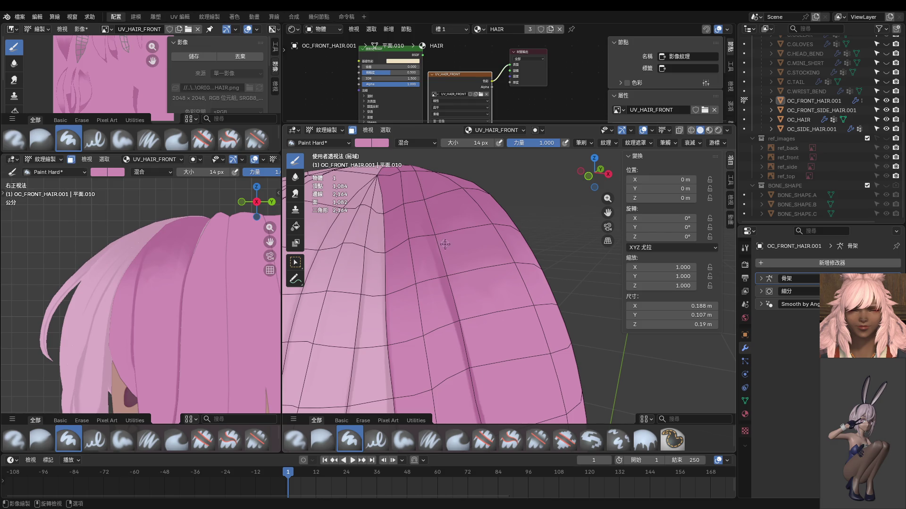
Step: Paint a light streak from the hair top downward, keeping the third attempt, and orbit to check it
{"action": "middle_click_drag", "start_coordinate": [445, 244], "coordinate": [423, 197]}
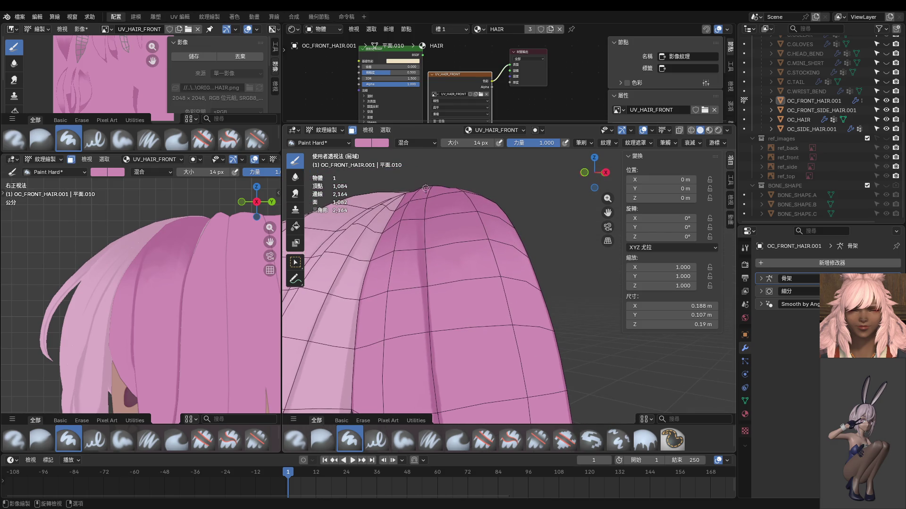
{"action": "left_click_drag", "start_coordinate": [416, 244], "coordinate": [420, 327]}
{"action": "key", "text": "ctrl+z"}
{"action": "left_click_drag", "start_coordinate": [420, 198], "coordinate": [418, 273]}
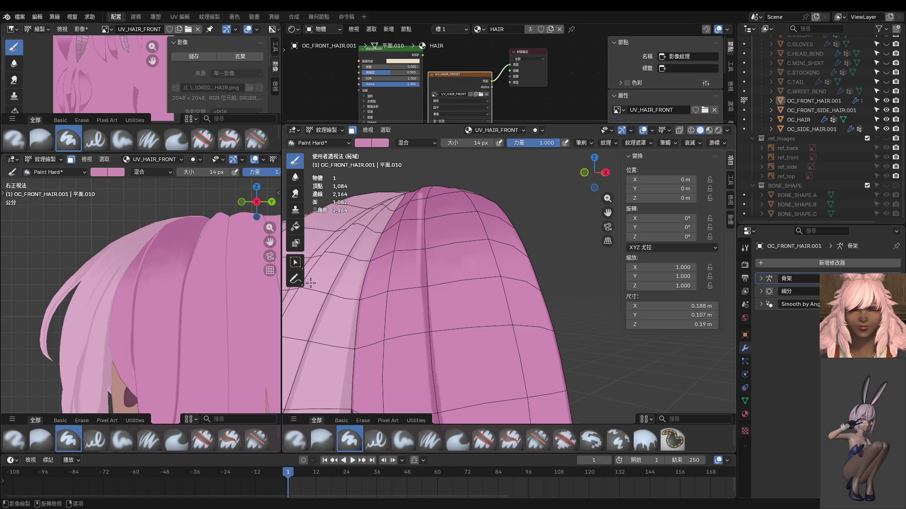
{"action": "key", "text": "ctrl+z"}
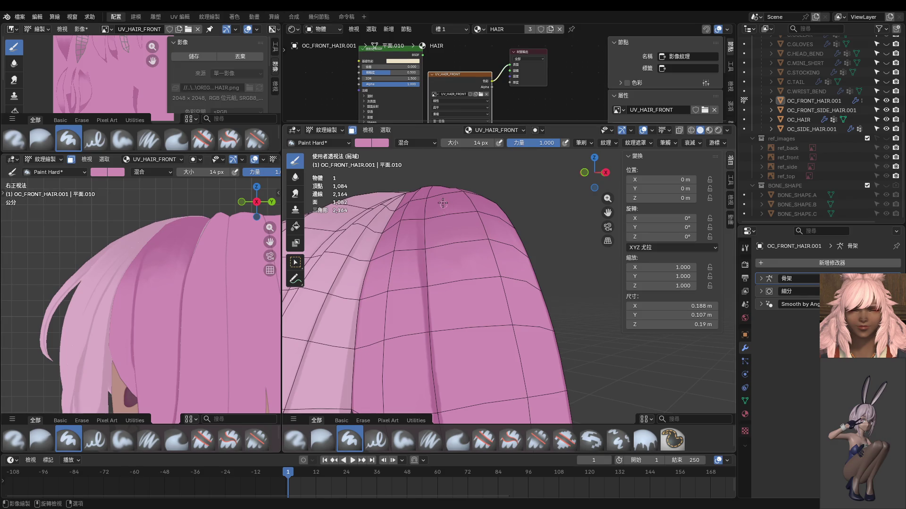
{"action": "mouse_move", "coordinate": [430, 191]}
{"action": "left_mouse_down"}
{"action": "mouse_move", "coordinate": [424, 245]}
{"action": "mouse_move", "coordinate": [444, 357]}
{"action": "left_mouse_up"}
{"action": "mouse_move", "coordinate": [461, 277]}
{"action": "middle_mouse_down"}
{"action": "mouse_move", "coordinate": [429, 259]}
{"action": "mouse_move", "coordinate": [414, 202]}
{"action": "middle_mouse_up"}
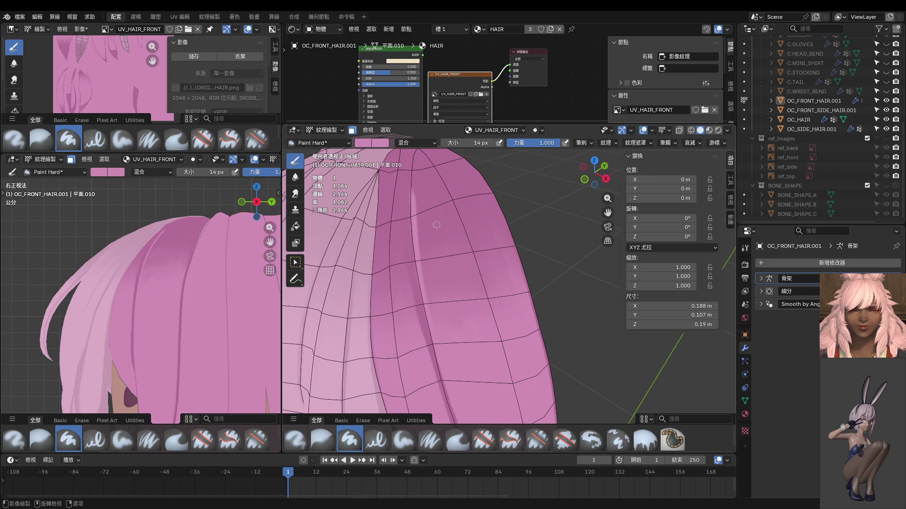
{"action": "middle_click_drag", "start_coordinate": [398, 205], "coordinate": [457, 257]}
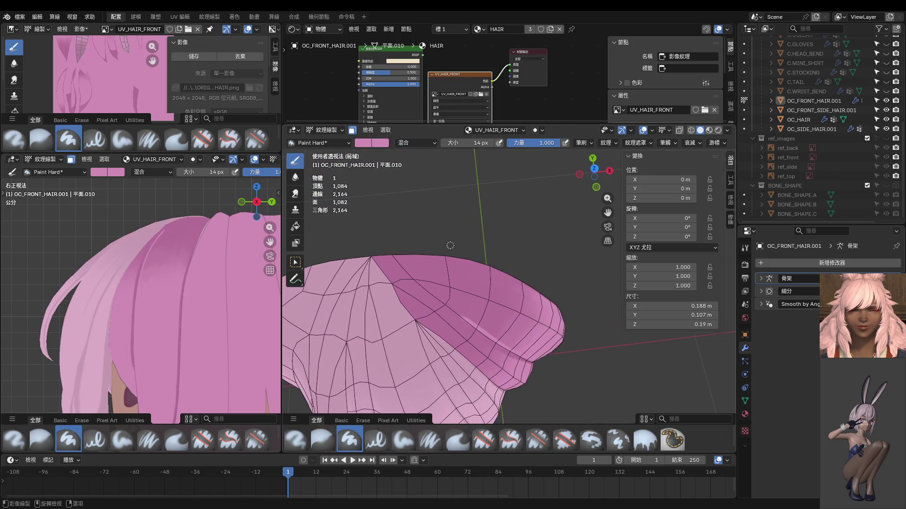
Step: From the top view, select the linked front hair strips in Edit Mode, then switch to Texture Paint
{"action": "key", "text": "KP_7"}
{"action": "key", "text": "ctrl+Tab"}
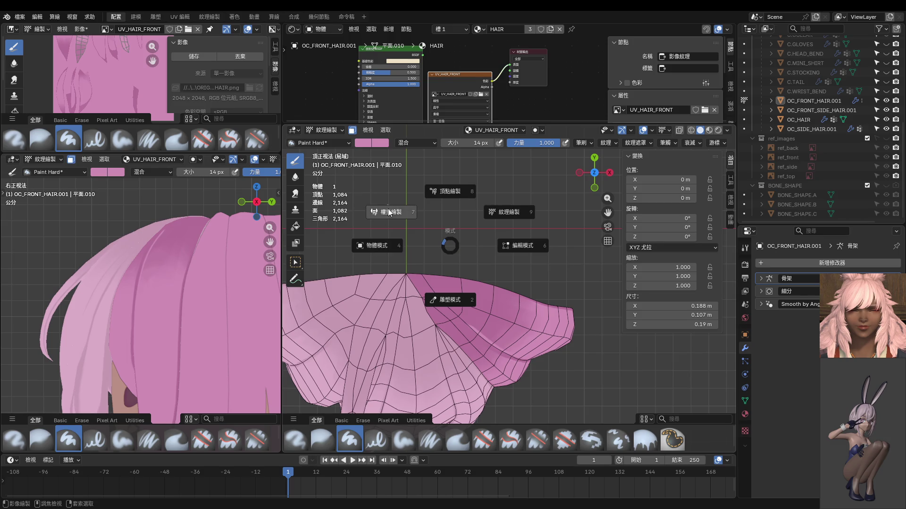
{"action": "left_click", "coordinate": [503, 250]}
{"action": "key", "text": "KP_Decimal"}
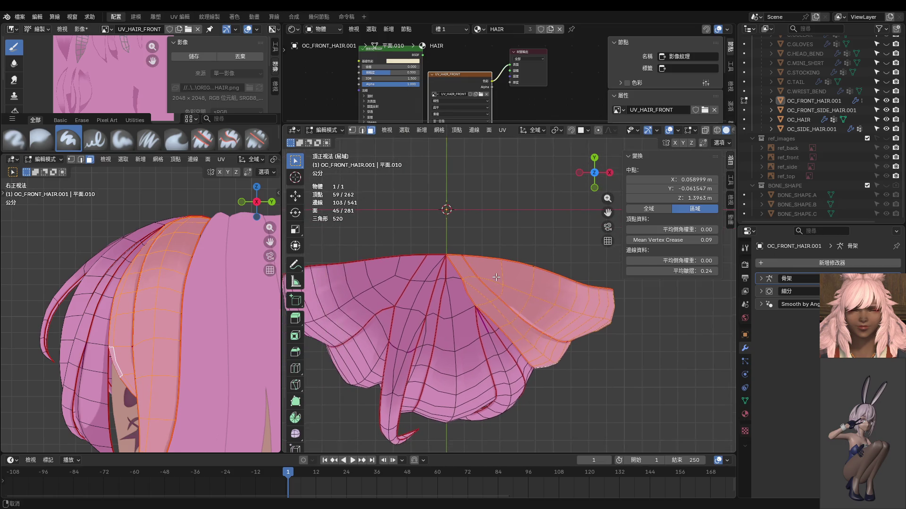
{"action": "key", "text": "l"}
{"action": "key", "text": "l"}
{"action": "key", "text": "l"}
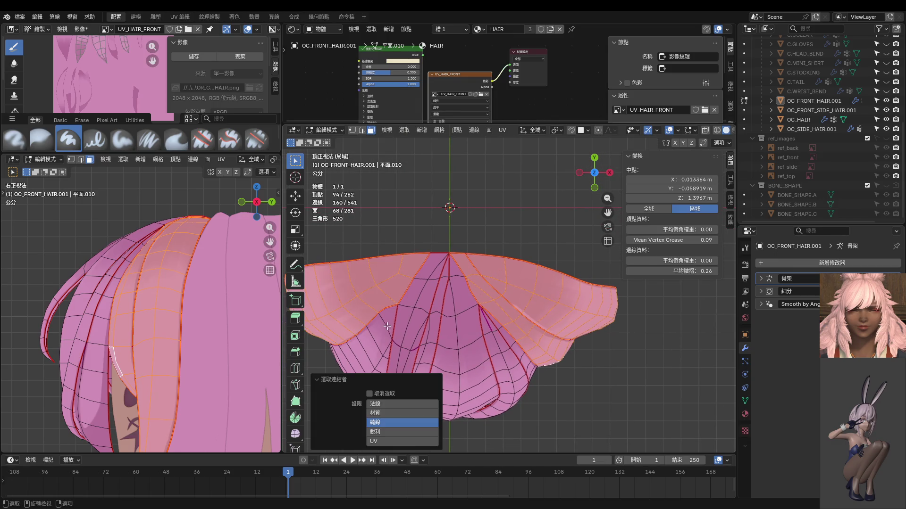
{"action": "key", "text": "l"}
{"action": "key", "text": "l"}
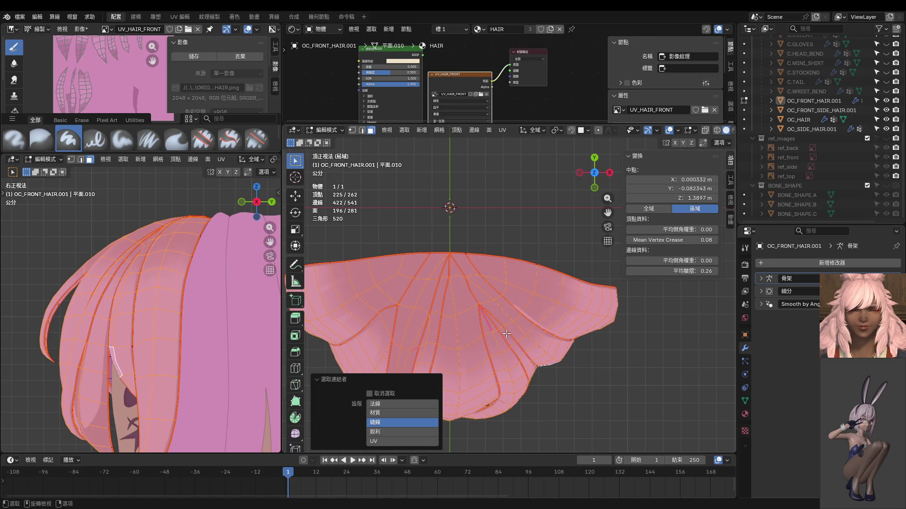
{"action": "key", "text": "ctrl+Tab"}
{"action": "left_click", "coordinate": [525, 302]}
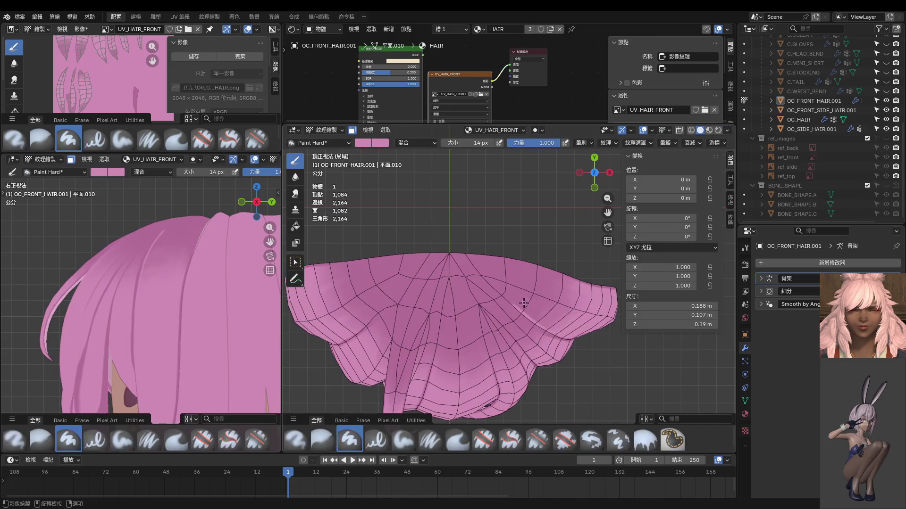
Step: Paint a light streak on the front hair and shrink the brush to 8 px
{"action": "left_click_drag", "start_coordinate": [521, 307], "coordinate": [503, 298]}
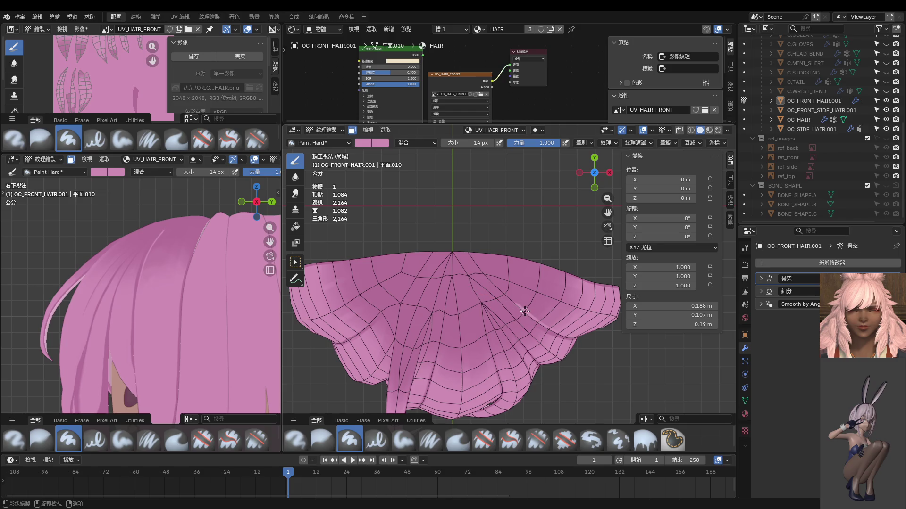
{"action": "key", "text": "f"}
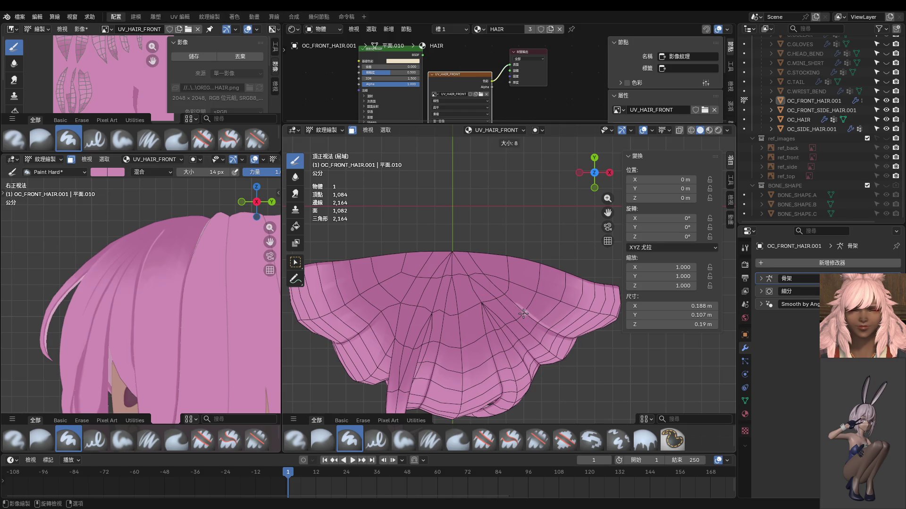
{"action": "left_click", "coordinate": [522, 312]}
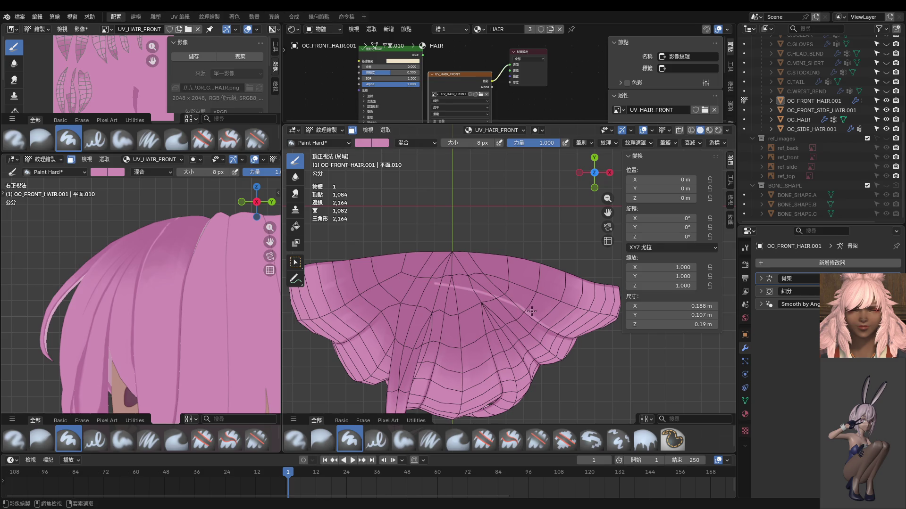
{"action": "key", "text": "ctrl+shift+z"}
{"action": "key", "text": "ctrl+shift+z"}
{"action": "scroll", "coordinate": [512, 290], "scroll_direction": "up", "scroll_amount": 4}
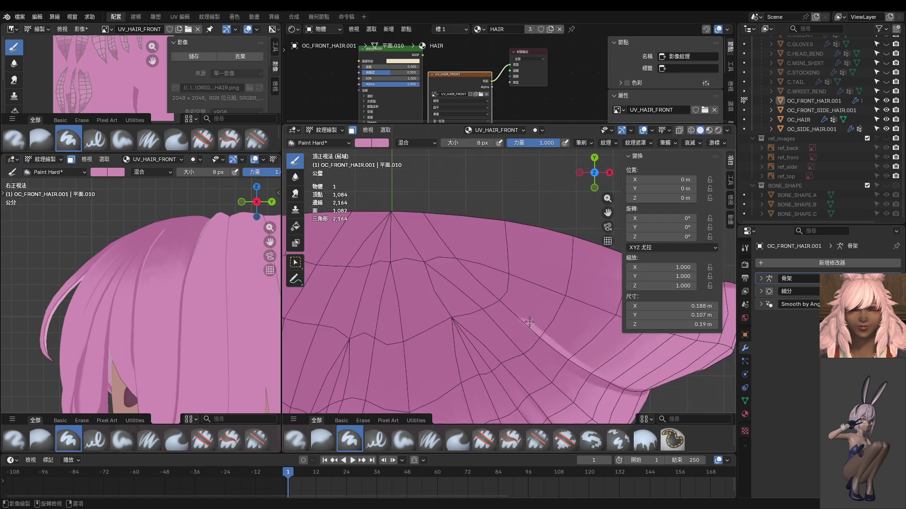
{"action": "middle_click_drag", "start_coordinate": [529, 322], "coordinate": [544, 311], "text": "shift"}
{"action": "key", "text": "ctrl+shift+z"}
{"action": "key", "text": "ctrl+shift+z"}
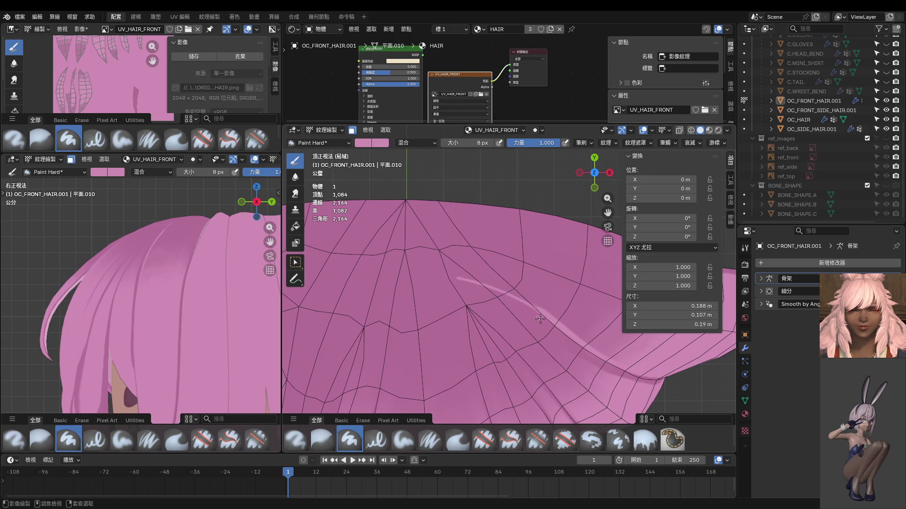
{"action": "key", "text": "ctrl+z"}
{"action": "key", "text": "ctrl+shift+z"}
{"action": "key", "text": "ctrl+z"}
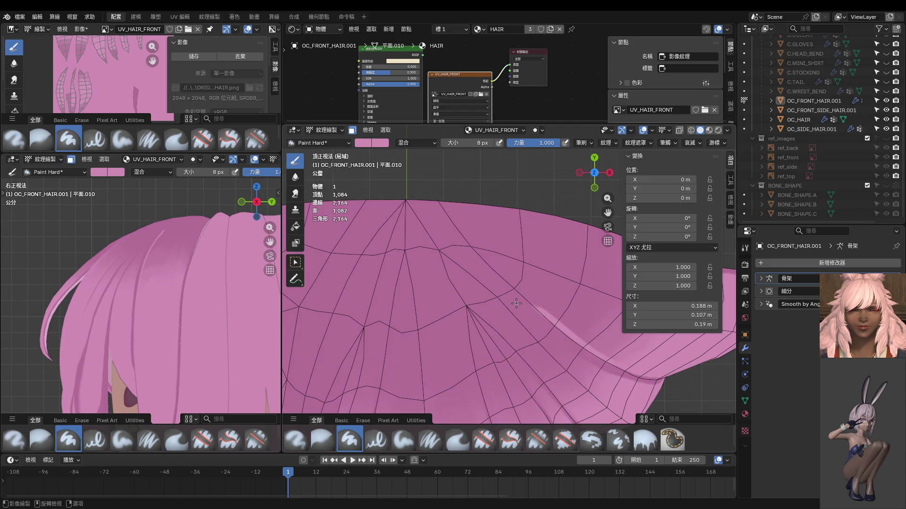
Step: Paint longer light streaks up-left along the hair, replacing a faint one with a short stroke
{"action": "mouse_move", "coordinate": [547, 314]}
{"action": "left_mouse_down"}
{"action": "mouse_move", "coordinate": [532, 300]}
{"action": "mouse_move", "coordinate": [395, 251]}
{"action": "left_mouse_up"}
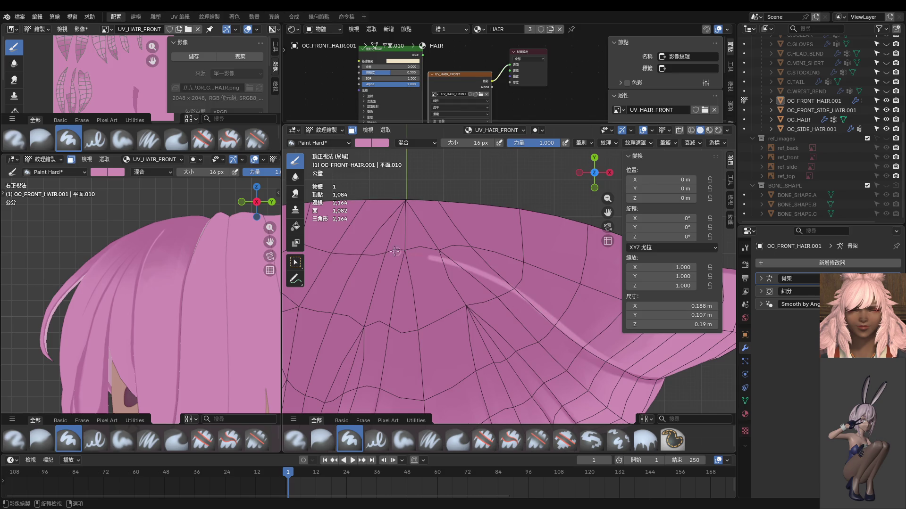
{"action": "scroll", "coordinate": [495, 241], "scroll_direction": "down", "scroll_amount": 5, "text": "shift"}
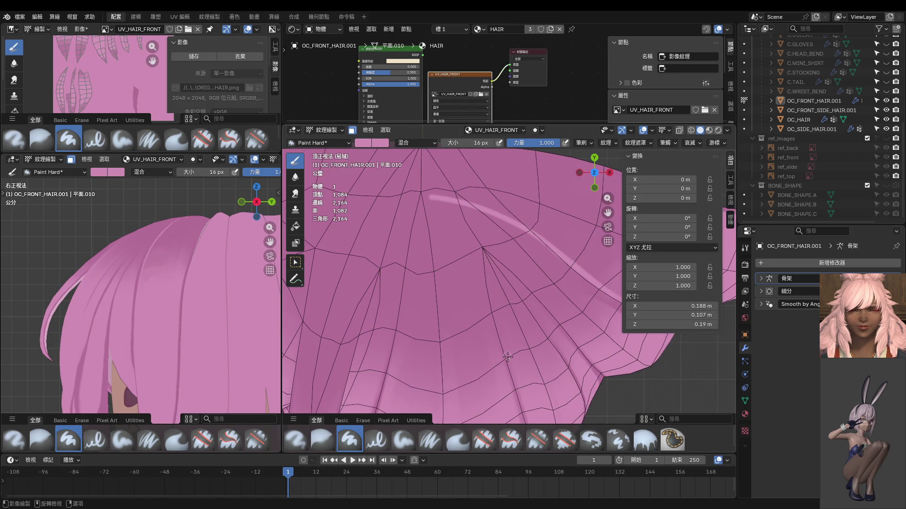
{"action": "scroll", "coordinate": [507, 357], "scroll_direction": "down", "scroll_amount": 4, "text": "shift"}
{"action": "mouse_move", "coordinate": [502, 350]}
{"action": "left_mouse_down"}
{"action": "mouse_move", "coordinate": [460, 227]}
{"action": "mouse_move", "coordinate": [419, 172]}
{"action": "left_mouse_up"}
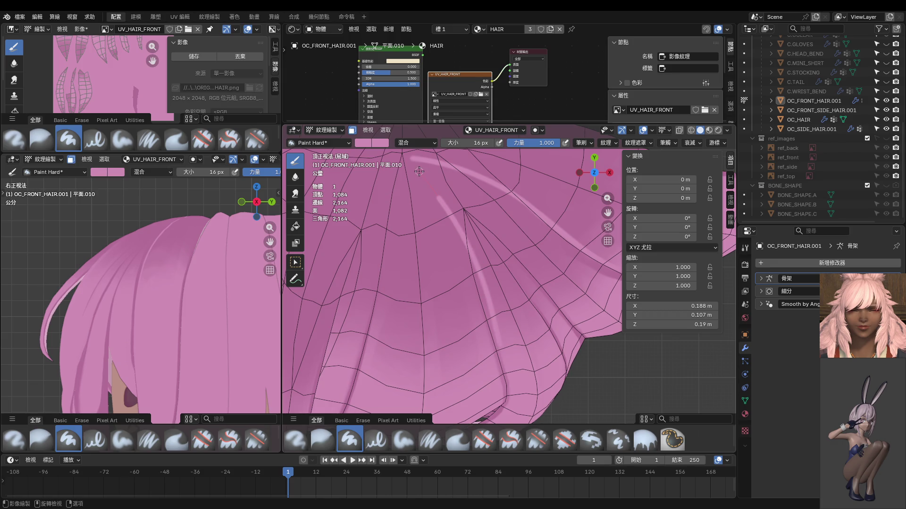
{"action": "mouse_move", "coordinate": [547, 308]}
{"action": "left_mouse_down"}
{"action": "mouse_move", "coordinate": [509, 256]}
{"action": "mouse_move", "coordinate": [392, 180]}
{"action": "left_mouse_up"}
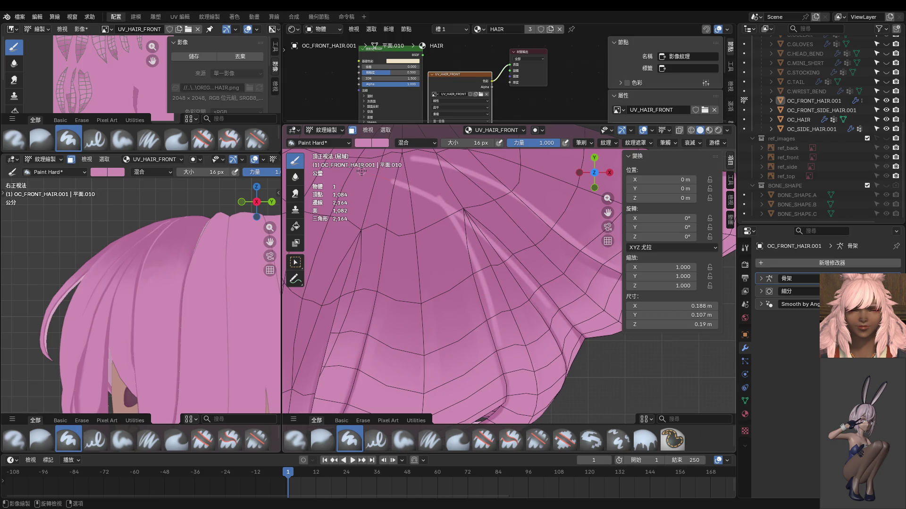
{"action": "scroll", "coordinate": [385, 189], "scroll_direction": "left", "scroll_amount": 5, "text": "ctrl"}
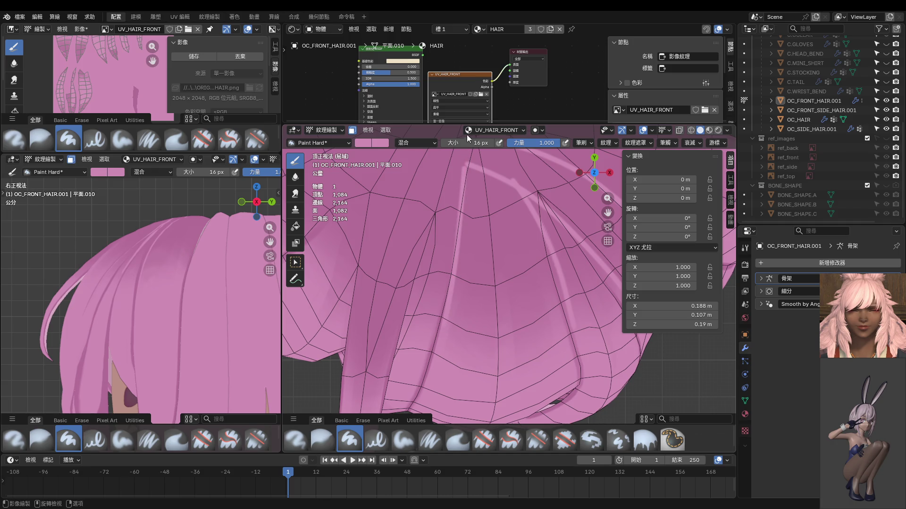
{"action": "key", "text": "ctrl+z"}
{"action": "left_click_drag", "start_coordinate": [447, 314], "coordinate": [455, 260]}
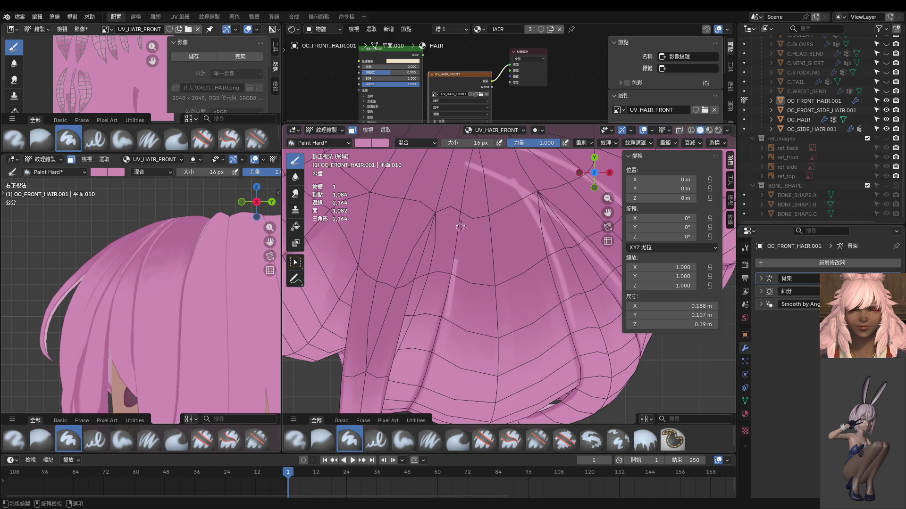
Step: Redo the short light stroke as a longer streak running up the hair
{"action": "key", "text": "ctrl+z"}
{"action": "left_click_drag", "start_coordinate": [444, 328], "coordinate": [455, 279]}
{"action": "key", "text": "ctrl+z"}
{"action": "left_click_drag", "start_coordinate": [445, 320], "coordinate": [466, 151]}
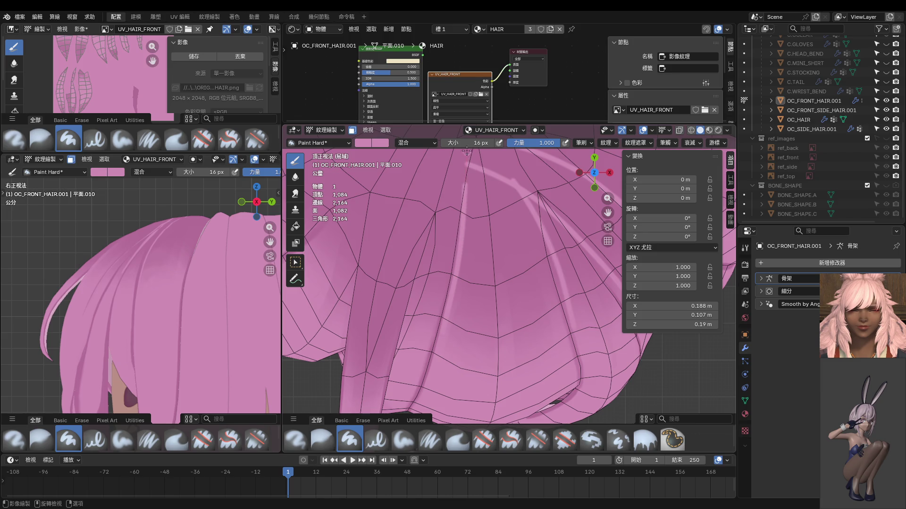
Step: Paint two curved highlight streaks across the hair, repainting the second with a better curve
{"action": "mouse_move", "coordinate": [395, 256]}
{"action": "middle_mouse_down", "text": "shift"}
{"action": "mouse_move", "coordinate": [420, 236]}
{"action": "mouse_move", "coordinate": [436, 304]}
{"action": "middle_mouse_up", "text": "shift"}
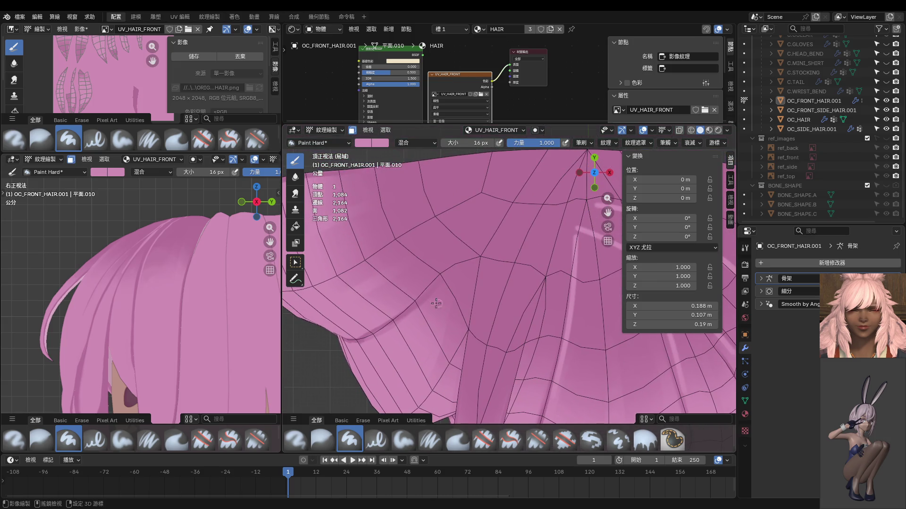
{"action": "left_click_drag", "start_coordinate": [413, 297], "coordinate": [490, 191]}
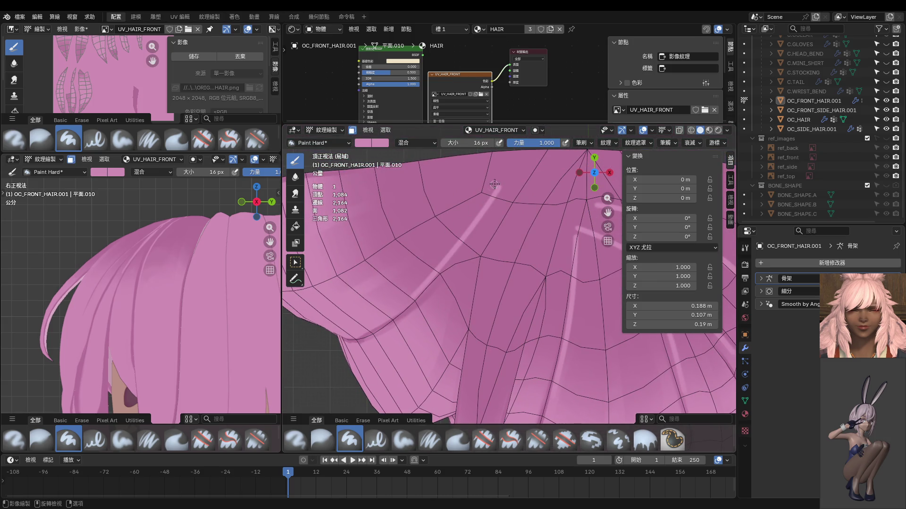
{"action": "left_click_drag", "start_coordinate": [496, 189], "coordinate": [377, 279]}
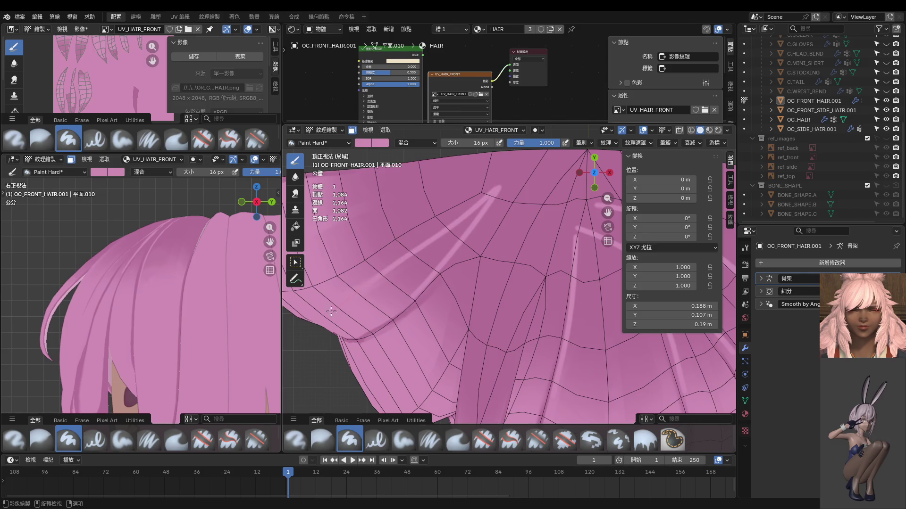
{"action": "key", "text": "ctrl+z"}
{"action": "left_click_drag", "start_coordinate": [494, 190], "coordinate": [377, 279]}
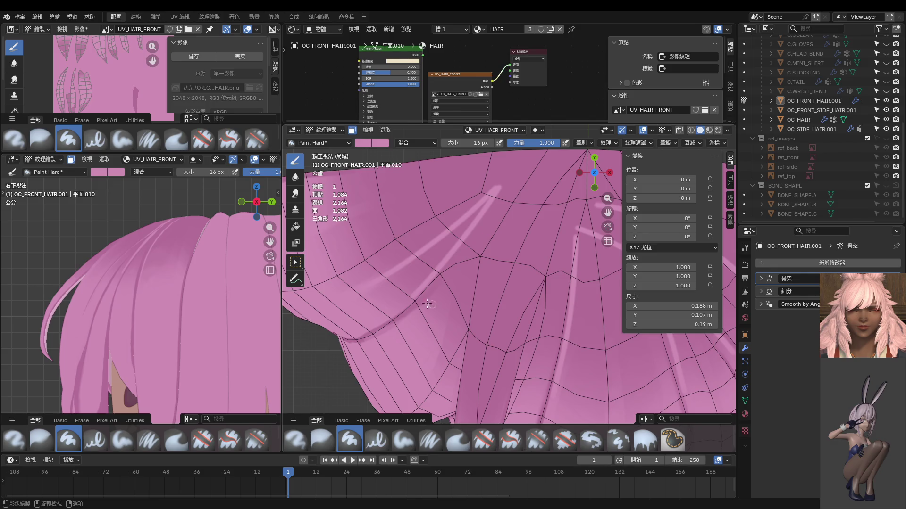
{"action": "scroll", "coordinate": [222, 295], "scroll_direction": "up", "scroll_amount": 3, "text": "shift"}
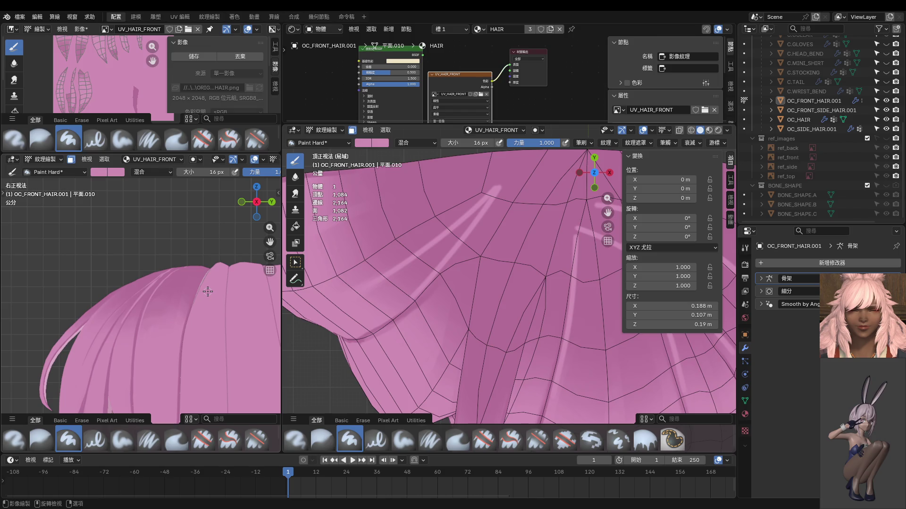
Step: Save the painted hair texture image and view the hair from the front
{"action": "mouse_move", "coordinate": [204, 292]}
{"action": "middle_mouse_down"}
{"action": "mouse_move", "coordinate": [155, 313]}
{"action": "mouse_move", "coordinate": [176, 331]}
{"action": "mouse_move", "coordinate": [176, 283]}
{"action": "mouse_move", "coordinate": [179, 312]}
{"action": "middle_mouse_up"}
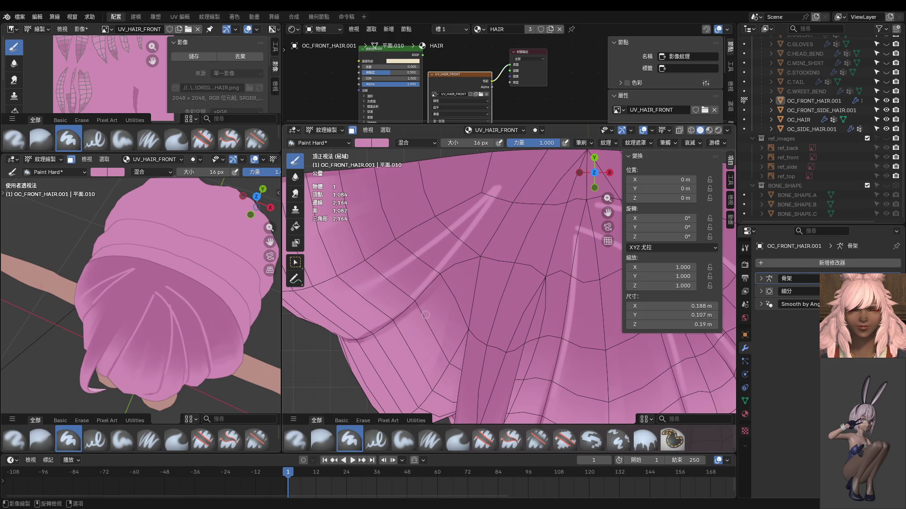
{"action": "left_click", "coordinate": [204, 56]}
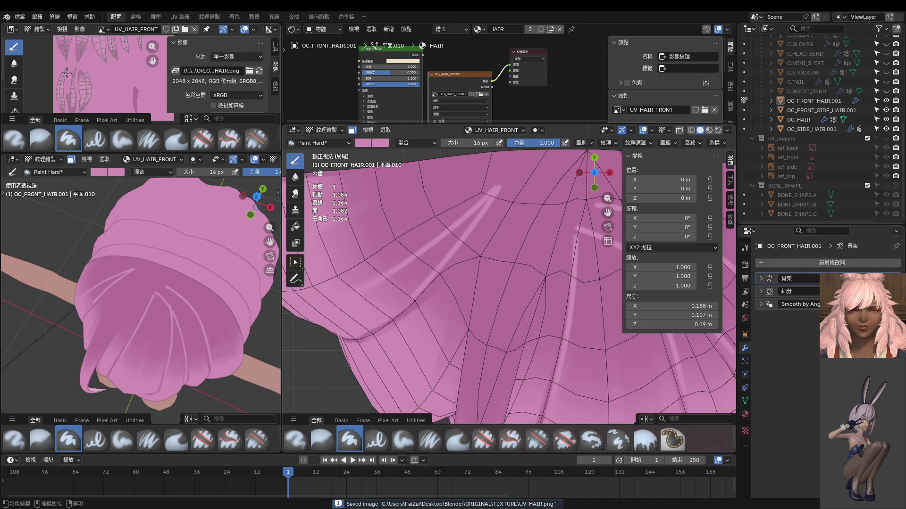
{"action": "mouse_move", "coordinate": [154, 201]}
{"action": "middle_mouse_down"}
{"action": "mouse_move", "coordinate": [213, 250]}
{"action": "mouse_move", "coordinate": [170, 245]}
{"action": "mouse_move", "coordinate": [157, 266]}
{"action": "middle_mouse_up"}
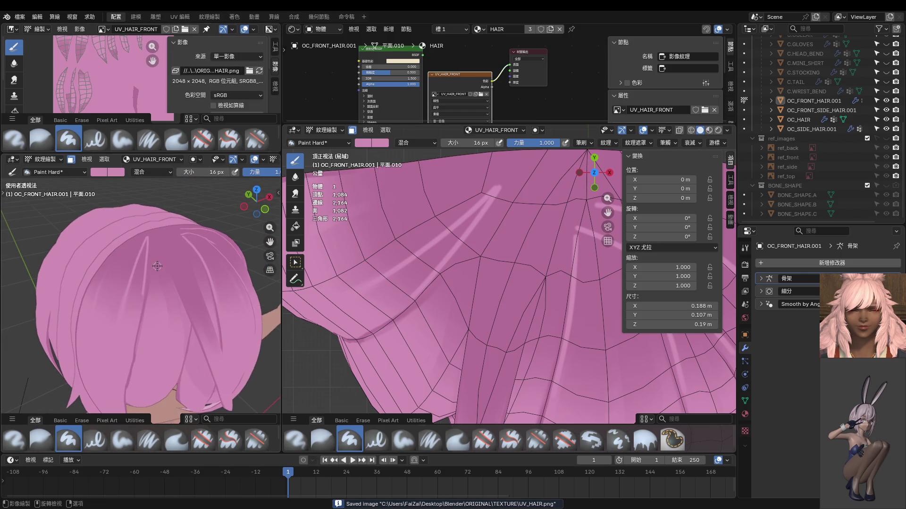
{"action": "scroll", "coordinate": [157, 266], "scroll_direction": "up", "scroll_amount": 5}
{"action": "scroll", "coordinate": [153, 246], "scroll_direction": "up", "scroll_amount": 1}
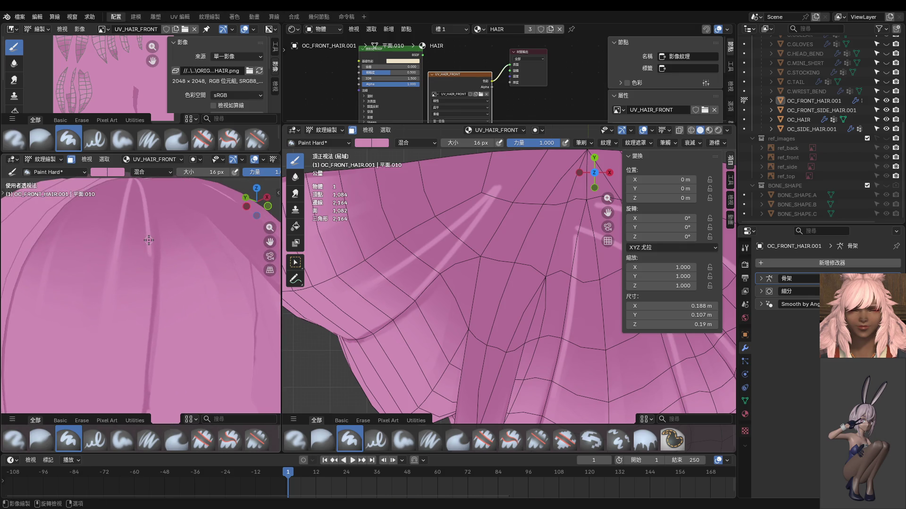
Step: Add a short touch-up stroke on the hair and orbit around to review it
{"action": "mouse_move", "coordinate": [142, 276]}
{"action": "left_mouse_down"}
{"action": "mouse_move", "coordinate": [144, 243]}
{"action": "mouse_move", "coordinate": [152, 289]}
{"action": "left_mouse_up"}
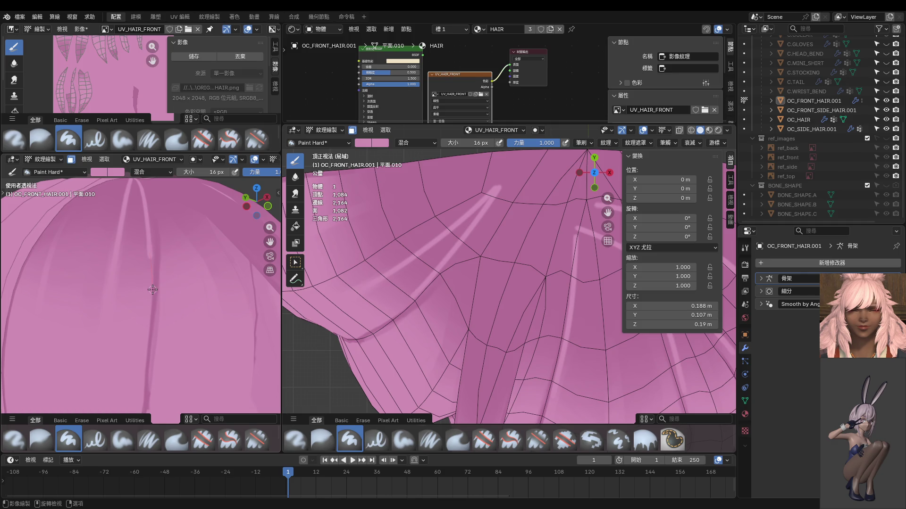
{"action": "scroll", "coordinate": [155, 260], "scroll_direction": "down", "scroll_amount": 4}
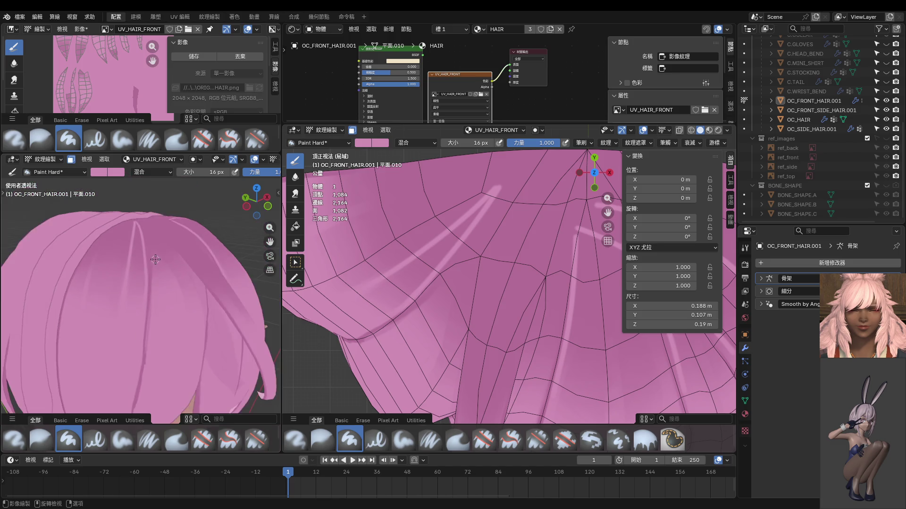
{"action": "scroll", "coordinate": [155, 260], "scroll_direction": "up", "scroll_amount": 3}
{"action": "mouse_move", "coordinate": [155, 262]}
{"action": "middle_mouse_down"}
{"action": "mouse_move", "coordinate": [170, 298]}
{"action": "mouse_move", "coordinate": [155, 282]}
{"action": "middle_mouse_up"}
Step: Select the Blur brush for softening the hair streaks
{"action": "left_click", "coordinate": [296, 177]}
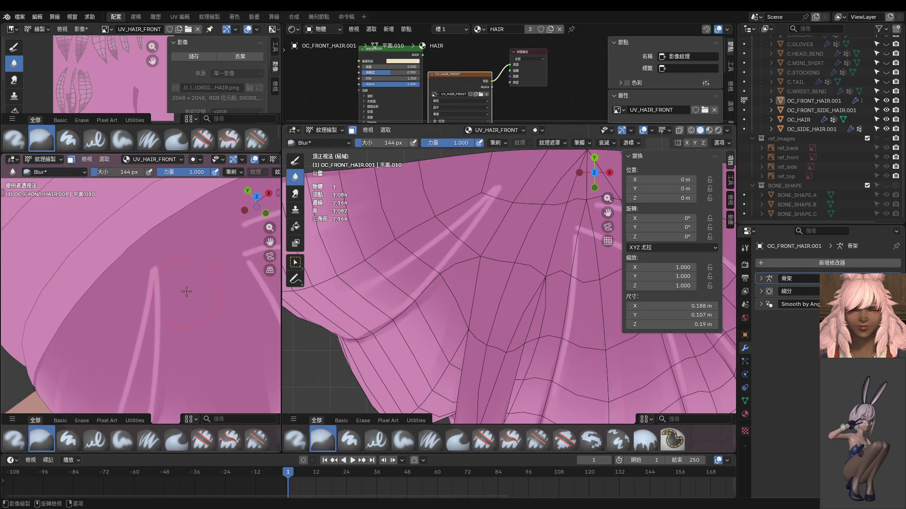
{"action": "scroll", "coordinate": [159, 258], "scroll_direction": "down", "scroll_amount": 2}
{"action": "mouse_move", "coordinate": [159, 259]}
{"action": "middle_mouse_down"}
{"action": "mouse_move", "coordinate": [159, 269]}
{"action": "mouse_move", "coordinate": [188, 255]}
{"action": "middle_mouse_up"}
{"action": "scroll", "coordinate": [159, 270], "scroll_direction": "down", "scroll_amount": 3}
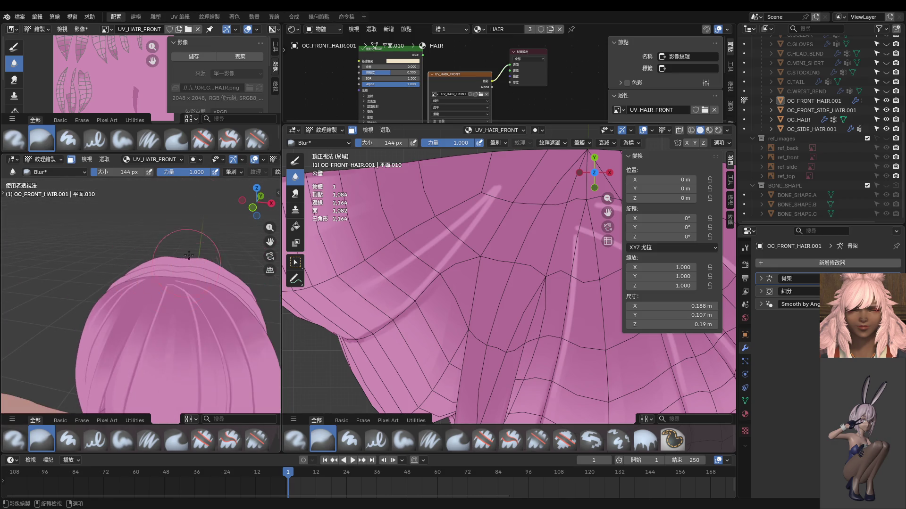
Step: Save the hair texture image and the project file, and open another .blend file
{"action": "left_click", "coordinate": [197, 56]}
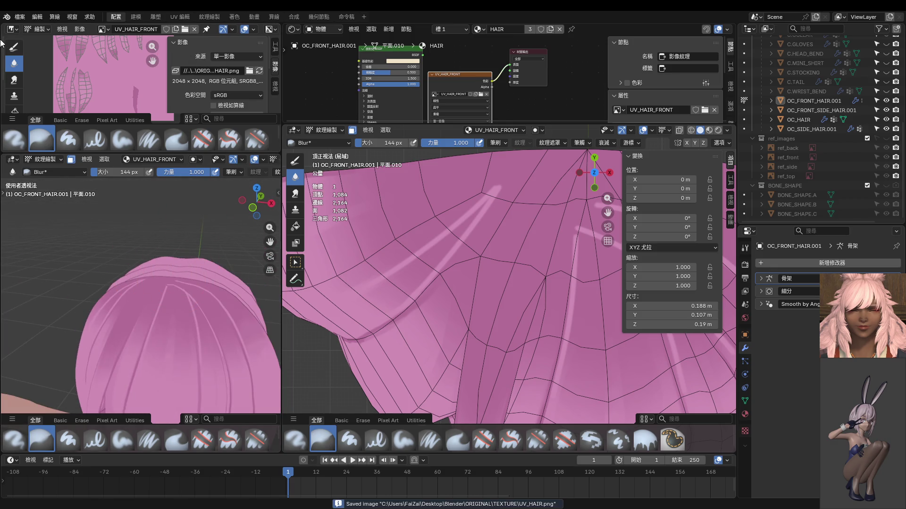
{"action": "key", "text": "ctrl+s"}
{"action": "left_click", "coordinate": [26, 19]}
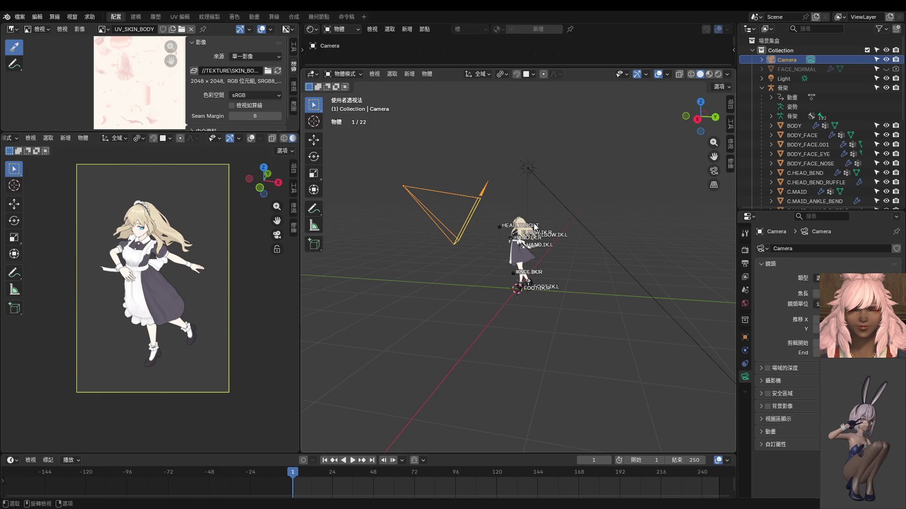
Step: Make the armature active and show the active SKIRT bone collection
{"action": "left_click", "coordinate": [535, 227]}
{"action": "left_click", "coordinate": [503, 234]}
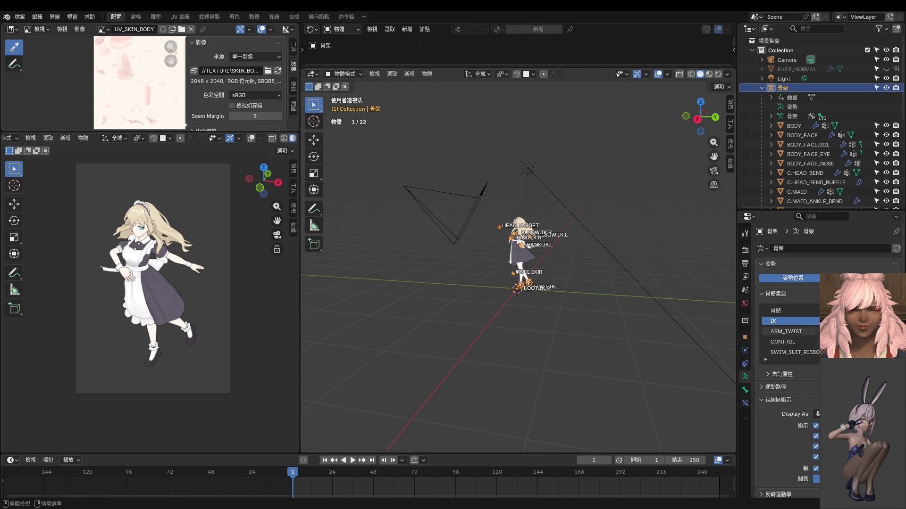
{"action": "scroll", "coordinate": [790, 331], "scroll_direction": "down", "scroll_amount": 3}
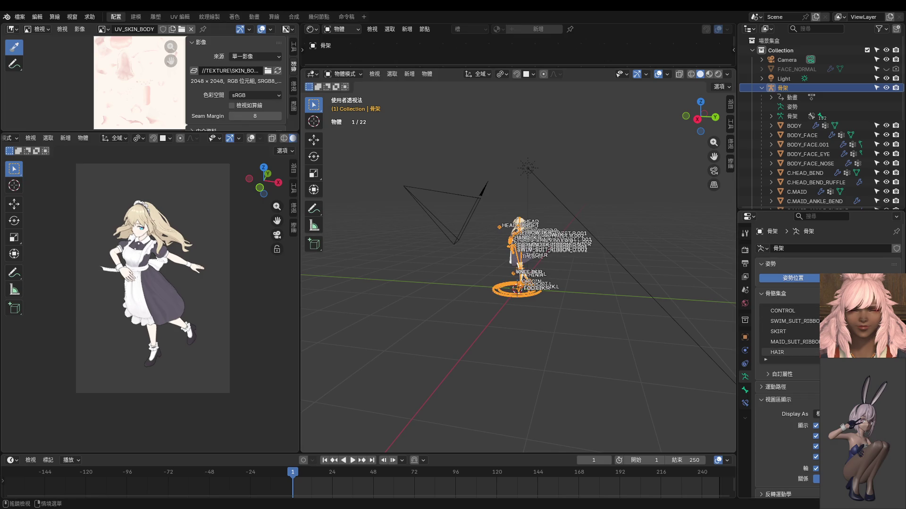
{"action": "left_click", "coordinate": [778, 331]}
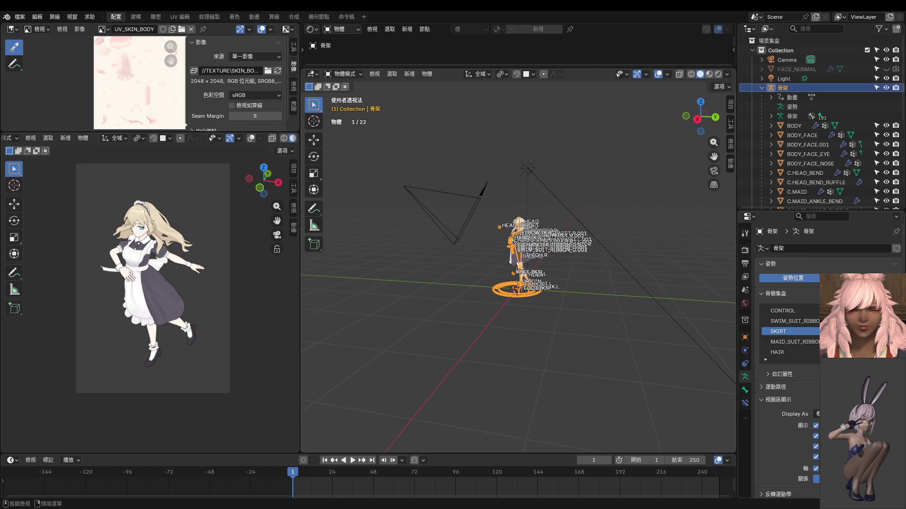
{"action": "left_click", "coordinate": [887, 332]}
Step: In Pose Mode, clear all 152 bones' rotation back to T-pose and view from top
{"action": "middle_click_drag", "start_coordinate": [609, 313], "coordinate": [574, 315]}
{"action": "key", "text": "ctrl+Tab"}
{"action": "key", "text": "a"}
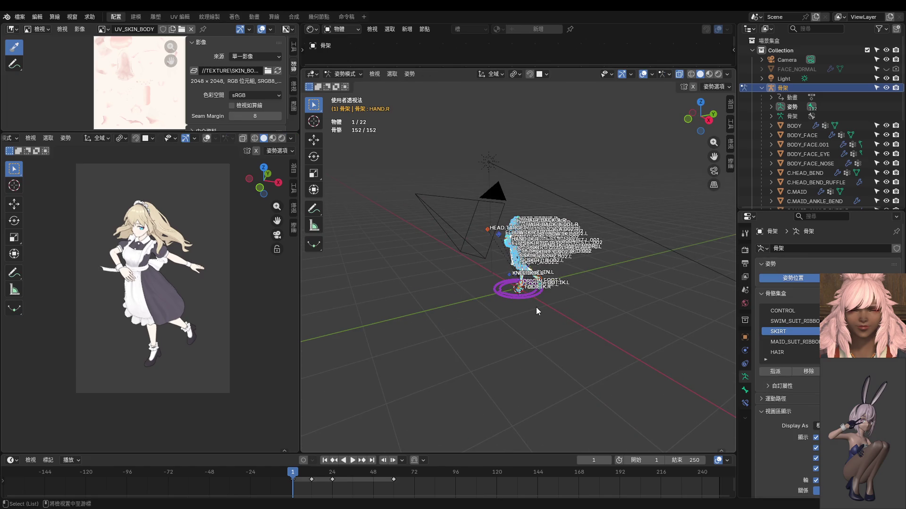
{"action": "key", "text": "alt+r"}
{"action": "middle_click_drag", "start_coordinate": [531, 302], "coordinate": [576, 328]}
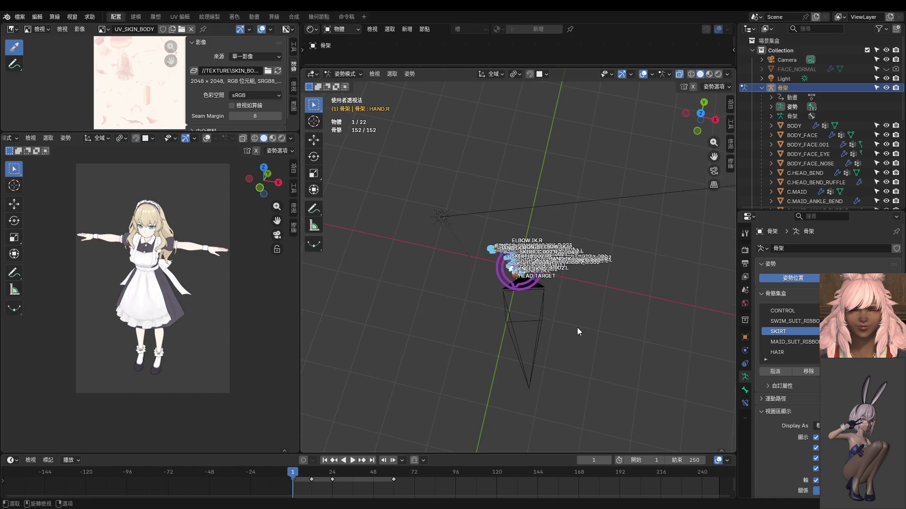
{"action": "key", "text": "KP_7"}
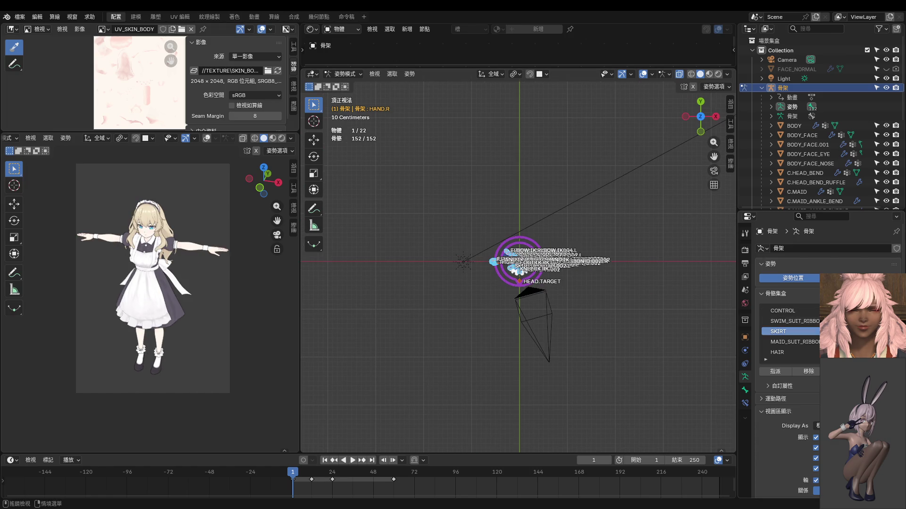
Step: Hide the armature and overlays to inspect the head up close, then close FINALIZE.blend
{"action": "left_click", "coordinate": [886, 87]}
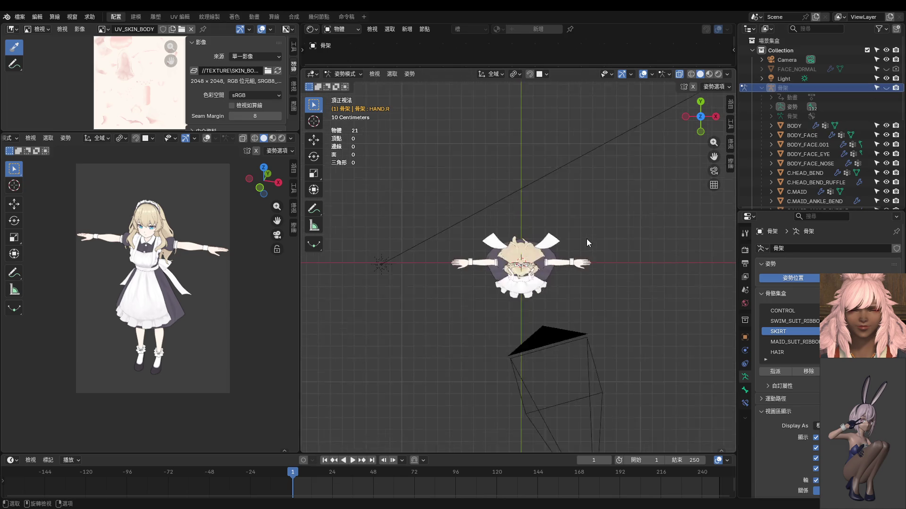
{"action": "scroll", "coordinate": [584, 246], "scroll_direction": "up", "scroll_amount": 6}
{"action": "scroll", "coordinate": [580, 265], "scroll_direction": "up", "scroll_amount": 3}
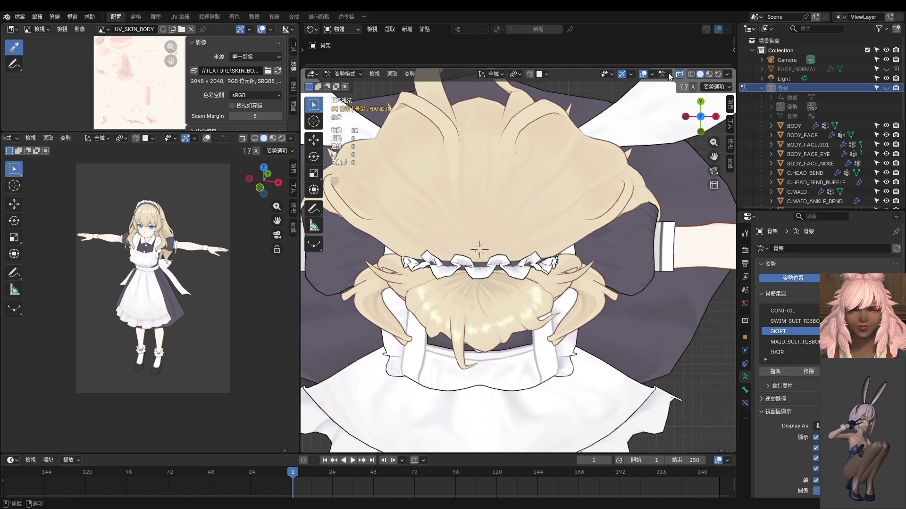
{"action": "left_click", "coordinate": [642, 76]}
{"action": "mouse_move", "coordinate": [517, 276]}
{"action": "middle_mouse_down"}
{"action": "mouse_move", "coordinate": [511, 202]}
{"action": "mouse_move", "coordinate": [512, 324]}
{"action": "mouse_move", "coordinate": [516, 296]}
{"action": "mouse_move", "coordinate": [534, 320]}
{"action": "mouse_move", "coordinate": [559, 314]}
{"action": "middle_mouse_up"}
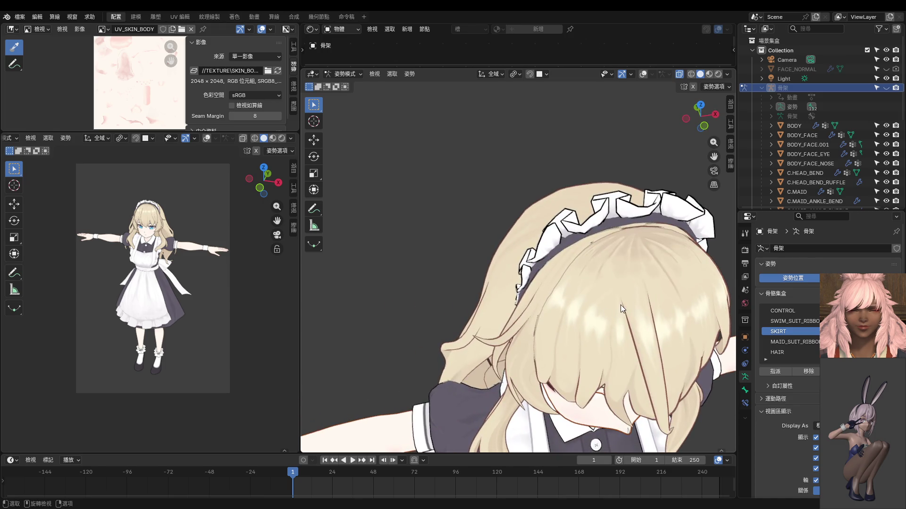
{"action": "middle_click_drag", "start_coordinate": [621, 305], "coordinate": [615, 309]}
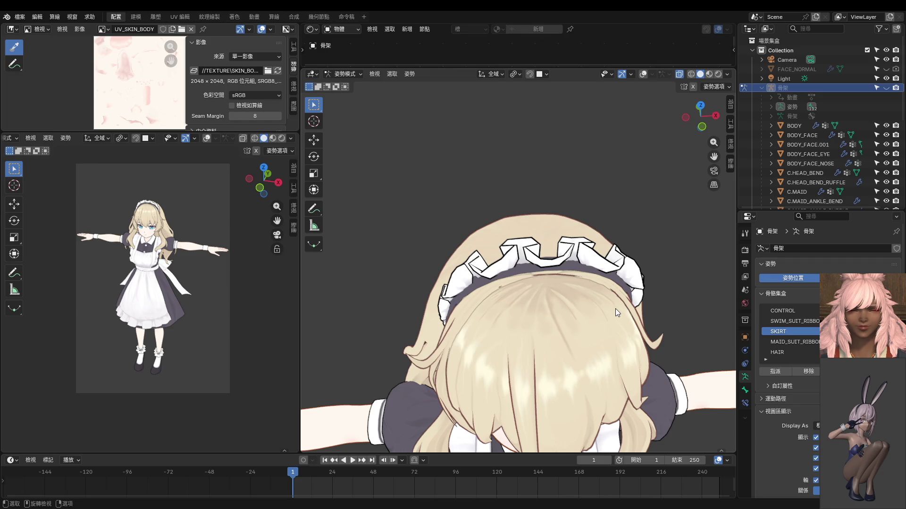
{"action": "scroll", "coordinate": [615, 309], "scroll_direction": "up", "scroll_amount": 2}
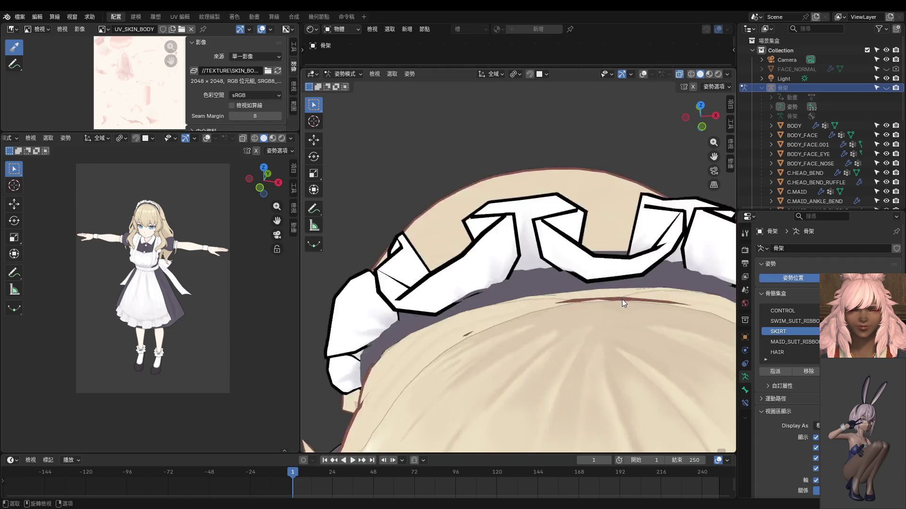
{"action": "scroll", "coordinate": [618, 302], "scroll_direction": "down", "scroll_amount": 2}
{"action": "middle_click_drag", "start_coordinate": [608, 310], "coordinate": [575, 329]}
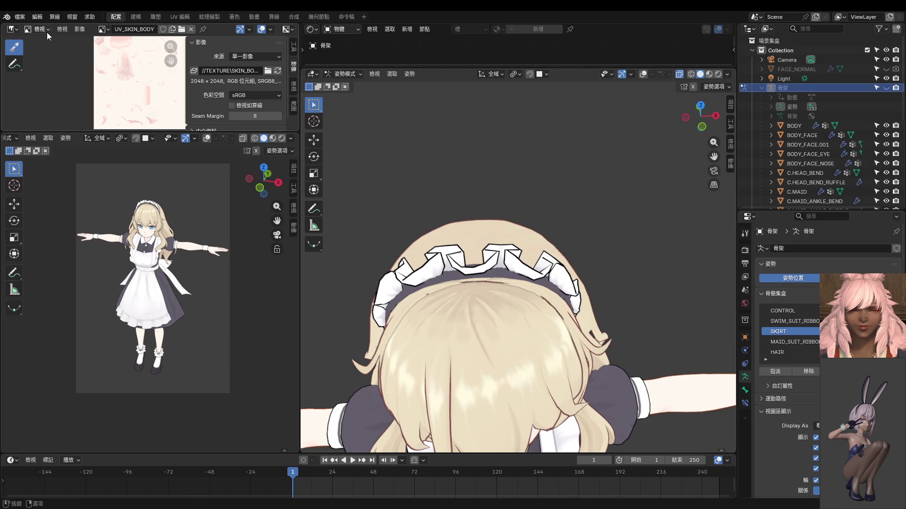
{"action": "left_click", "coordinate": [19, 17]}
{"action": "left_click", "coordinate": [32, 56]}
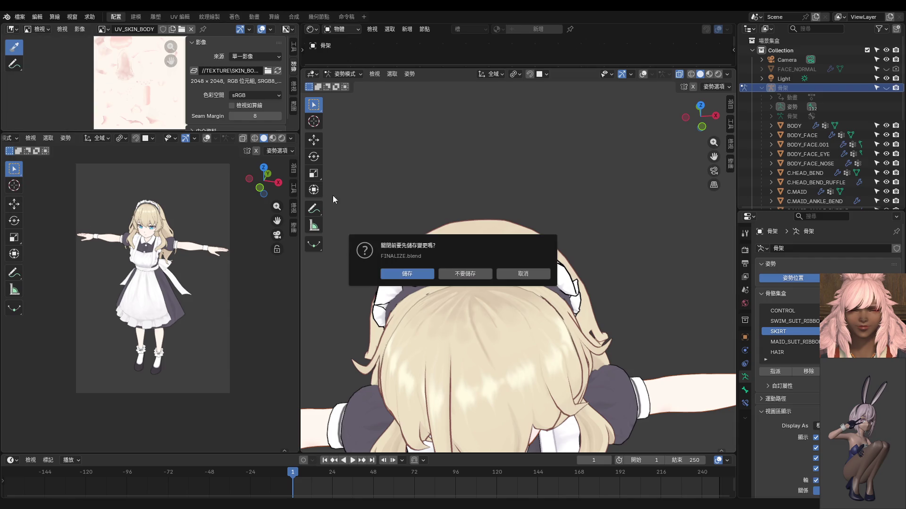
Step: Answer the save prompt to leave FINALIZE.blend and return to the hair painting view
{"action": "left_click", "coordinate": [464, 274]}
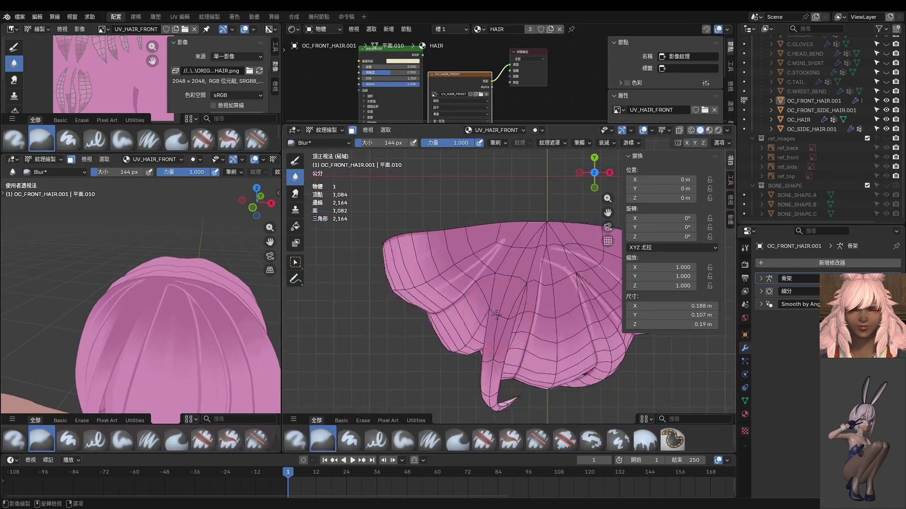
{"action": "middle_click_drag", "start_coordinate": [243, 352], "coordinate": [250, 338]}
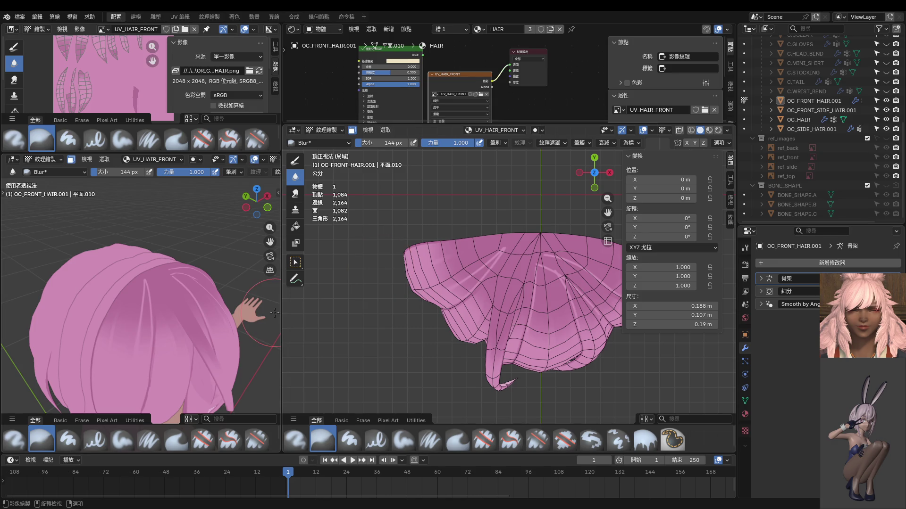
{"action": "scroll", "coordinate": [184, 291], "scroll_direction": "up", "scroll_amount": 4}
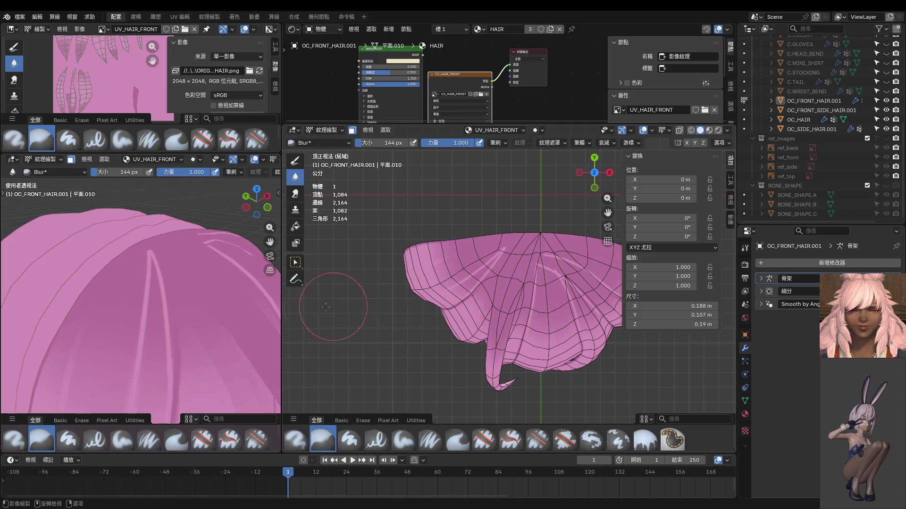
Step: Orbit both viewports onto the pink front hair in perspective and select the Paint Hard brush
{"action": "mouse_move", "coordinate": [203, 292]}
{"action": "middle_mouse_down"}
{"action": "mouse_move", "coordinate": [219, 301]}
{"action": "mouse_move", "coordinate": [190, 278]}
{"action": "middle_mouse_up"}
{"action": "scroll", "coordinate": [220, 301], "scroll_direction": "up", "scroll_amount": 3}
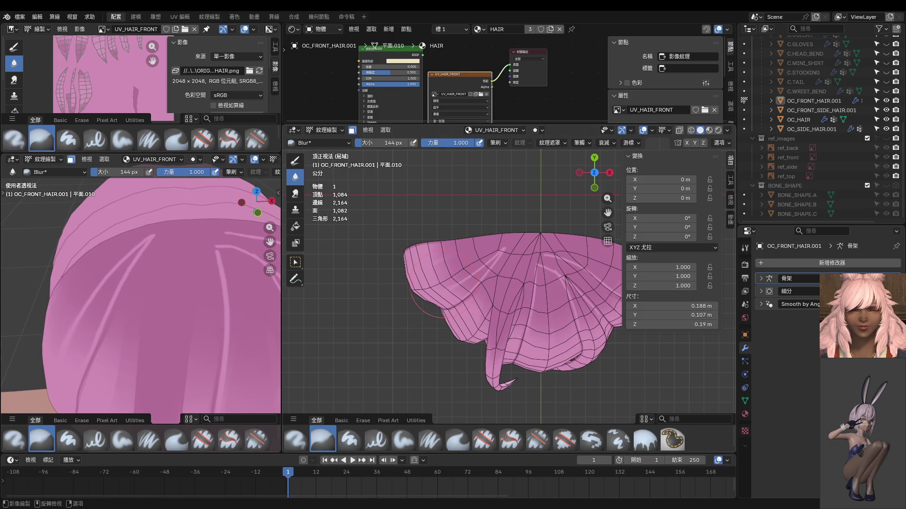
{"action": "mouse_move", "coordinate": [498, 276]}
{"action": "middle_mouse_down"}
{"action": "mouse_move", "coordinate": [509, 252]}
{"action": "mouse_move", "coordinate": [495, 295]}
{"action": "middle_mouse_up"}
{"action": "left_click", "coordinate": [294, 160]}
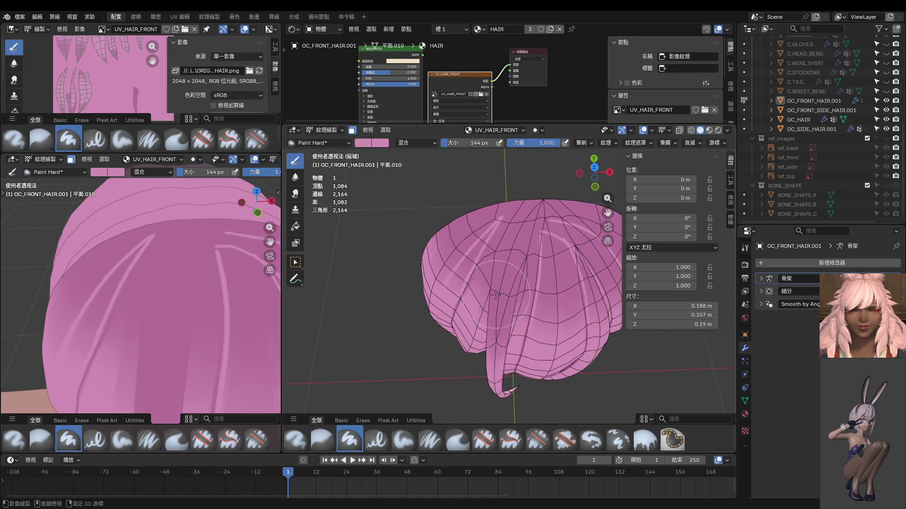
Step: Sample a colour, set the brush to 14 px, and paint a light stroke on the hair
{"action": "scroll", "coordinate": [500, 264], "scroll_direction": "up", "scroll_amount": 5}
{"action": "key", "text": "s"}
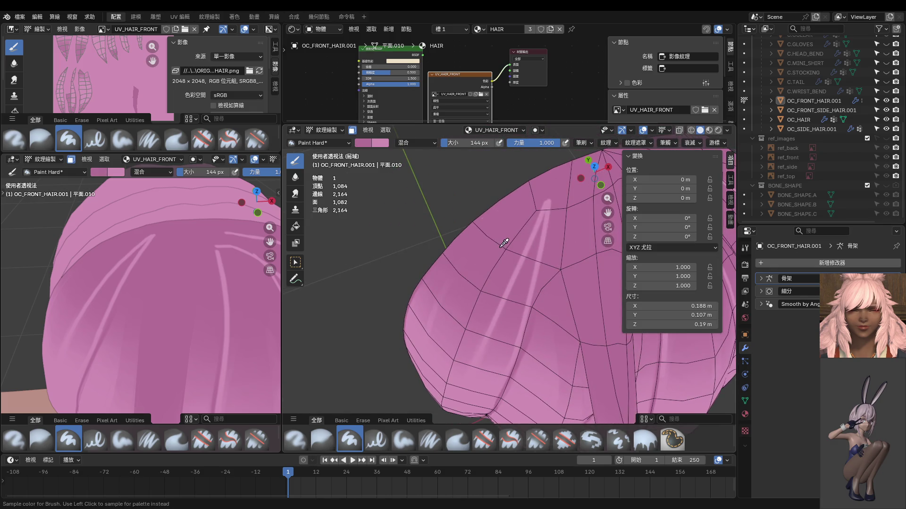
{"action": "scroll", "coordinate": [503, 243], "scroll_direction": "down", "scroll_amount": 2}
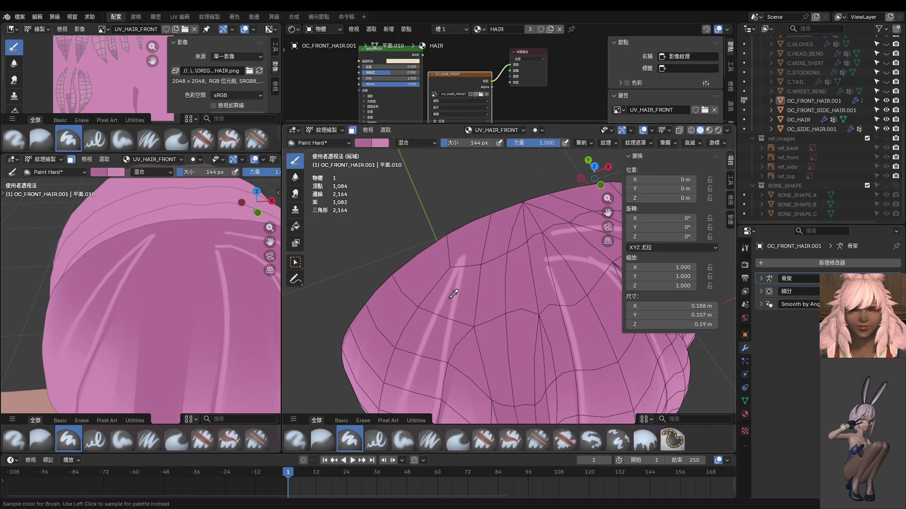
{"action": "key", "text": "f"}
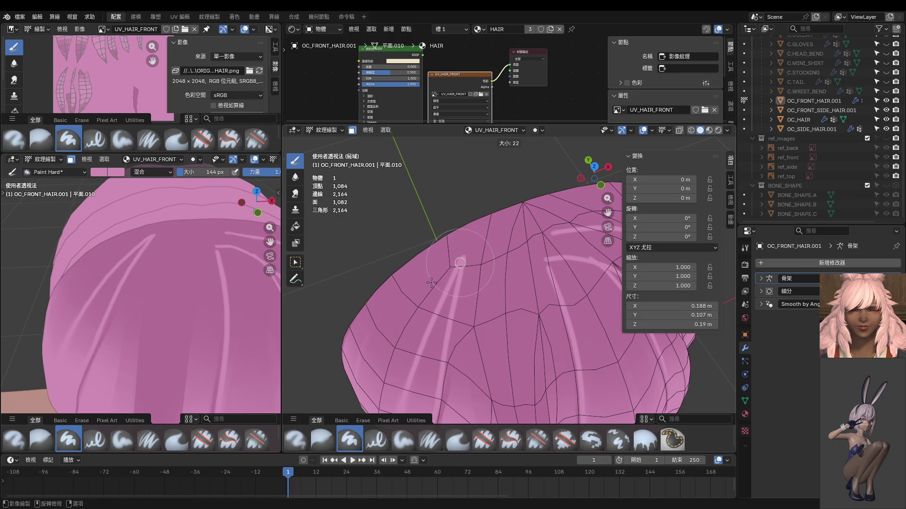
{"action": "left_click", "coordinate": [457, 265]}
{"action": "middle_click_drag", "start_coordinate": [457, 265], "coordinate": [468, 221], "text": "shift"}
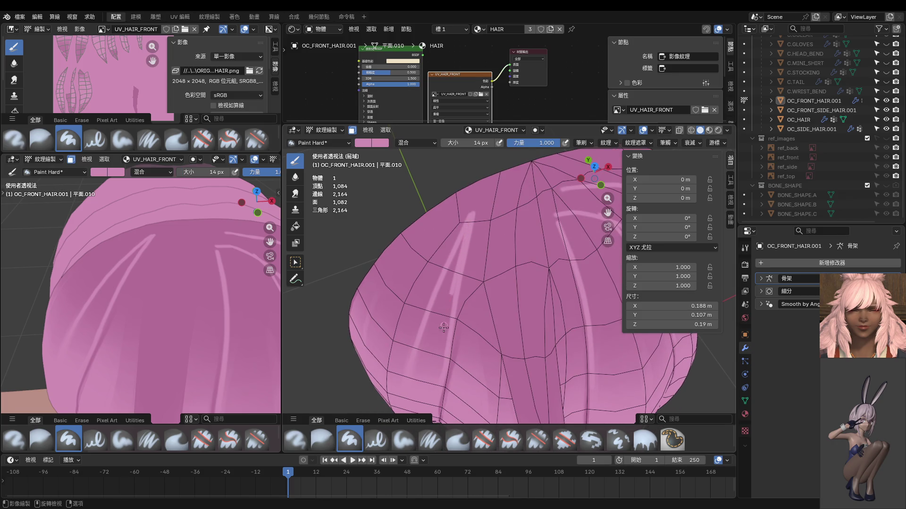
{"action": "left_click_drag", "start_coordinate": [443, 327], "coordinate": [432, 372]}
Step: With a 30 px brush, paint several light streaks down the front hair
{"action": "key", "text": "f"}
{"action": "left_click", "coordinate": [437, 314]}
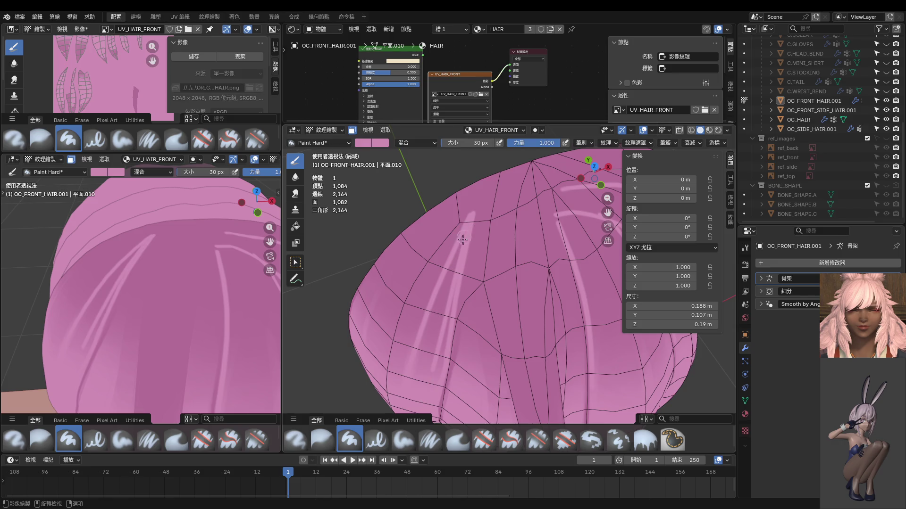
{"action": "left_click_drag", "start_coordinate": [462, 240], "coordinate": [422, 393]}
{"action": "middle_click_drag", "start_coordinate": [422, 393], "coordinate": [442, 343], "text": "shift"}
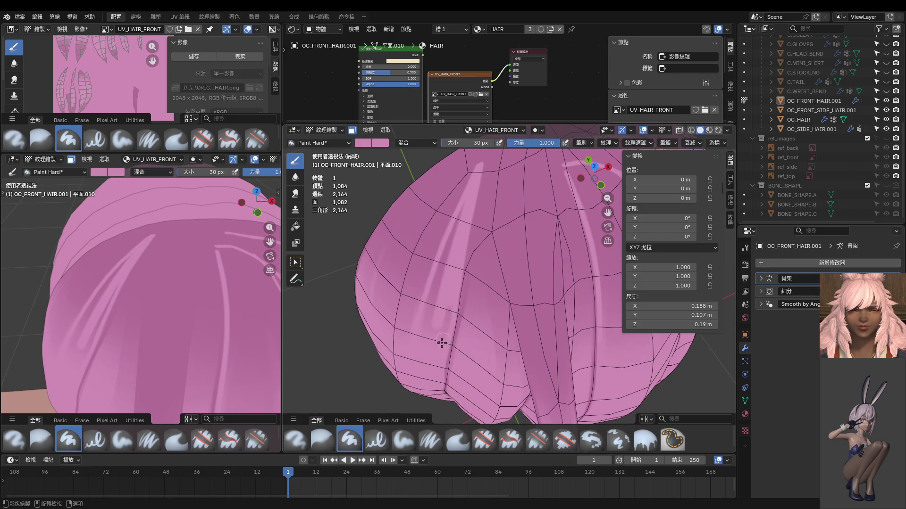
{"action": "left_click_drag", "start_coordinate": [465, 206], "coordinate": [414, 393]}
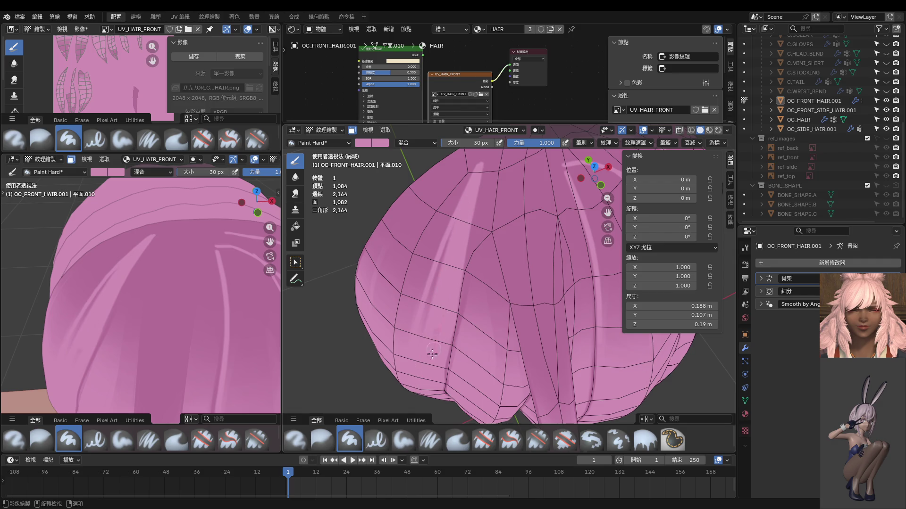
{"action": "left_click_drag", "start_coordinate": [448, 231], "coordinate": [427, 323]}
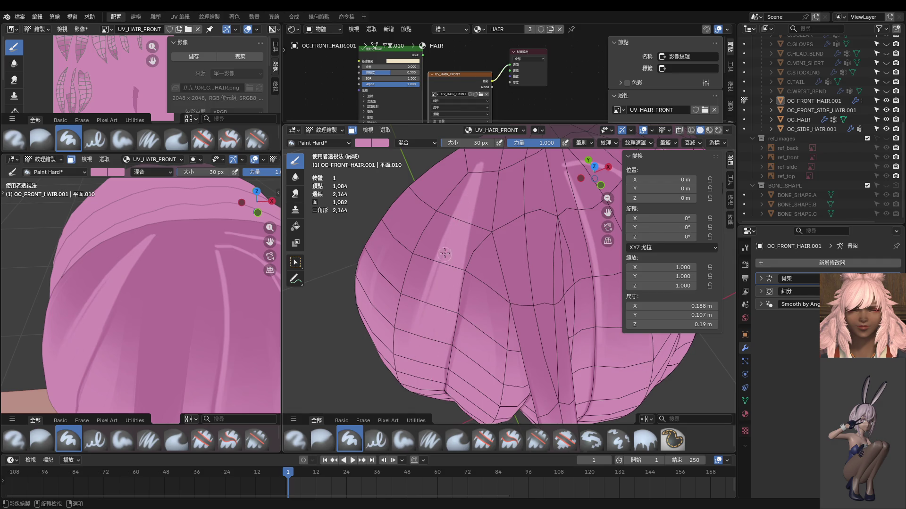
{"action": "middle_click_drag", "start_coordinate": [413, 363], "coordinate": [420, 326]}
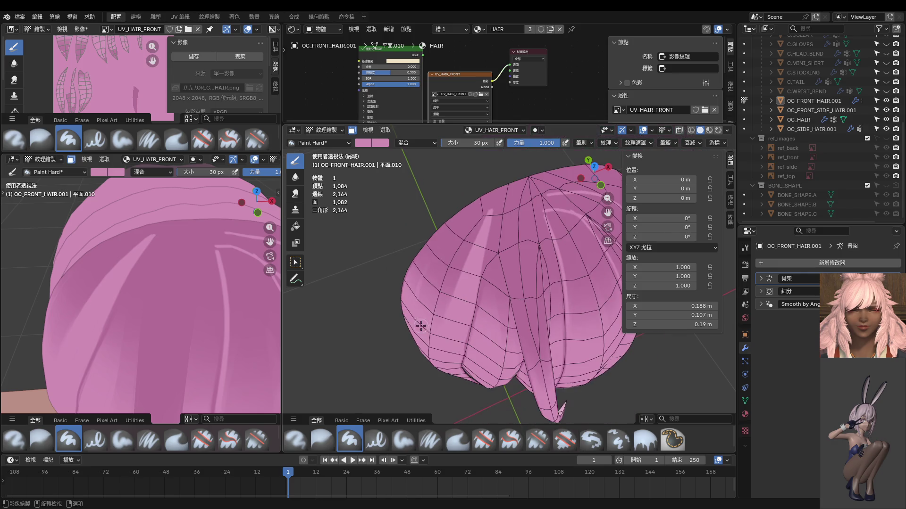
Step: Extend the white streak higher up the hair and touch it up in darker pink
{"action": "mouse_move", "coordinate": [155, 319]}
{"action": "middle_mouse_down"}
{"action": "mouse_move", "coordinate": [180, 279]}
{"action": "mouse_move", "coordinate": [241, 291]}
{"action": "middle_mouse_up"}
{"action": "middle_click_drag", "start_coordinate": [453, 302], "coordinate": [512, 290]}
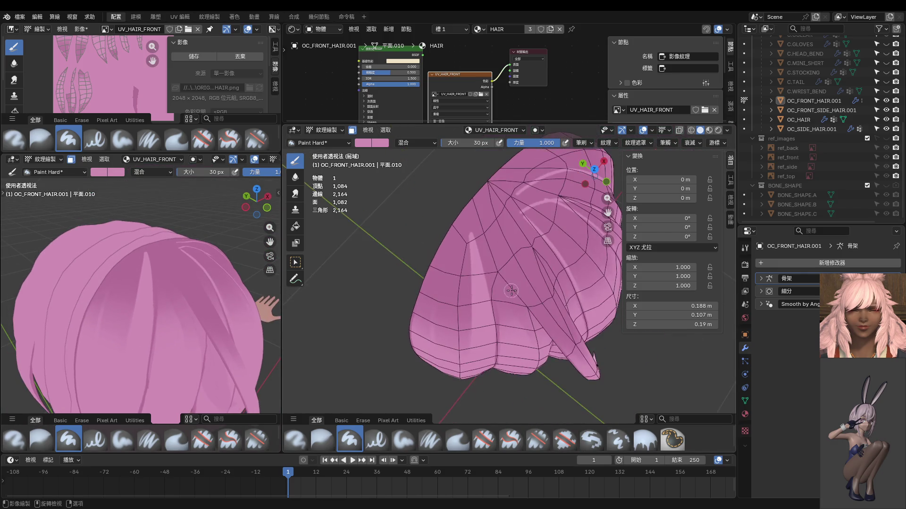
{"action": "scroll", "coordinate": [511, 290], "scroll_direction": "up", "scroll_amount": 4}
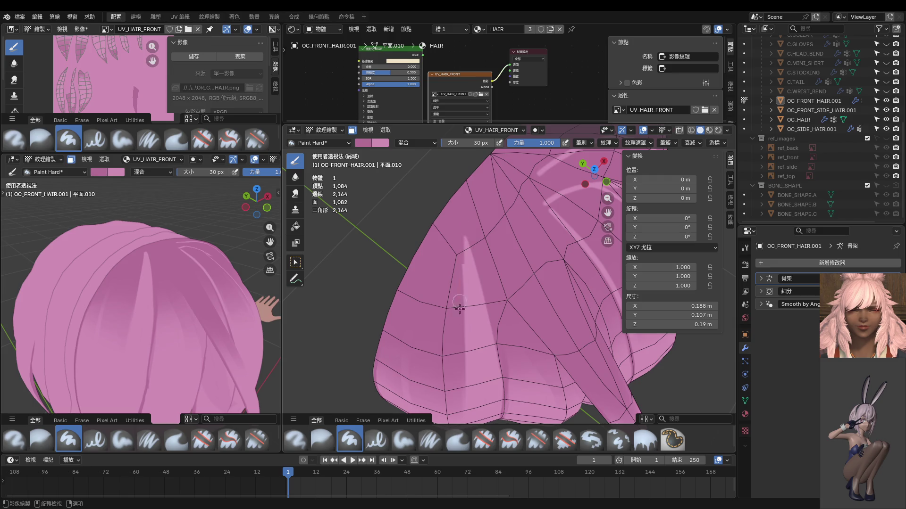
{"action": "middle_click_drag", "start_coordinate": [449, 343], "coordinate": [455, 249]}
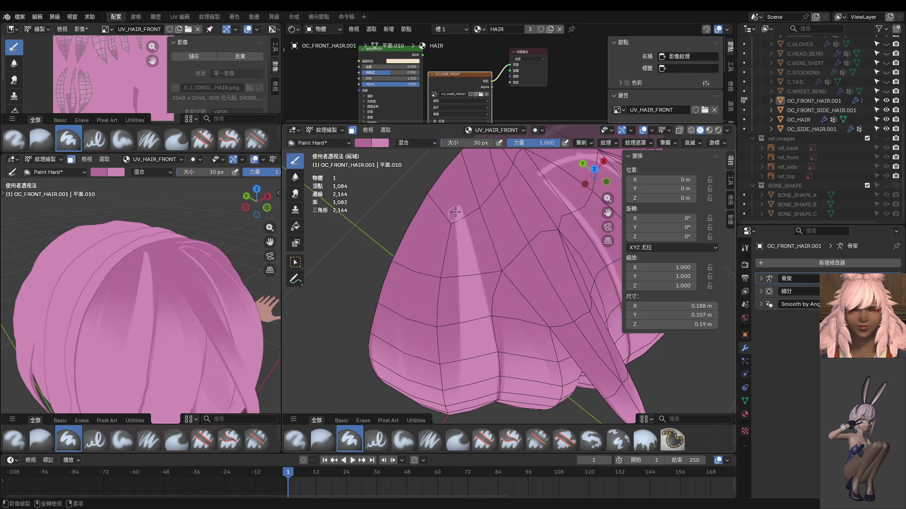
{"action": "mouse_move", "coordinate": [456, 210]}
{"action": "left_mouse_down"}
{"action": "mouse_move", "coordinate": [457, 379]}
{"action": "mouse_move", "coordinate": [455, 217]}
{"action": "mouse_move", "coordinate": [452, 274]}
{"action": "mouse_move", "coordinate": [462, 304]}
{"action": "mouse_move", "coordinate": [449, 355]}
{"action": "left_mouse_up"}
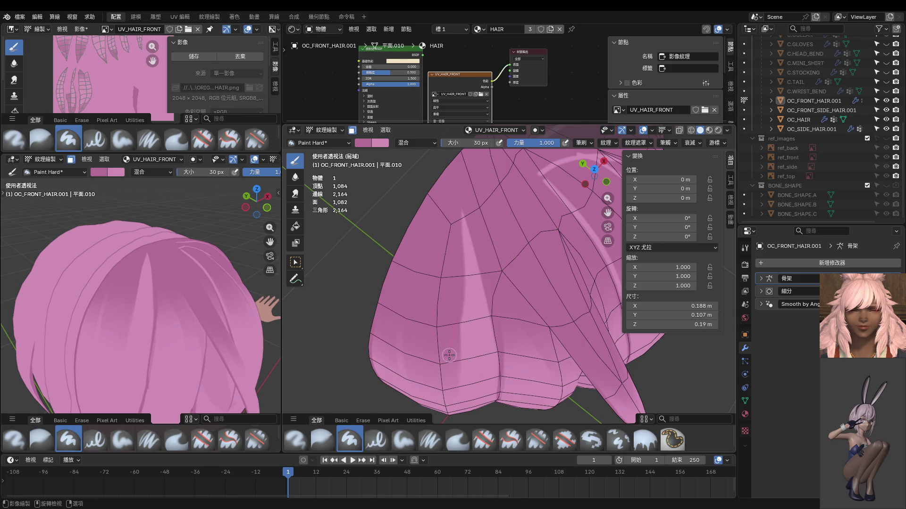
{"action": "middle_click_drag", "start_coordinate": [449, 356], "coordinate": [454, 276]}
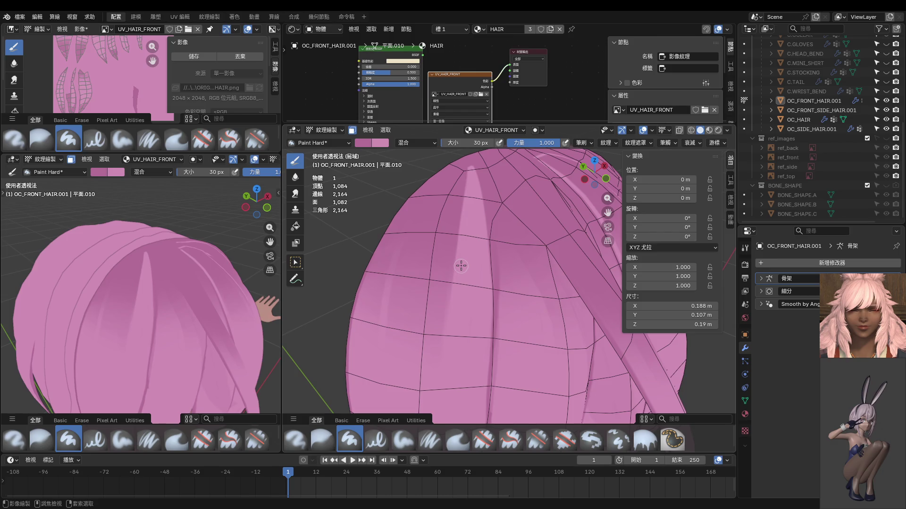
{"action": "left_click_drag", "start_coordinate": [467, 257], "coordinate": [467, 257]}
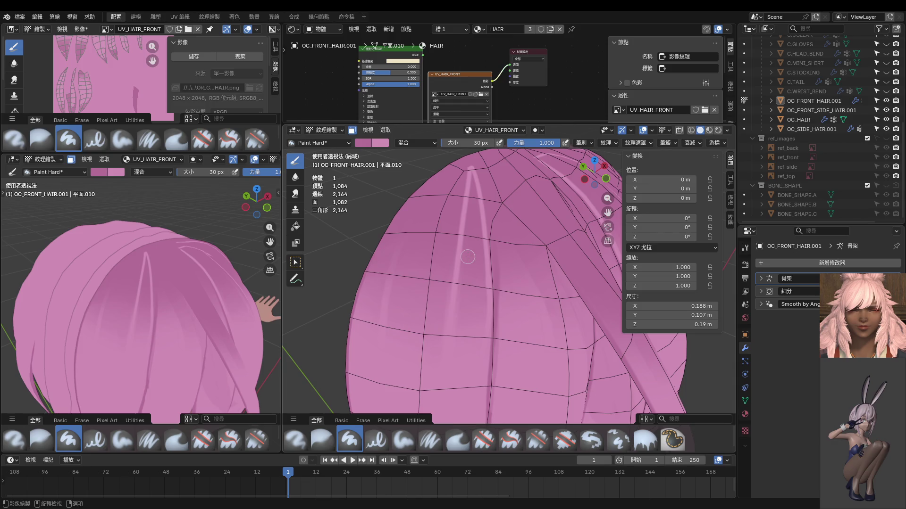
{"action": "mouse_move", "coordinate": [474, 232]}
{"action": "middle_mouse_down"}
{"action": "mouse_move", "coordinate": [471, 253]}
{"action": "mouse_move", "coordinate": [451, 265]}
{"action": "middle_mouse_up"}
Step: Take the hair's pink colour, trial a stroke over the streaks, undo it, and zoom out
{"action": "key", "text": "s"}
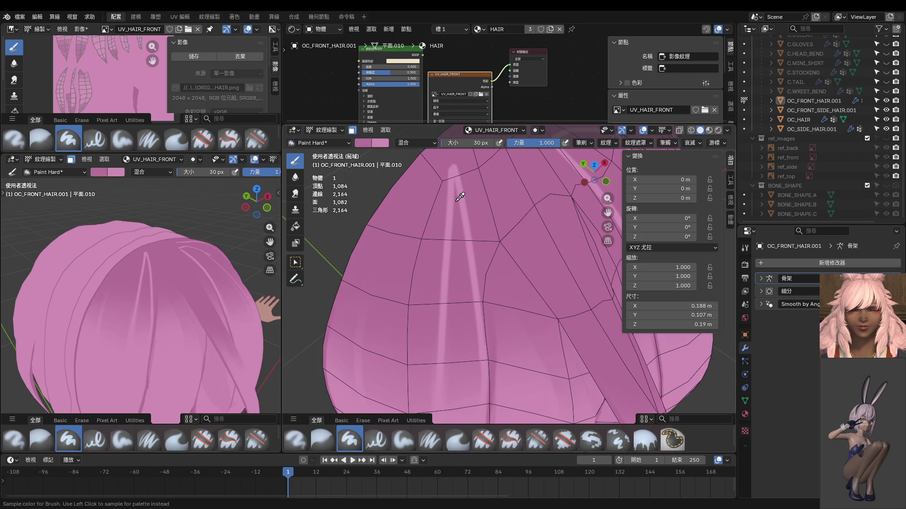
{"action": "left_click_drag", "start_coordinate": [450, 162], "coordinate": [435, 351]}
{"action": "key", "text": "ctrl+z"}
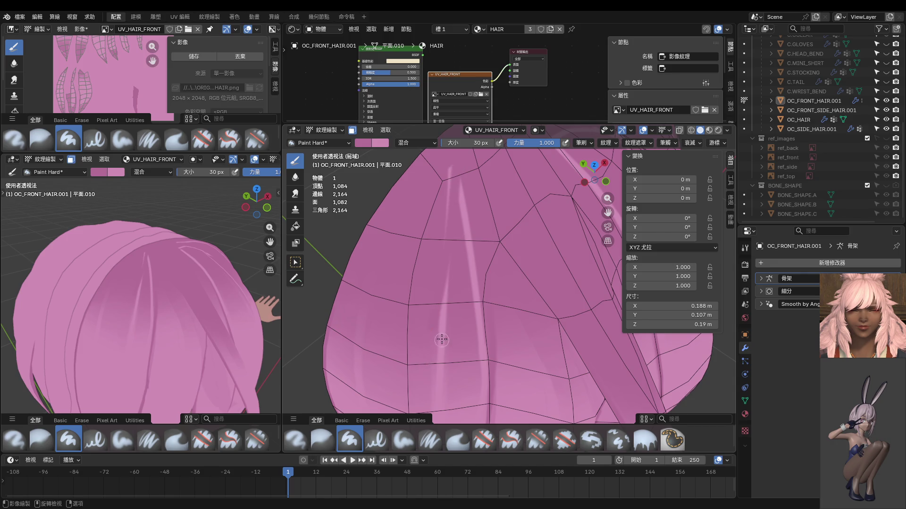
{"action": "scroll", "coordinate": [435, 315], "scroll_direction": "down", "scroll_amount": 5}
{"action": "middle_click_drag", "start_coordinate": [435, 316], "coordinate": [293, 292]}
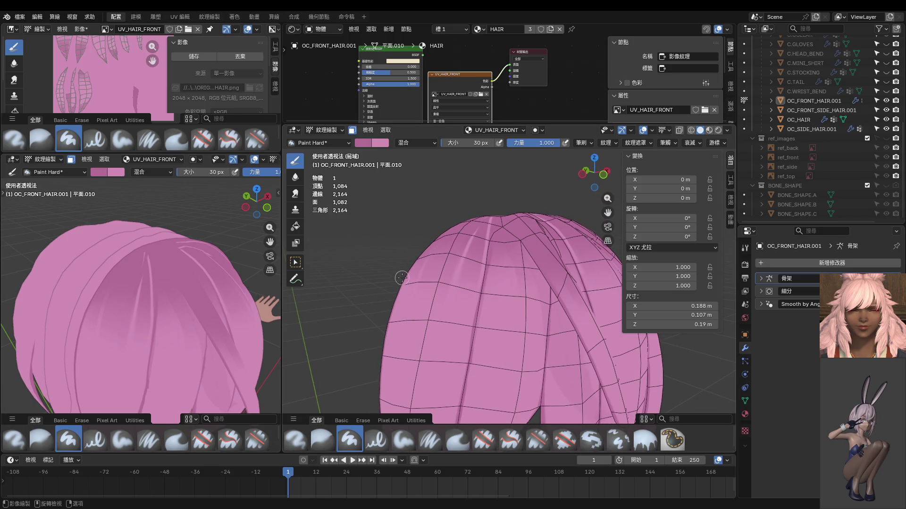
Step: Switch to the front orthographic view and shrink the brush from 16 px to 8 px
{"action": "key", "text": "KP_1"}
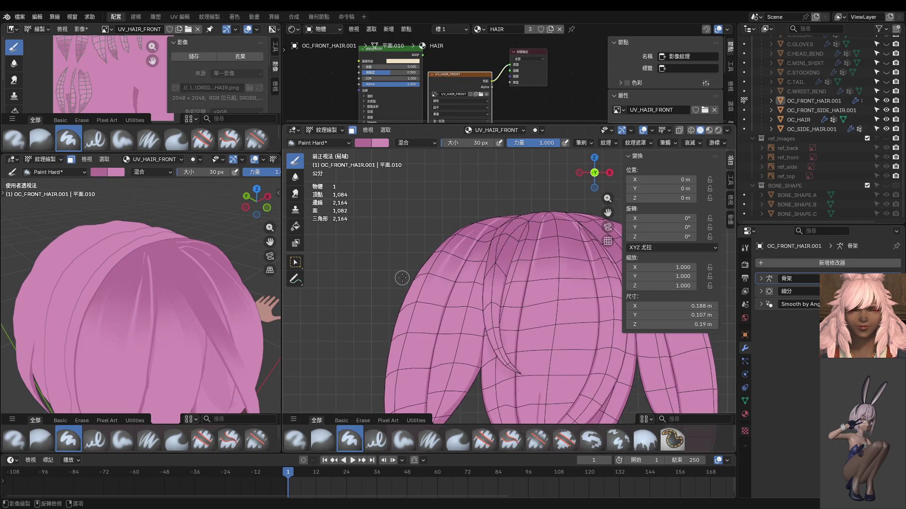
{"action": "scroll", "coordinate": [402, 278], "scroll_direction": "up", "scroll_amount": 5}
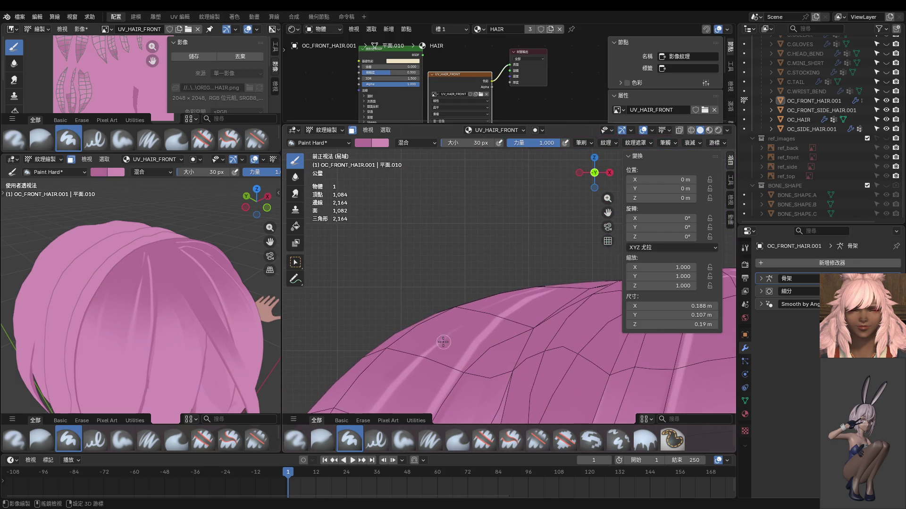
{"action": "key", "text": "f"}
{"action": "left_click", "coordinate": [423, 356]}
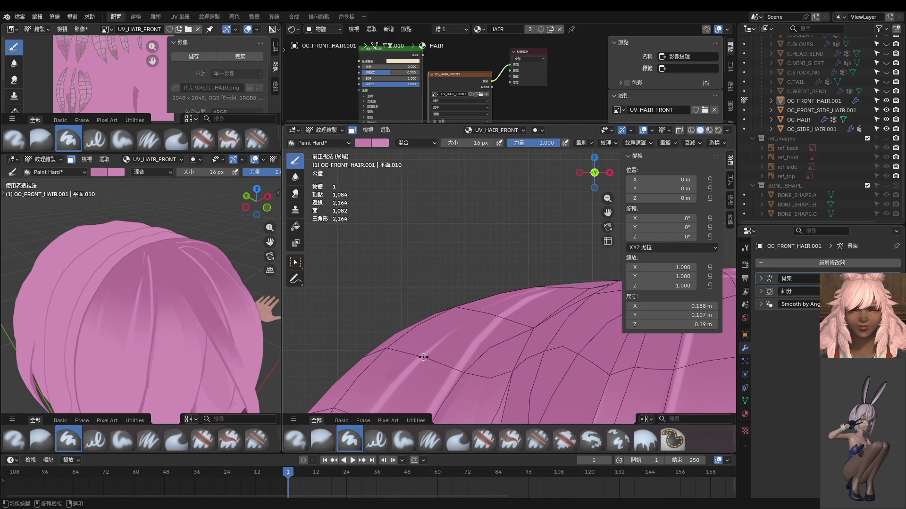
{"action": "key", "text": "f"}
{"action": "left_click", "coordinate": [424, 356]}
Step: Paint a light highlight streak down the hair, redoing the stroke twice
{"action": "middle_click_drag", "start_coordinate": [547, 317], "coordinate": [604, 358]}
{"action": "middle_click_drag", "start_coordinate": [490, 296], "coordinate": [458, 357]}
{"action": "left_click_drag", "start_coordinate": [468, 302], "coordinate": [486, 230]}
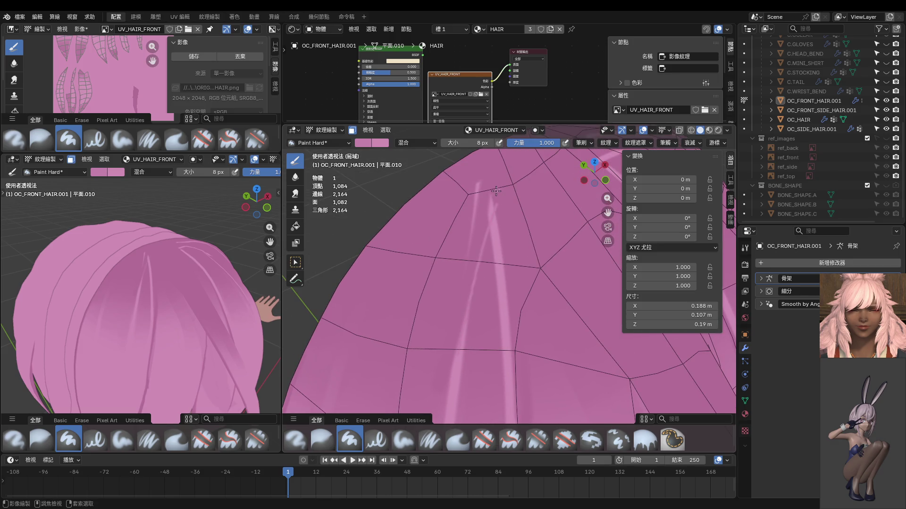
{"action": "key", "text": "ctrl+z"}
{"action": "left_click_drag", "start_coordinate": [493, 191], "coordinate": [447, 379]}
{"action": "key", "text": "ctrl+z"}
{"action": "left_click_drag", "start_coordinate": [492, 190], "coordinate": [447, 408]}
Step: Compare the streak with undo/redo, then repaint the light streak down the hair
{"action": "key", "text": "ctrl+z"}
{"action": "key", "text": "ctrl+shift+z"}
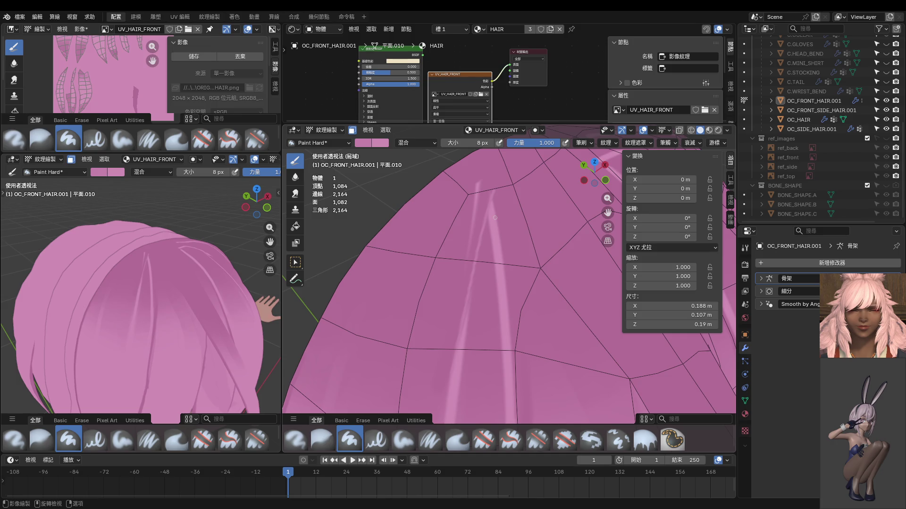
{"action": "scroll", "coordinate": [435, 241], "scroll_direction": "down", "scroll_amount": 1}
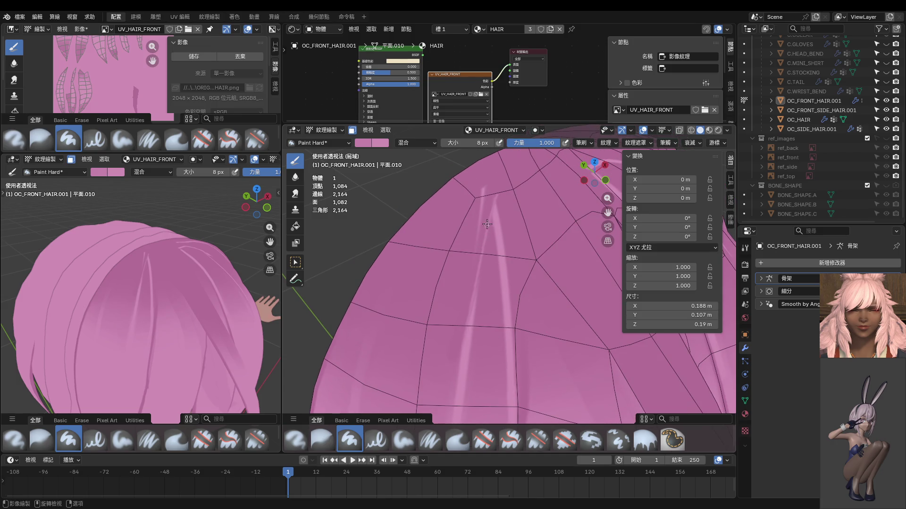
{"action": "key", "text": "ctrl+z"}
{"action": "left_click_drag", "start_coordinate": [494, 197], "coordinate": [459, 388]}
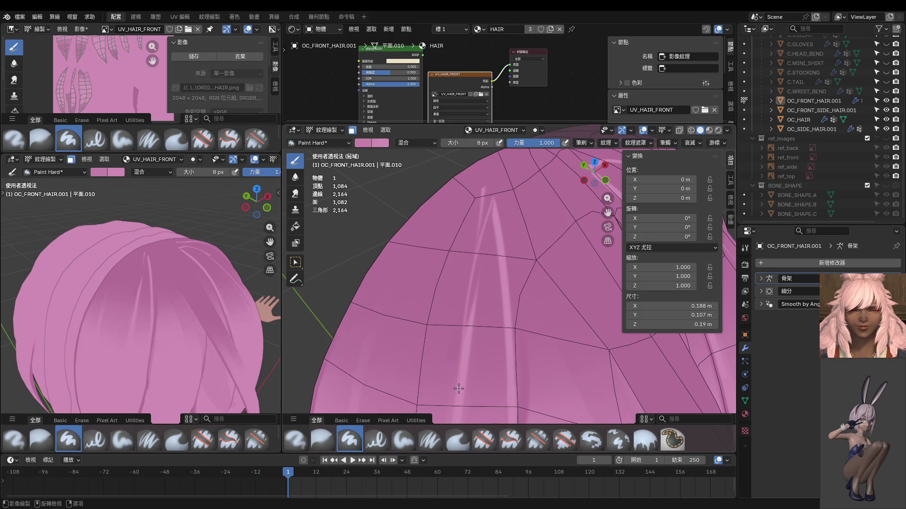
{"action": "key", "text": "ctrl+z"}
{"action": "left_click_drag", "start_coordinate": [493, 198], "coordinate": [459, 373]}
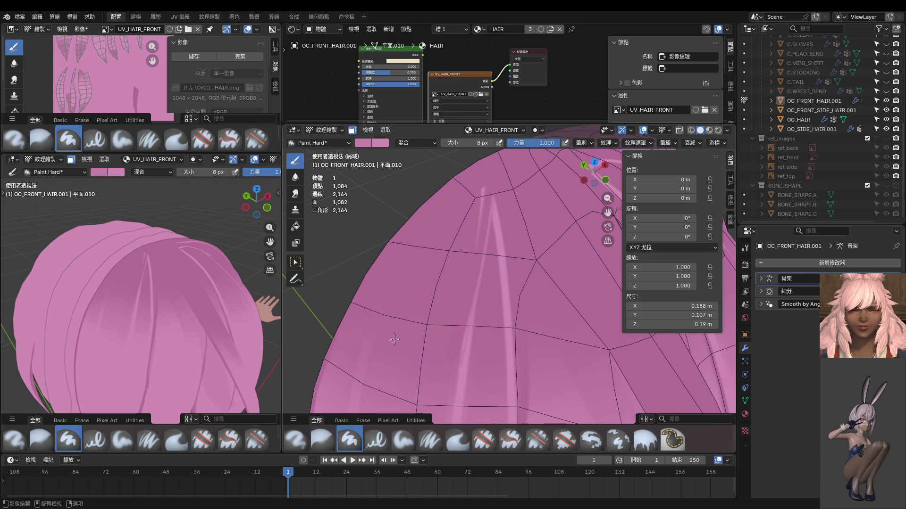
Step: Paint another light streak, then a vertical 32 px highlight streak down the hair
{"action": "middle_click_drag", "start_coordinate": [171, 297], "coordinate": [179, 296]}
{"action": "middle_click_drag", "start_coordinate": [474, 255], "coordinate": [479, 223]}
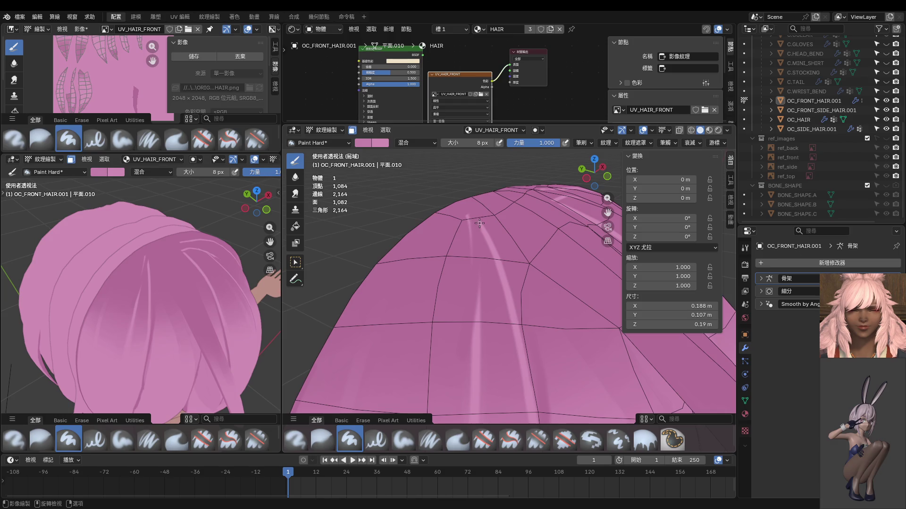
{"action": "left_click_drag", "start_coordinate": [478, 221], "coordinate": [475, 358]}
{"action": "middle_click_drag", "start_coordinate": [483, 258], "coordinate": [460, 215]}
{"action": "key", "text": "f"}
{"action": "left_click", "coordinate": [460, 215]}
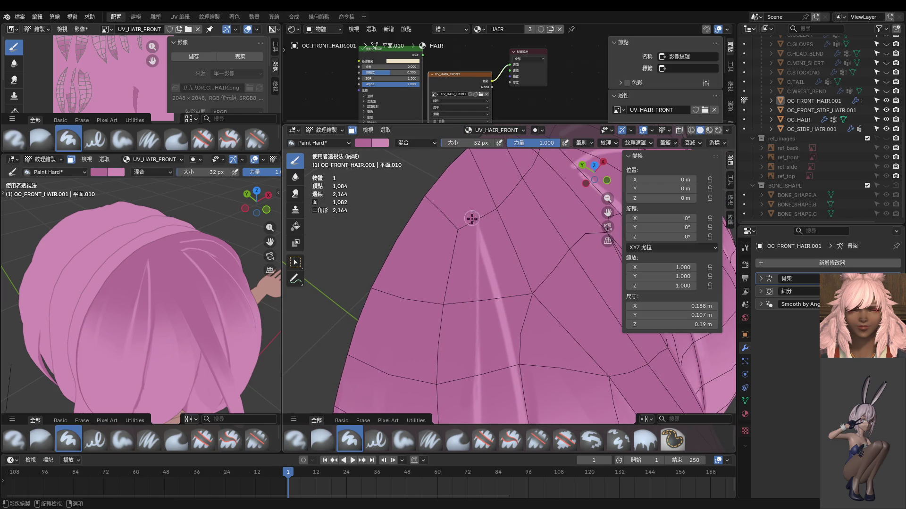
{"action": "middle_click_drag", "start_coordinate": [465, 312], "coordinate": [455, 243], "text": "shift"}
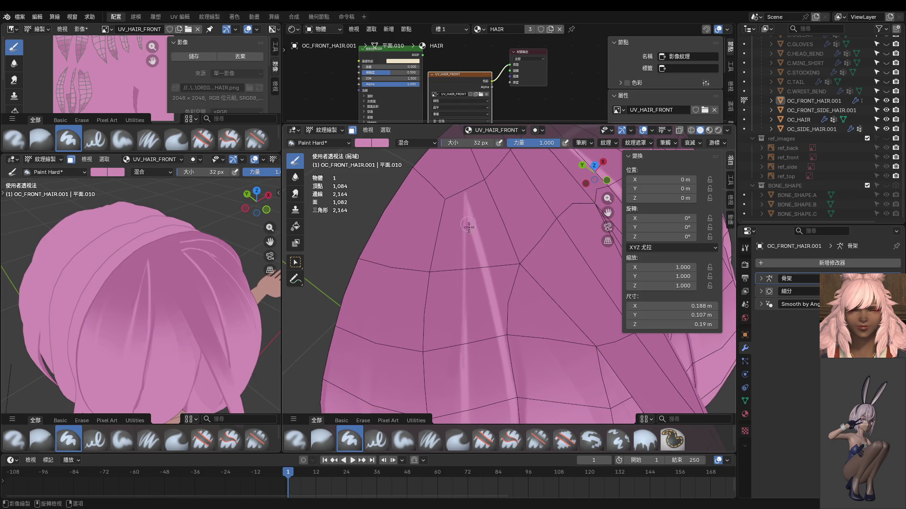
{"action": "left_click_drag", "start_coordinate": [469, 226], "coordinate": [479, 303]}
{"action": "key", "text": "ctrl+z"}
{"action": "left_click_drag", "start_coordinate": [468, 222], "coordinate": [482, 361]}
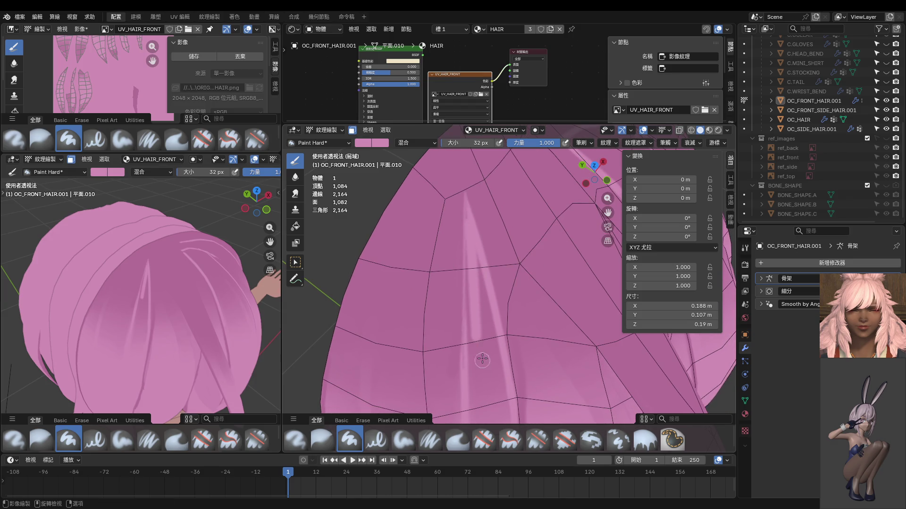
Step: Set the brush to 8 px and paint a thin light streak up the hair
{"action": "scroll", "coordinate": [482, 360], "scroll_direction": "up", "scroll_amount": 2}
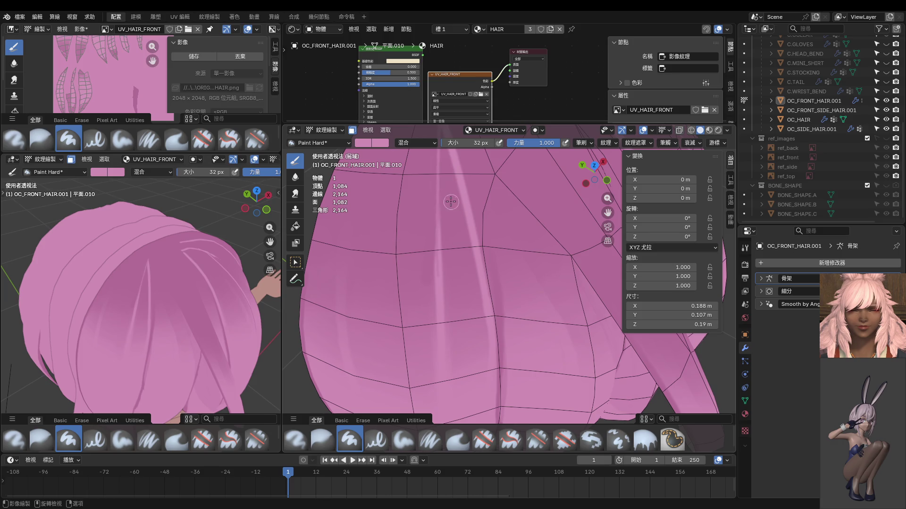
{"action": "middle_click_drag", "start_coordinate": [451, 202], "coordinate": [458, 242], "text": "shift"}
{"action": "key", "text": "f"}
{"action": "left_click", "coordinate": [451, 190]}
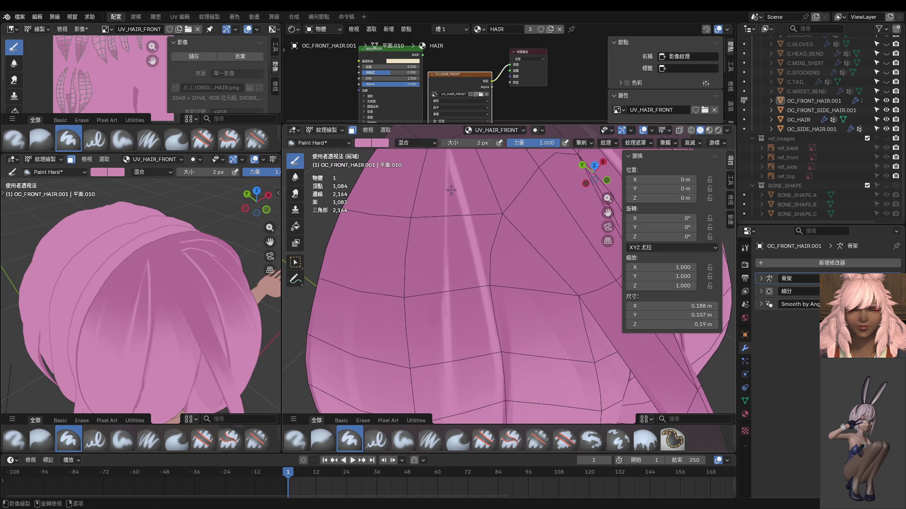
{"action": "scroll", "coordinate": [451, 190], "scroll_direction": "down", "scroll_amount": 2}
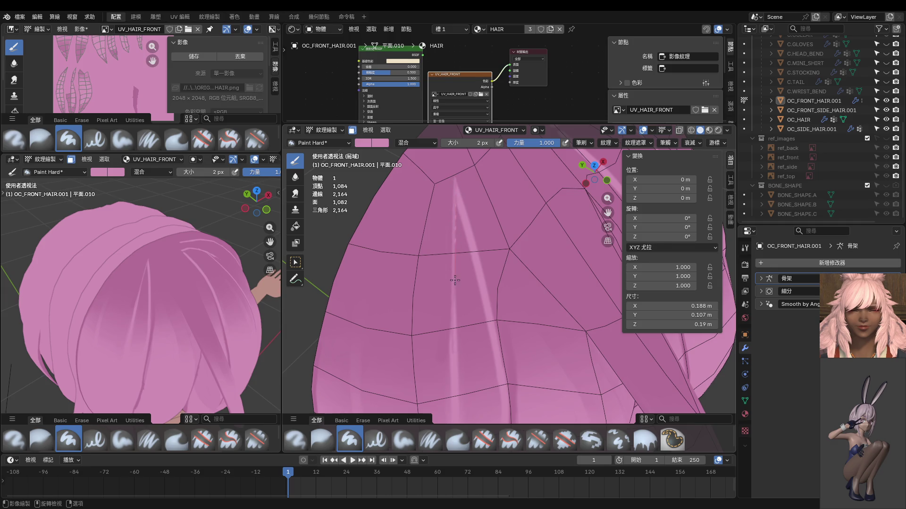
{"action": "key", "text": "f"}
{"action": "left_click", "coordinate": [456, 185]}
{"action": "middle_click_drag", "start_coordinate": [454, 294], "coordinate": [454, 257], "text": "shift"}
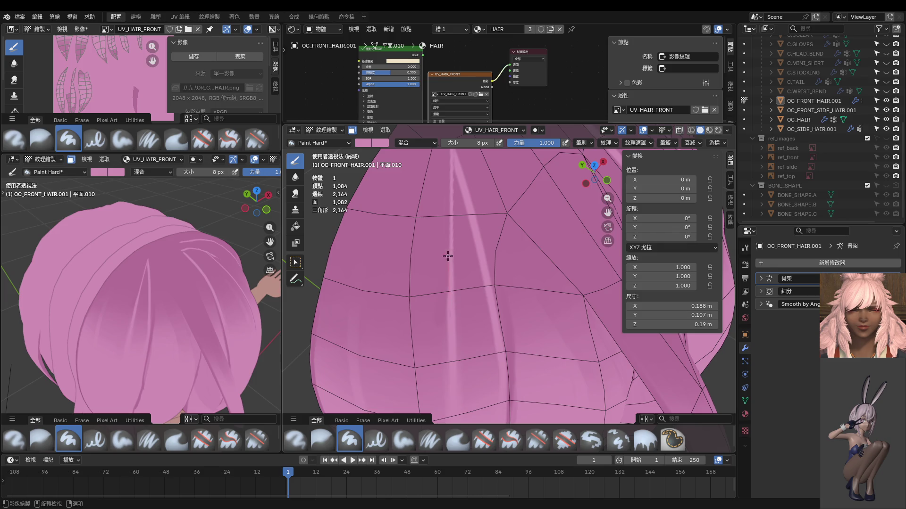
{"action": "left_click_drag", "start_coordinate": [448, 256], "coordinate": [453, 139]}
Step: At 20 px brush size, paint several thin light streaks down the hair
{"action": "middle_click_drag", "start_coordinate": [455, 175], "coordinate": [453, 224], "text": "shift"}
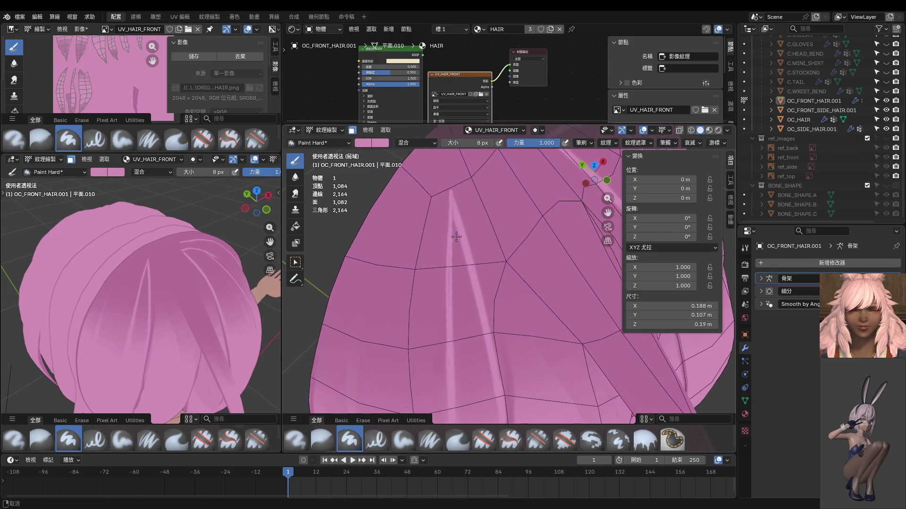
{"action": "middle_click_drag", "start_coordinate": [449, 289], "coordinate": [438, 243], "text": "shift"}
{"action": "key", "text": "f"}
{"action": "left_click", "coordinate": [439, 236]}
{"action": "left_click_drag", "start_coordinate": [438, 236], "coordinate": [453, 349]}
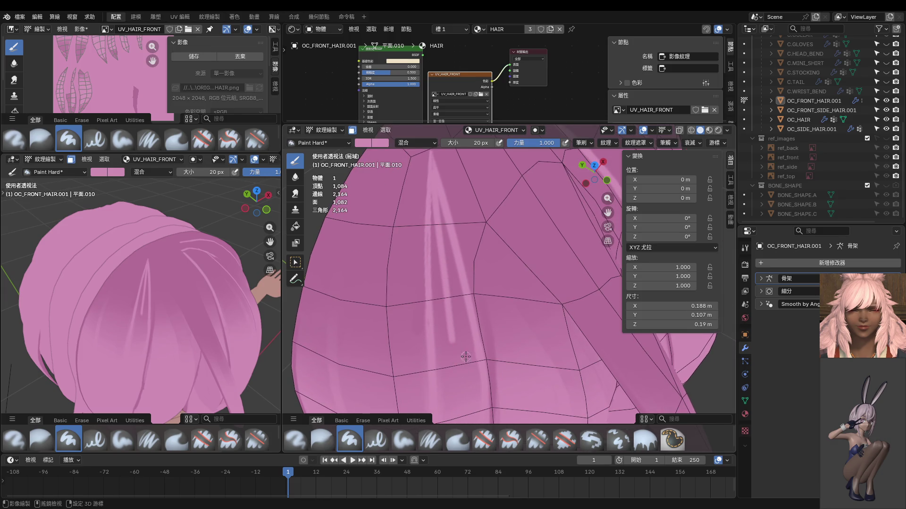
{"action": "scroll", "coordinate": [441, 283], "scroll_direction": "down", "scroll_amount": 3}
{"action": "left_click_drag", "start_coordinate": [454, 216], "coordinate": [467, 383]}
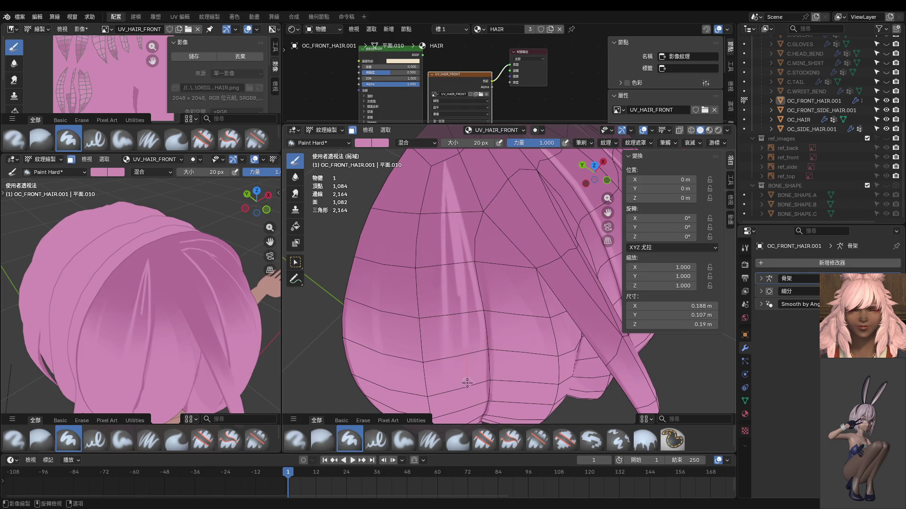
{"action": "left_click_drag", "start_coordinate": [454, 254], "coordinate": [456, 337]}
Step: At 32 px, paint a wide light streak with a faint one beside it
{"action": "key", "text": "f"}
{"action": "left_click", "coordinate": [462, 297]}
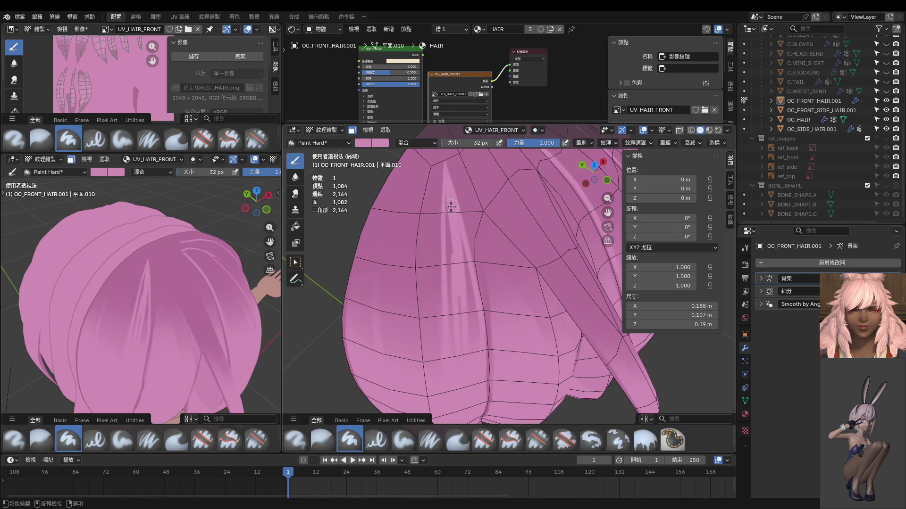
{"action": "left_click_drag", "start_coordinate": [446, 201], "coordinate": [452, 348]}
{"action": "mouse_move", "coordinate": [457, 225]}
{"action": "left_mouse_down"}
{"action": "mouse_move", "coordinate": [470, 330]}
{"action": "mouse_move", "coordinate": [455, 317]}
{"action": "left_mouse_up"}
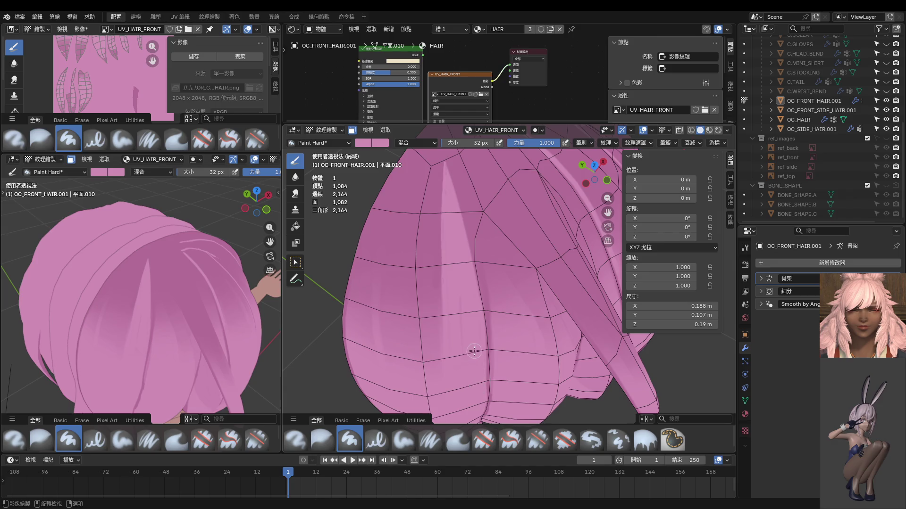
Step: Sample a new colour from the model and shrink the brush to 10 px
{"action": "mouse_move", "coordinate": [458, 296]}
{"action": "middle_mouse_down"}
{"action": "mouse_move", "coordinate": [490, 210]}
{"action": "mouse_move", "coordinate": [492, 236]}
{"action": "mouse_move", "coordinate": [397, 264]}
{"action": "middle_mouse_up"}
{"action": "middle_click_drag", "start_coordinate": [436, 296], "coordinate": [493, 216]}
{"action": "key", "text": "s"}
{"action": "key", "text": "bracketleft"}
{"action": "key", "text": "bracketleft"}
{"action": "key", "text": "bracketleft"}
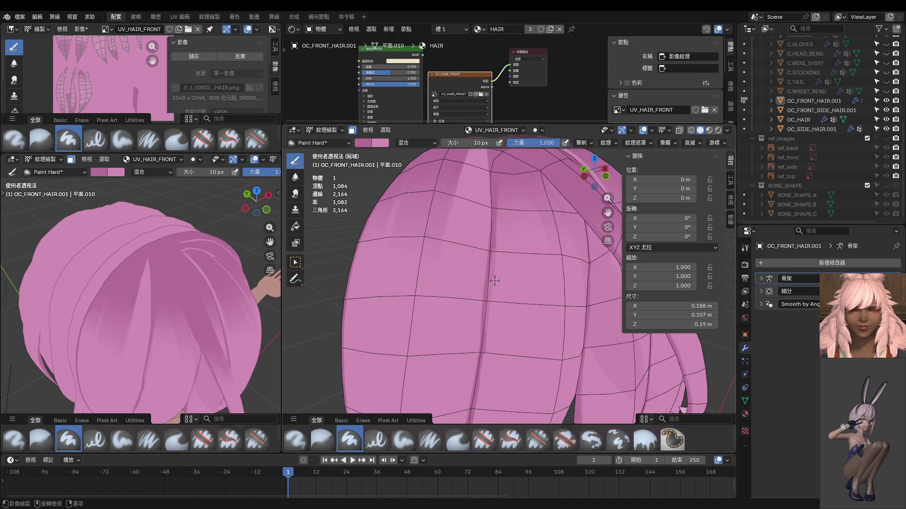
{"action": "left_click_drag", "start_coordinate": [493, 271], "coordinate": [479, 364]}
{"action": "middle_click_drag", "start_coordinate": [255, 332], "coordinate": [239, 275]}
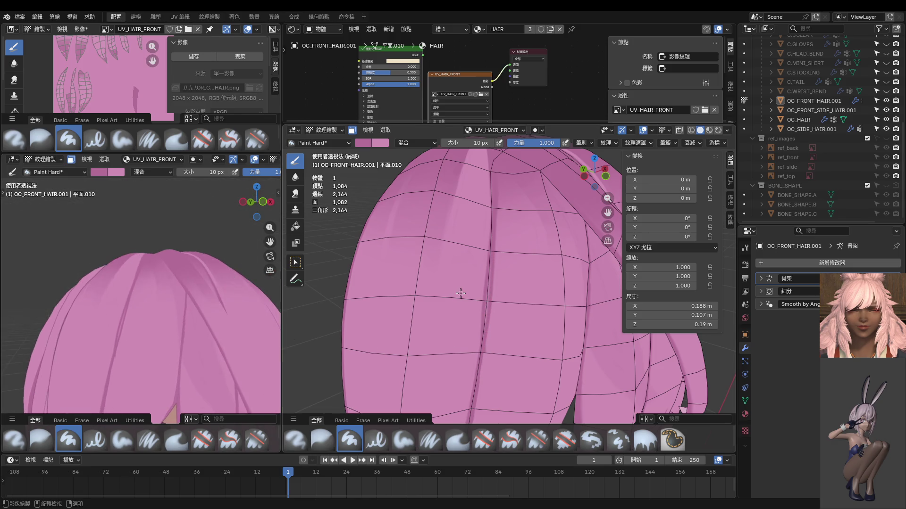
{"action": "key", "text": "KP_1"}
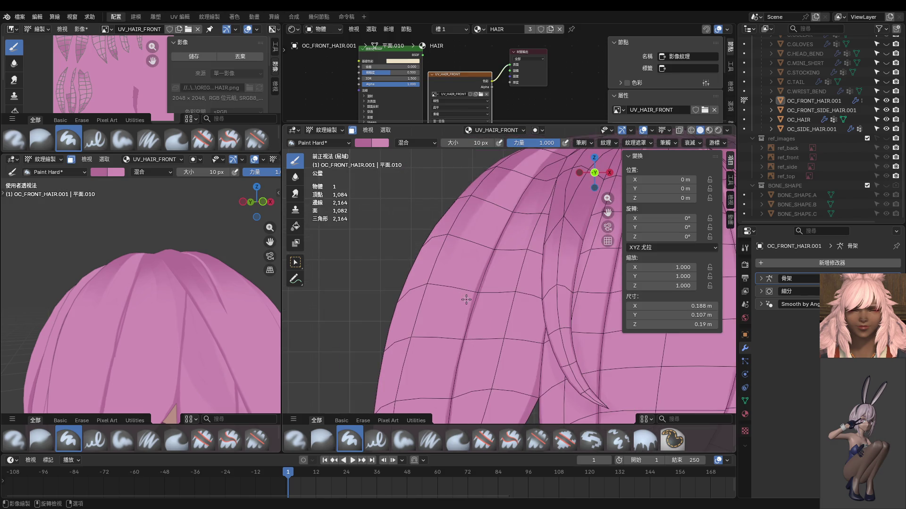
{"action": "mouse_move", "coordinate": [471, 292]}
{"action": "middle_mouse_down", "text": "shift"}
{"action": "mouse_move", "coordinate": [500, 307]}
{"action": "mouse_move", "coordinate": [527, 267]}
{"action": "middle_mouse_up", "text": "shift"}
{"action": "key", "text": "s"}
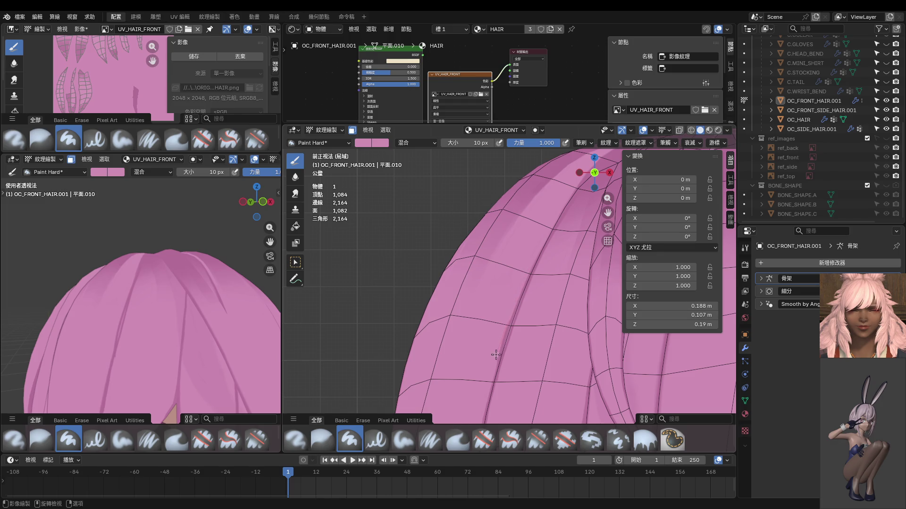
{"action": "scroll", "coordinate": [518, 363], "scroll_direction": "up", "scroll_amount": 5}
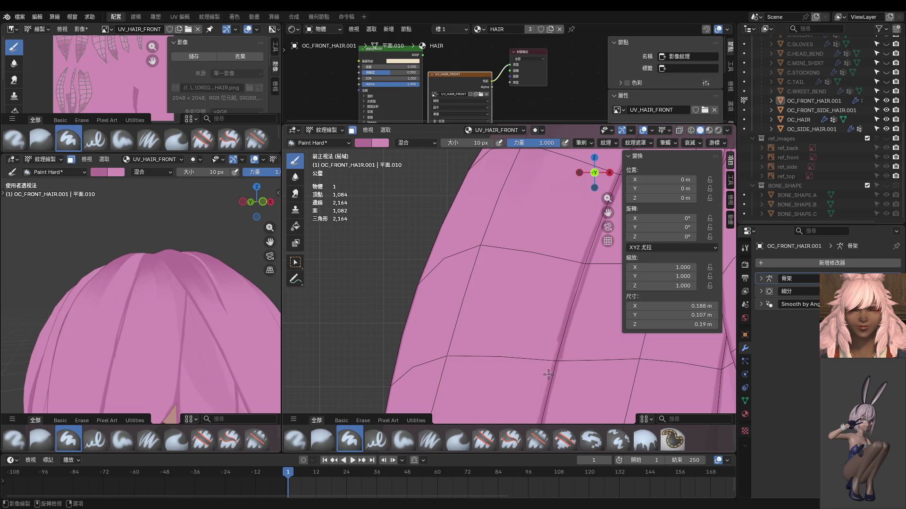
{"action": "key", "text": "ctrl+z"}
{"action": "left_click_drag", "start_coordinate": [550, 365], "coordinate": [539, 419]}
{"action": "scroll", "coordinate": [579, 316], "scroll_direction": "down", "scroll_amount": 3}
{"action": "scroll", "coordinate": [569, 321], "scroll_direction": "up", "scroll_amount": 4}
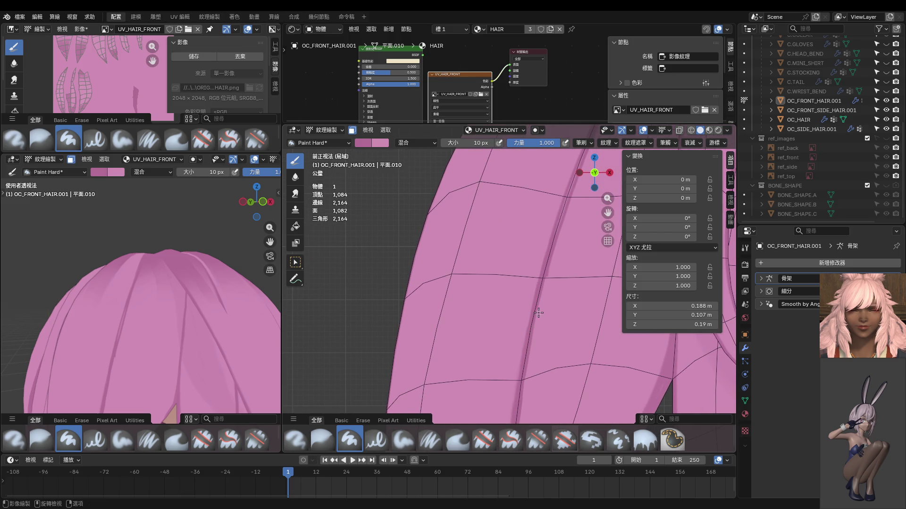
{"action": "left_click_drag", "start_coordinate": [534, 301], "coordinate": [521, 358]}
{"action": "left_click_drag", "start_coordinate": [529, 309], "coordinate": [515, 421]}
{"action": "mouse_move", "coordinate": [550, 286]}
{"action": "middle_mouse_down"}
{"action": "mouse_move", "coordinate": [590, 324]}
{"action": "mouse_move", "coordinate": [522, 308]}
{"action": "middle_mouse_up"}
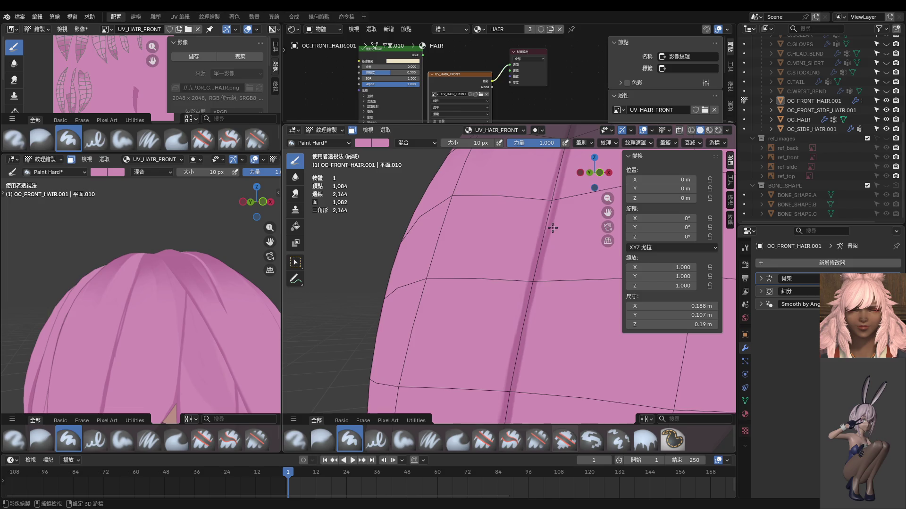
{"action": "mouse_move", "coordinate": [541, 269]}
{"action": "middle_mouse_down"}
{"action": "mouse_move", "coordinate": [550, 230]}
{"action": "mouse_move", "coordinate": [539, 250]}
{"action": "mouse_move", "coordinate": [514, 220]}
{"action": "middle_mouse_up"}
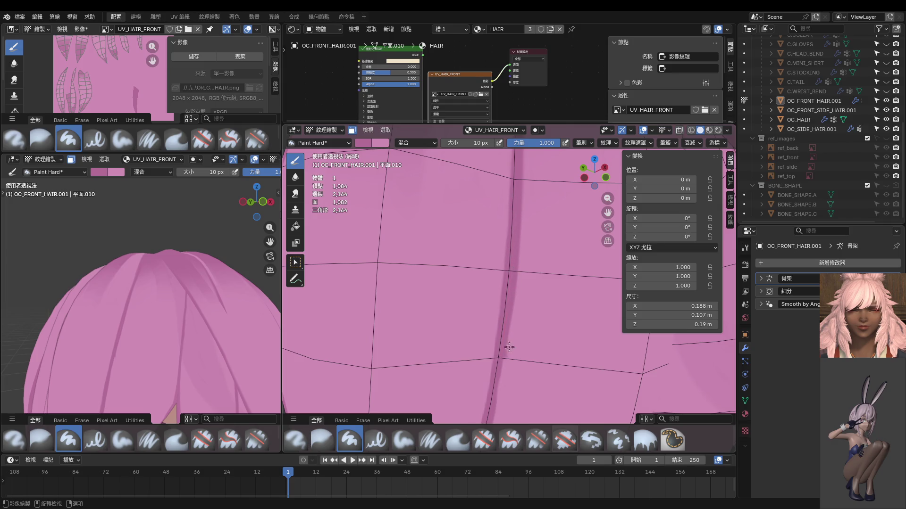
{"action": "middle_click_drag", "start_coordinate": [509, 348], "coordinate": [515, 297], "text": "shift"}
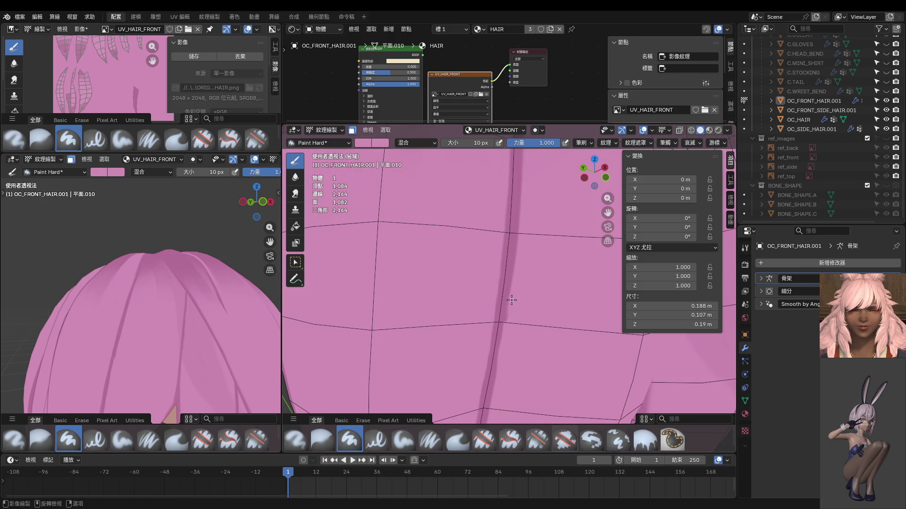
{"action": "scroll", "coordinate": [512, 355], "scroll_direction": "down", "scroll_amount": 2}
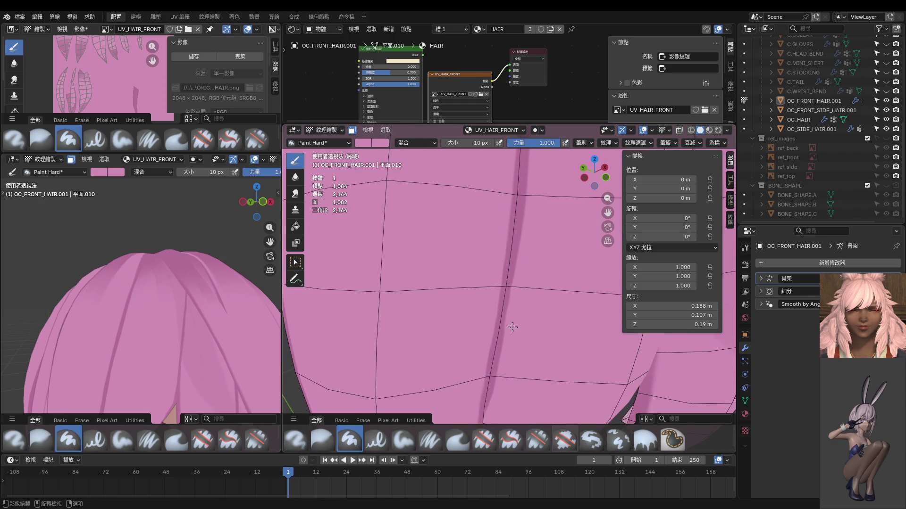
{"action": "scroll", "coordinate": [521, 307], "scroll_direction": "down", "scroll_amount": 4}
{"action": "scroll", "coordinate": [523, 304], "scroll_direction": "down", "scroll_amount": 1}
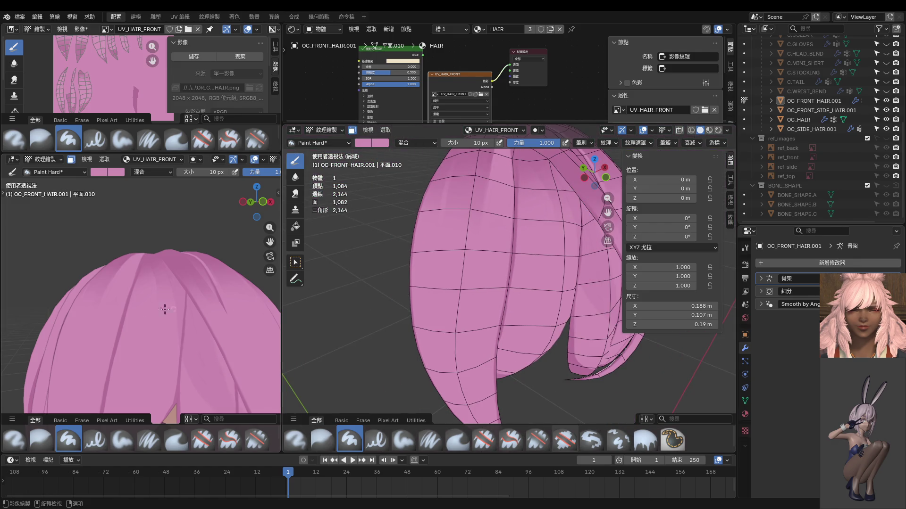
Step: Paint a vertical and a diagonal light highlight streak down the hair, redoing the first
{"action": "scroll", "coordinate": [165, 309], "scroll_direction": "down", "scroll_amount": 5}
{"action": "middle_click_drag", "start_coordinate": [167, 336], "coordinate": [167, 270]}
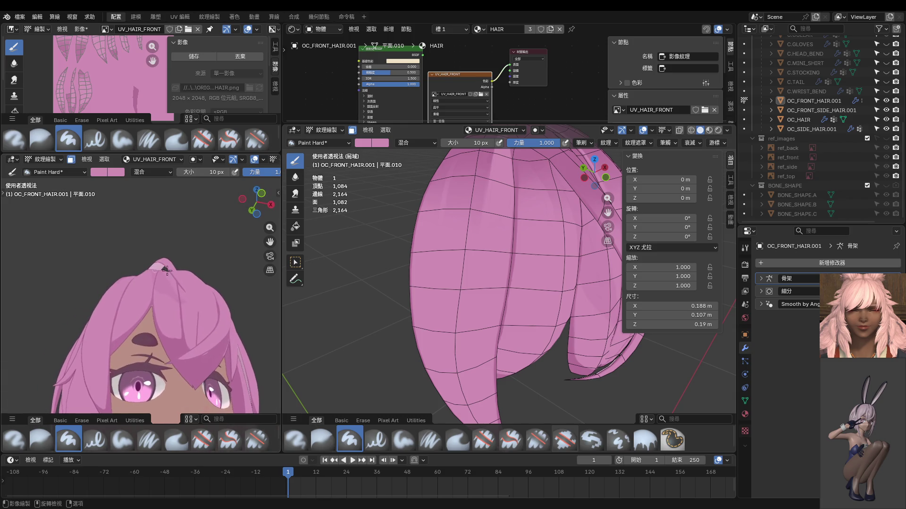
{"action": "mouse_move", "coordinate": [491, 260]}
{"action": "middle_mouse_down"}
{"action": "mouse_move", "coordinate": [530, 251]}
{"action": "mouse_move", "coordinate": [526, 270]}
{"action": "middle_mouse_up"}
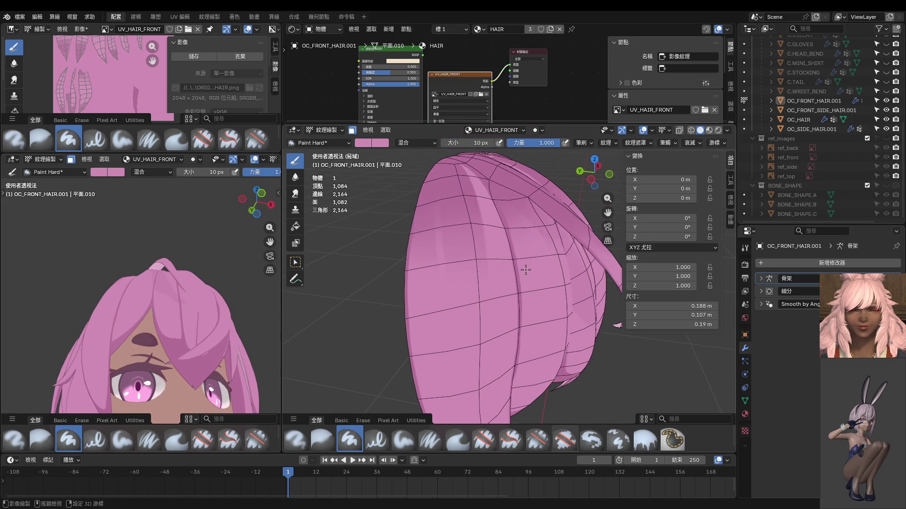
{"action": "mouse_move", "coordinate": [519, 233]}
{"action": "middle_mouse_down"}
{"action": "mouse_move", "coordinate": [515, 225]}
{"action": "mouse_move", "coordinate": [514, 254]}
{"action": "middle_mouse_up"}
{"action": "scroll", "coordinate": [514, 224], "scroll_direction": "up", "scroll_amount": 3}
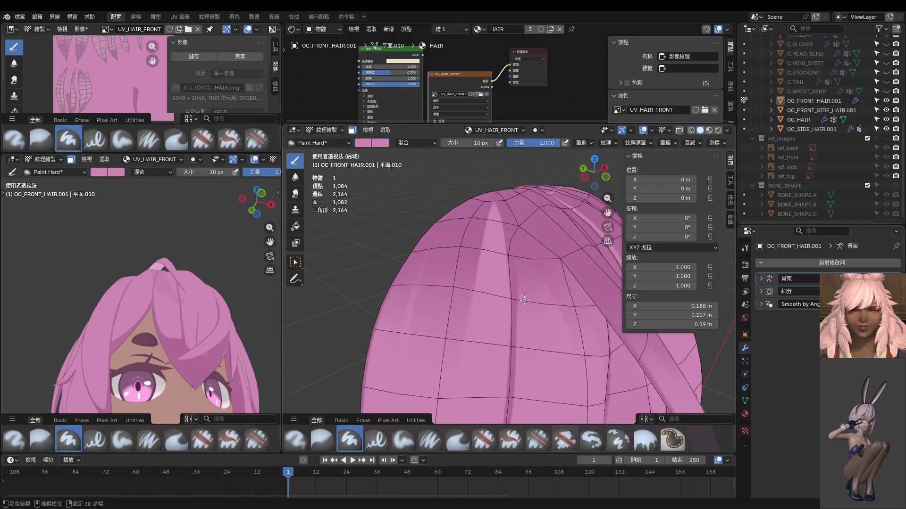
{"action": "left_click_drag", "start_coordinate": [511, 236], "coordinate": [516, 298]}
{"action": "key", "text": "ctrl+z"}
{"action": "left_click_drag", "start_coordinate": [510, 230], "coordinate": [521, 345]}
{"action": "left_click_drag", "start_coordinate": [510, 229], "coordinate": [572, 345]}
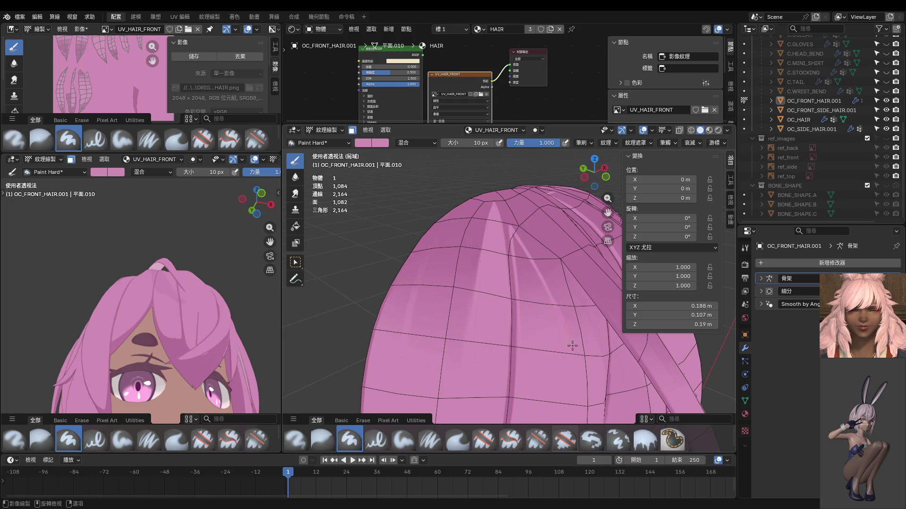
Step: View the character's face from the front and orbit around the hair to check the streaks
{"action": "middle_click_drag", "start_coordinate": [587, 377], "coordinate": [494, 332]}
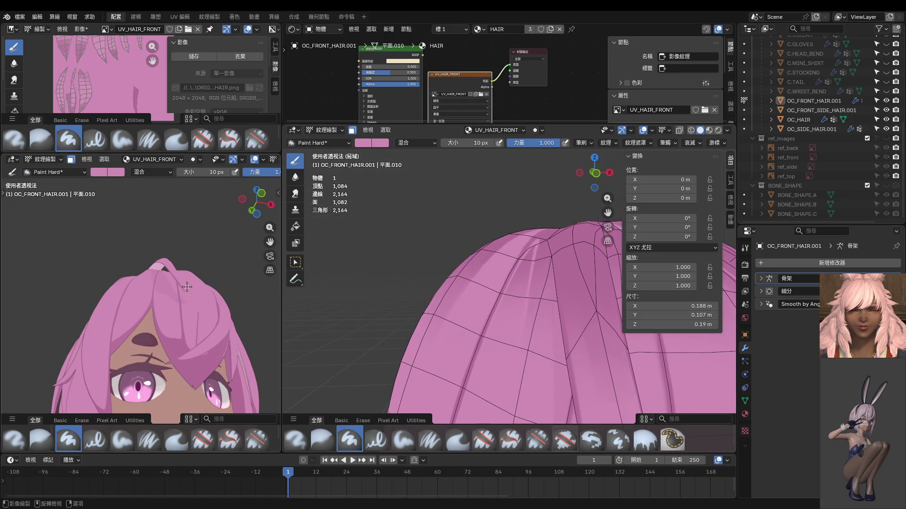
{"action": "mouse_move", "coordinate": [187, 288]}
{"action": "middle_mouse_down"}
{"action": "mouse_move", "coordinate": [200, 361]}
{"action": "mouse_move", "coordinate": [208, 354]}
{"action": "middle_mouse_up"}
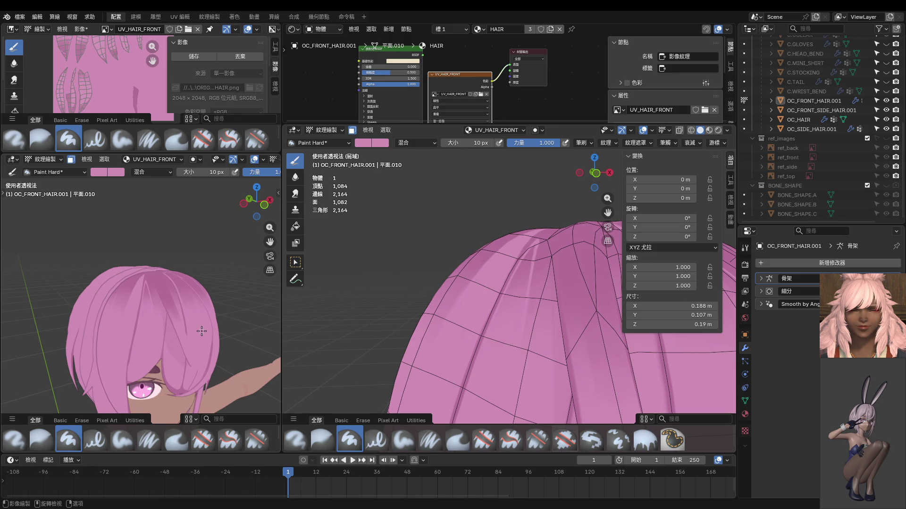
{"action": "key", "text": "KP_1"}
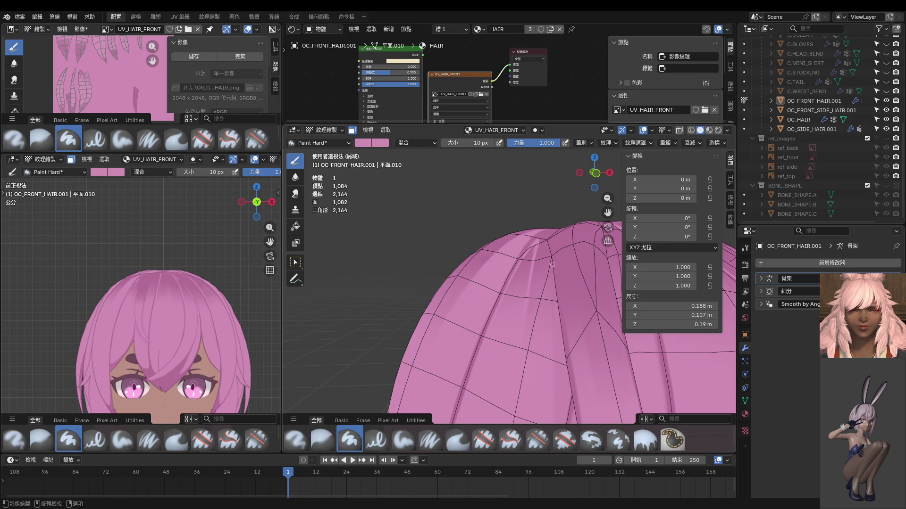
{"action": "middle_click_drag", "start_coordinate": [552, 264], "coordinate": [588, 286]}
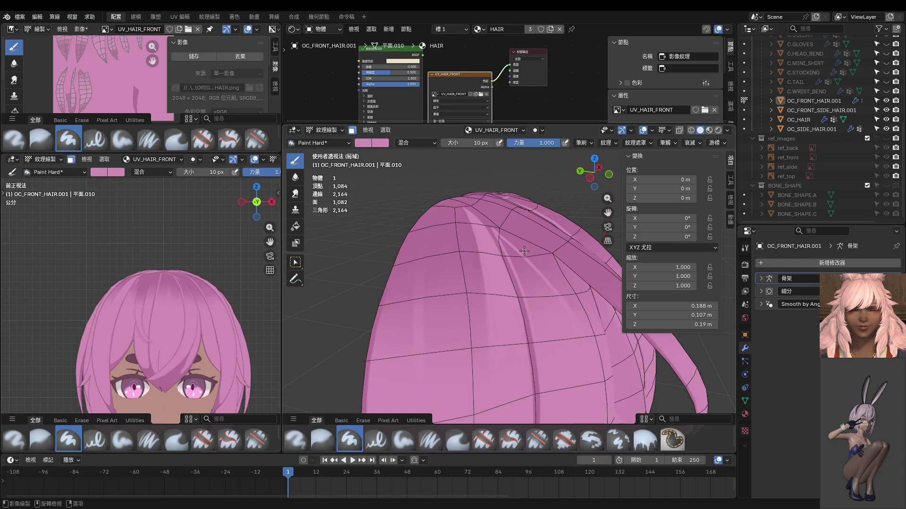
{"action": "middle_click_drag", "start_coordinate": [525, 250], "coordinate": [482, 293]}
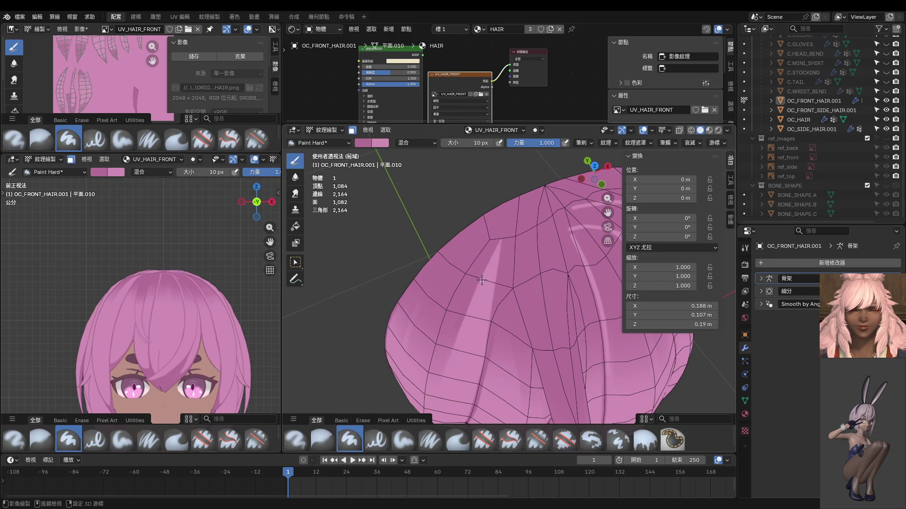
Step: Sample a hair colour and repaint light streaks down the hair's left side
{"action": "key", "text": "s"}
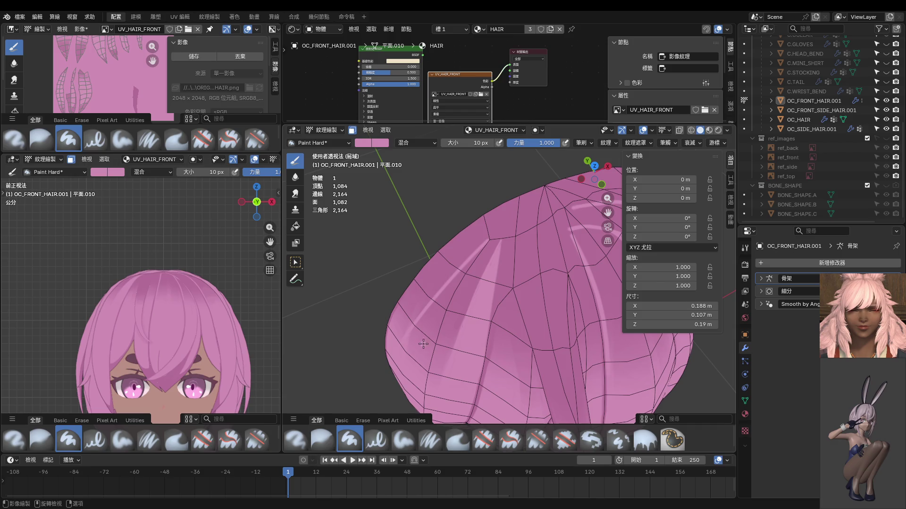
{"action": "key", "text": "ctrl+z"}
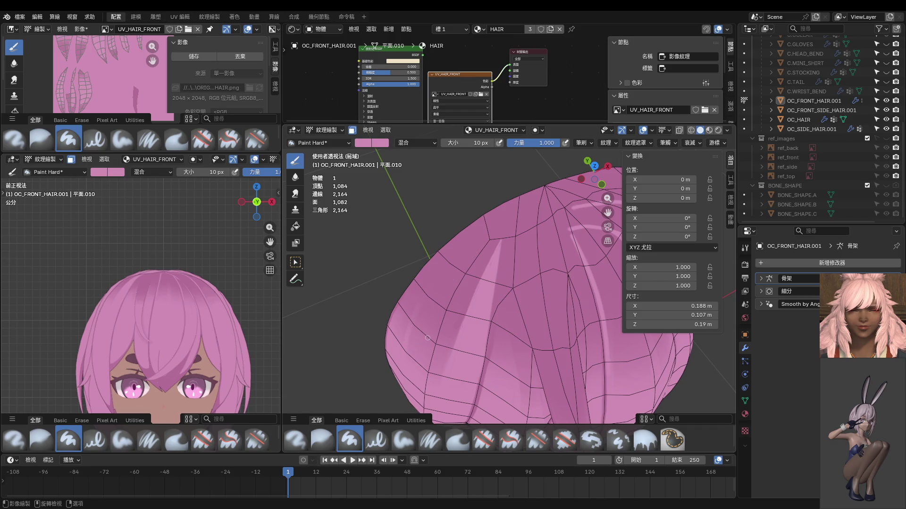
{"action": "middle_click_drag", "start_coordinate": [439, 335], "coordinate": [480, 302]}
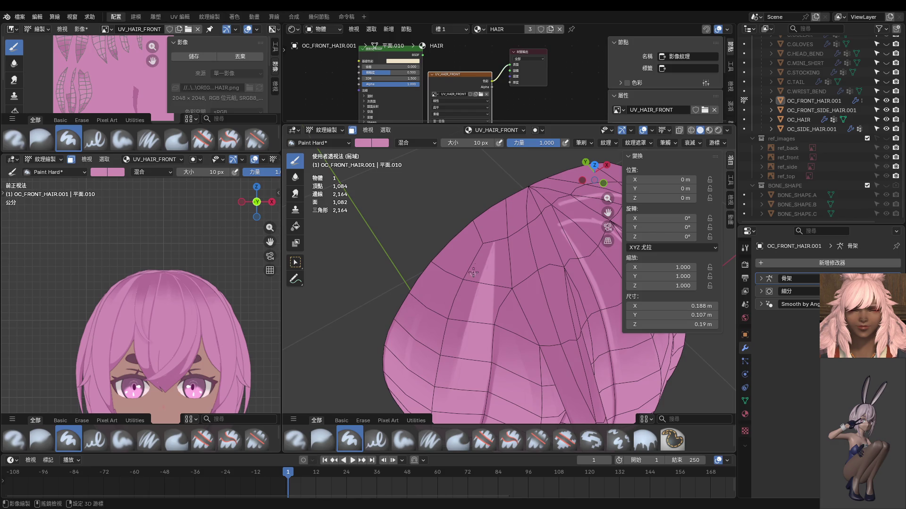
{"action": "left_click_drag", "start_coordinate": [483, 248], "coordinate": [430, 317]}
{"action": "middle_click_drag", "start_coordinate": [430, 317], "coordinate": [470, 268]}
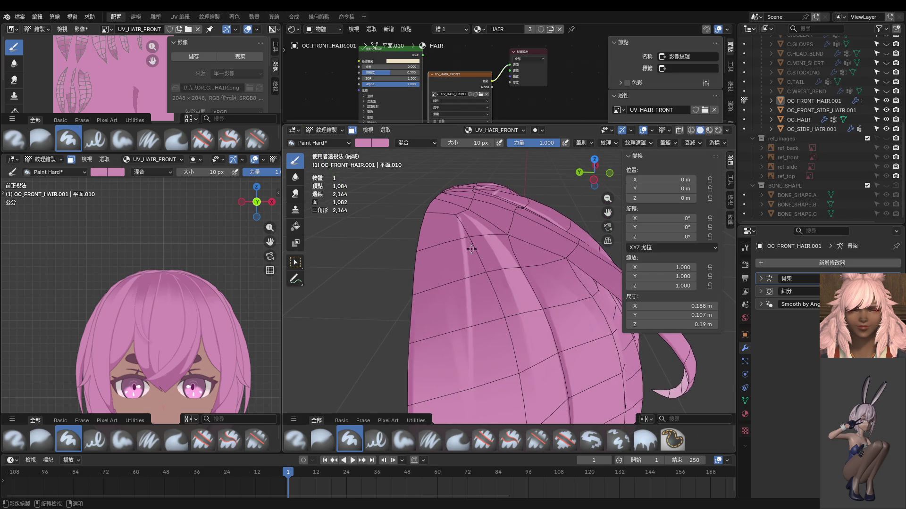
{"action": "key", "text": "ctrl+z"}
{"action": "left_click_drag", "start_coordinate": [462, 219], "coordinate": [474, 373]}
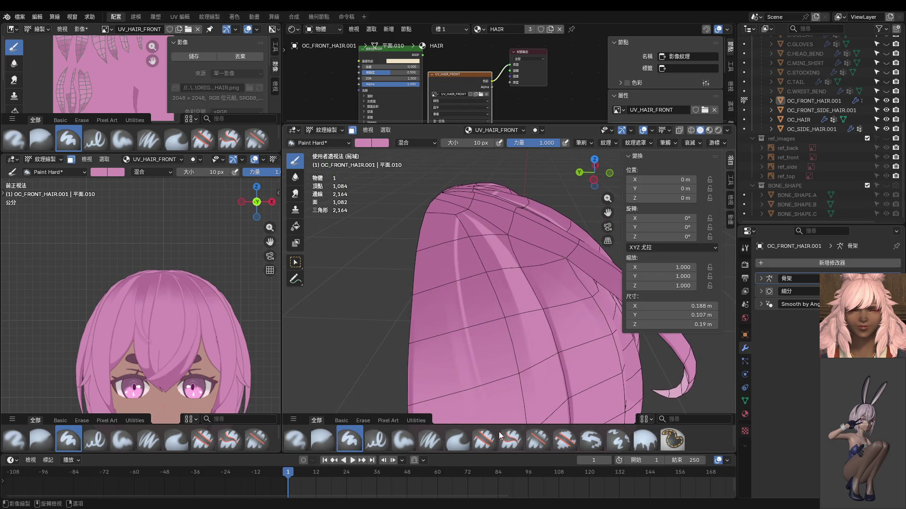
{"action": "middle_click_drag", "start_coordinate": [493, 368], "coordinate": [478, 203]}
{"action": "left_click_drag", "start_coordinate": [470, 173], "coordinate": [444, 325]}
Step: Switch the side viewport to the left view and try covering the white streak, keeping it
{"action": "scroll", "coordinate": [494, 366], "scroll_direction": "down", "scroll_amount": 2}
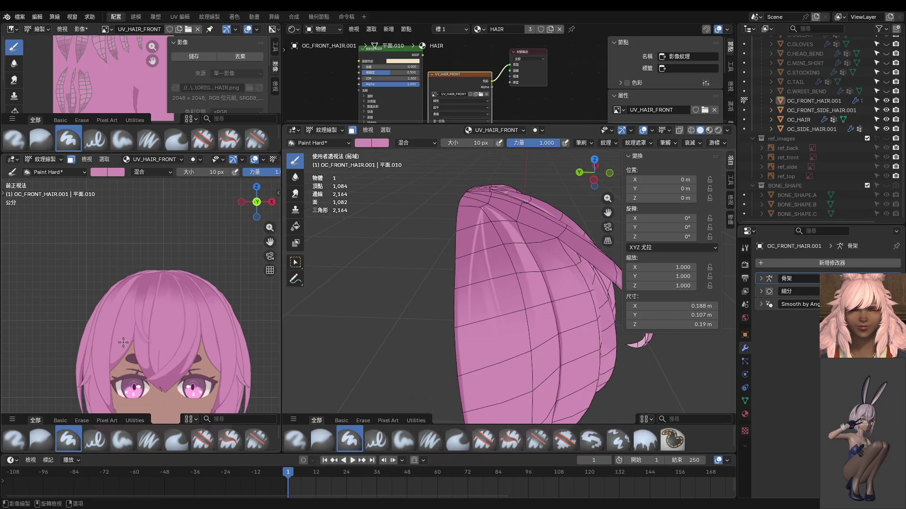
{"action": "key", "text": "ctrl+KP_1"}
{"action": "key", "text": "ctrl+KP_3"}
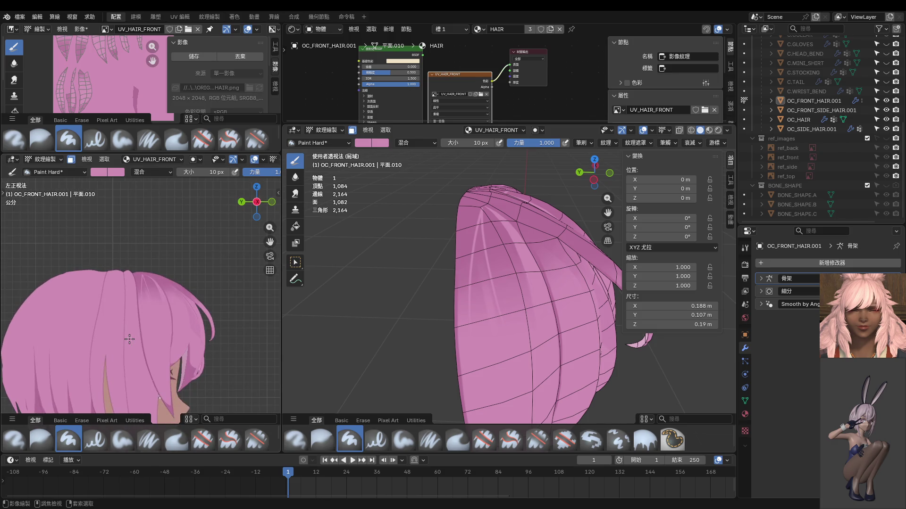
{"action": "left_click_drag", "start_coordinate": [471, 305], "coordinate": [478, 209]}
{"action": "key", "text": "ctrl+z"}
{"action": "key", "text": "ctrl+shift+z"}
{"action": "key", "text": "ctrl+z"}
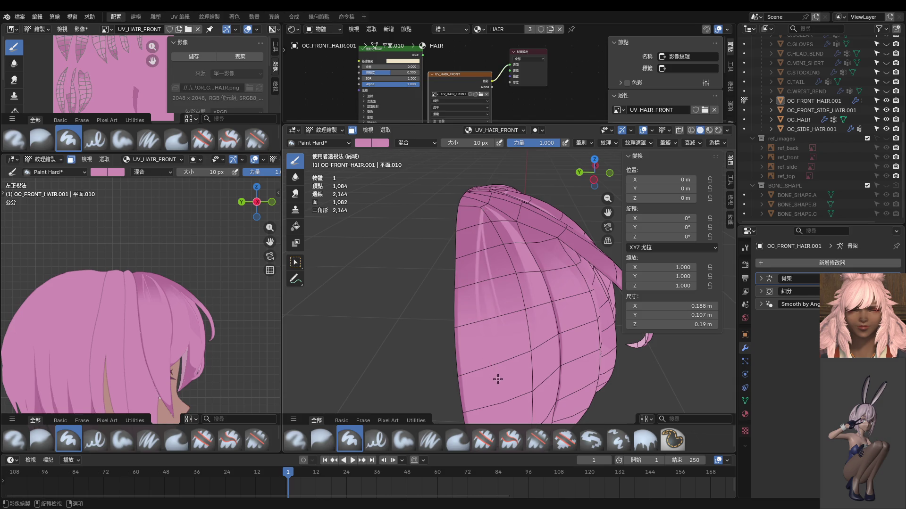
Step: Paint one more thin light streak down from the crown of the hair
{"action": "scroll", "coordinate": [174, 294], "scroll_direction": "up", "scroll_amount": 3}
{"action": "scroll", "coordinate": [514, 220], "scroll_direction": "up", "scroll_amount": 3}
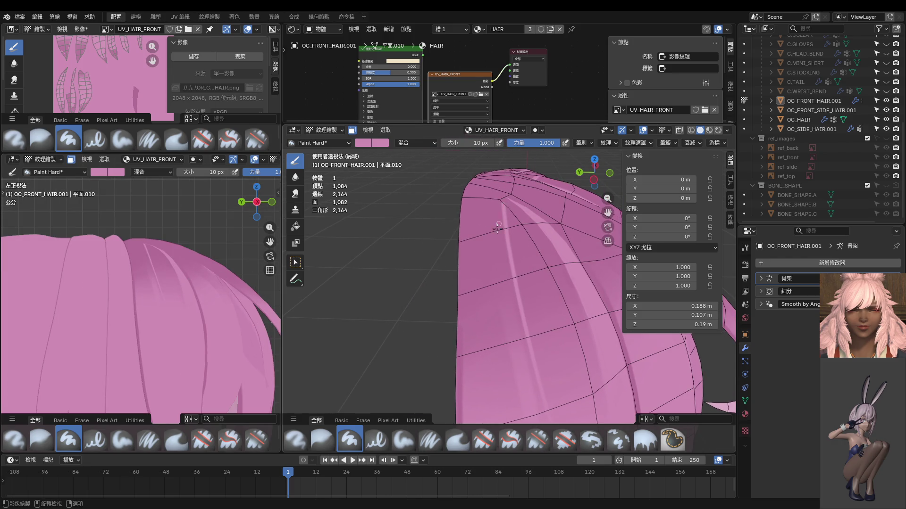
{"action": "left_click_drag", "start_coordinate": [498, 229], "coordinate": [485, 403]}
{"action": "mouse_move", "coordinate": [485, 403]}
{"action": "middle_mouse_down"}
{"action": "mouse_move", "coordinate": [505, 378]}
{"action": "mouse_move", "coordinate": [494, 328]}
{"action": "mouse_move", "coordinate": [509, 259]}
{"action": "mouse_move", "coordinate": [506, 275]}
{"action": "middle_mouse_up"}
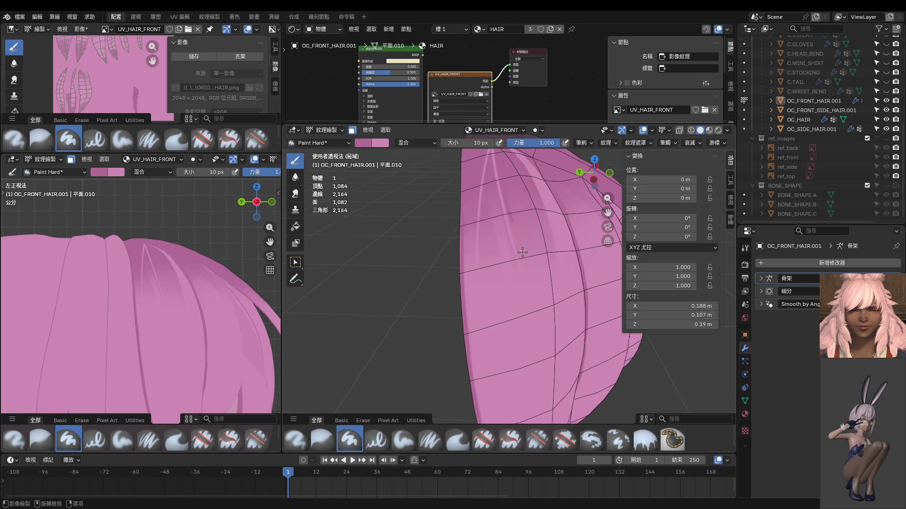
Step: Paint a dark strand line down the pink front hair and inspect it from several angles
{"action": "left_click_drag", "start_coordinate": [519, 238], "coordinate": [537, 422]}
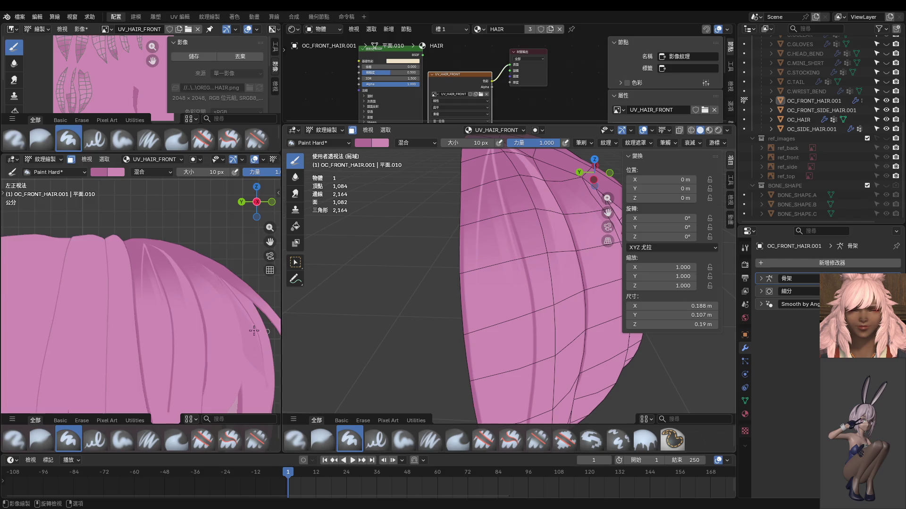
{"action": "scroll", "coordinate": [254, 331], "scroll_direction": "down", "scroll_amount": 2}
{"action": "middle_click_drag", "start_coordinate": [514, 297], "coordinate": [507, 229]}
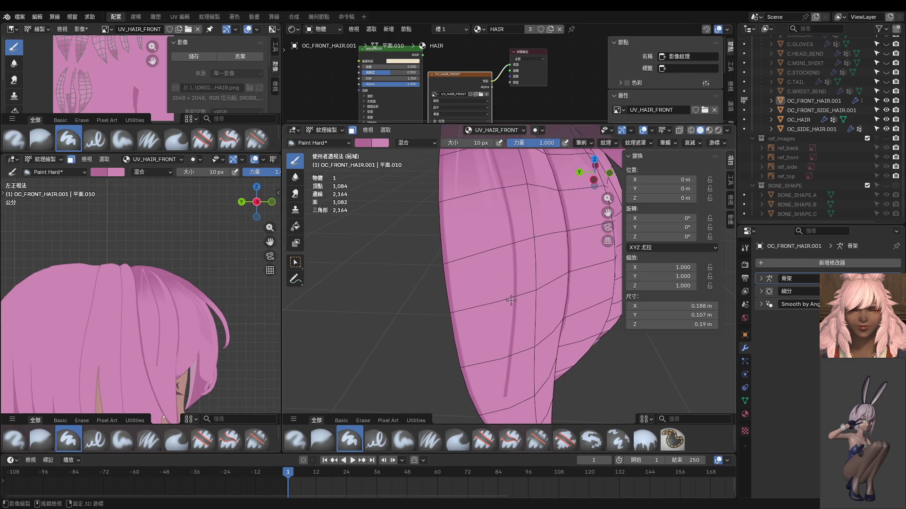
{"action": "mouse_move", "coordinate": [507, 329]}
{"action": "middle_mouse_down"}
{"action": "mouse_move", "coordinate": [498, 273]}
{"action": "mouse_move", "coordinate": [502, 283]}
{"action": "mouse_move", "coordinate": [484, 274]}
{"action": "middle_mouse_up"}
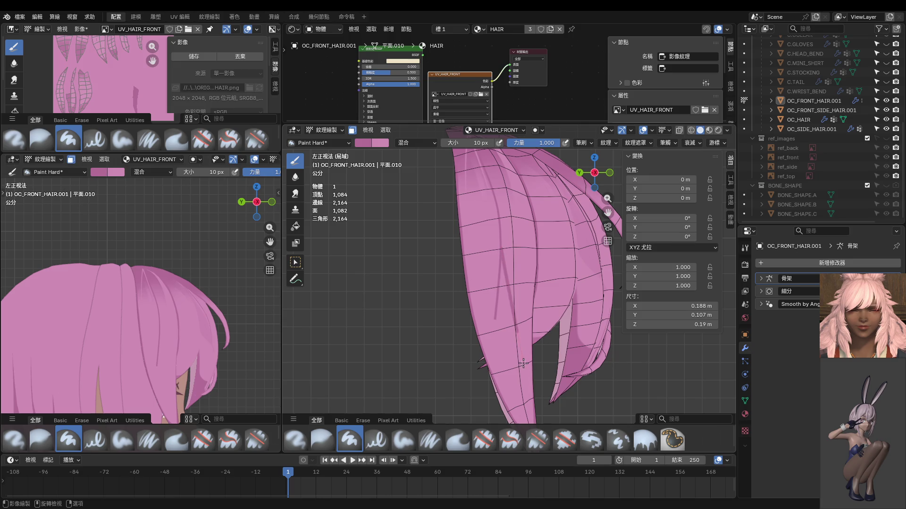
{"action": "mouse_move", "coordinate": [505, 255]}
{"action": "middle_mouse_down", "text": "ctrl"}
{"action": "mouse_move", "coordinate": [510, 226]}
{"action": "mouse_move", "coordinate": [496, 191]}
{"action": "middle_mouse_up", "text": "ctrl"}
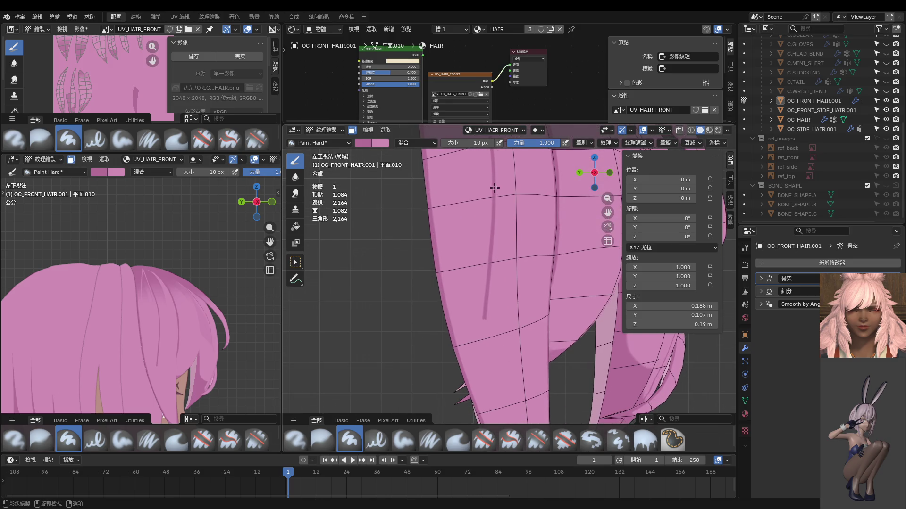
{"action": "mouse_move", "coordinate": [505, 372]}
{"action": "middle_mouse_down", "text": "ctrl"}
{"action": "mouse_move", "coordinate": [512, 415]}
{"action": "mouse_move", "coordinate": [520, 320]}
{"action": "middle_mouse_up", "text": "ctrl"}
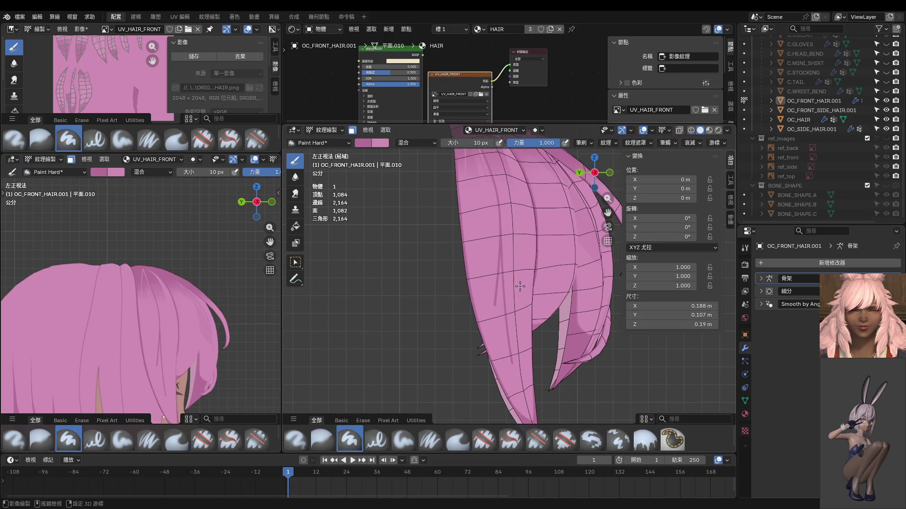
{"action": "scroll", "coordinate": [519, 257], "scroll_direction": "up", "scroll_amount": 1}
Step: Sample the light hair pink, paint over part of the dark line, and enlarge the brush to 54 px
{"action": "key", "text": "s"}
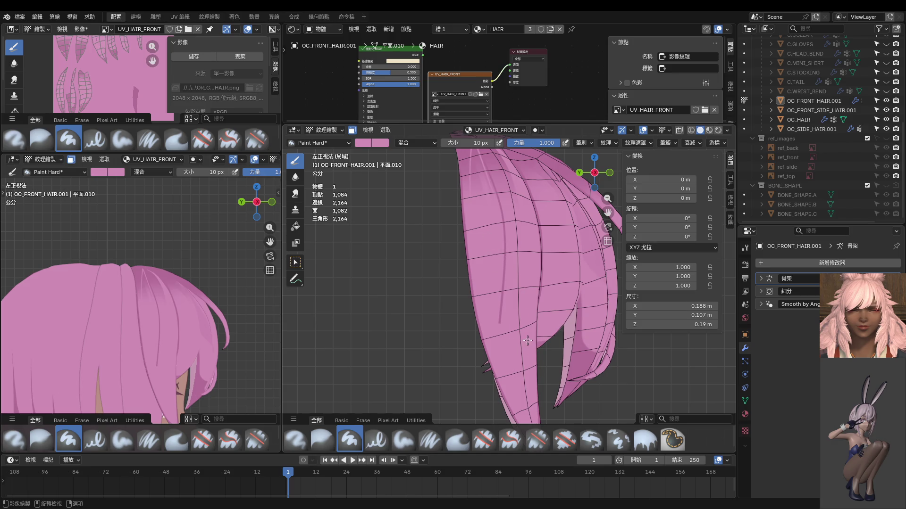
{"action": "left_click_drag", "start_coordinate": [503, 283], "coordinate": [505, 258]}
{"action": "scroll", "coordinate": [511, 305], "scroll_direction": "up", "scroll_amount": 3}
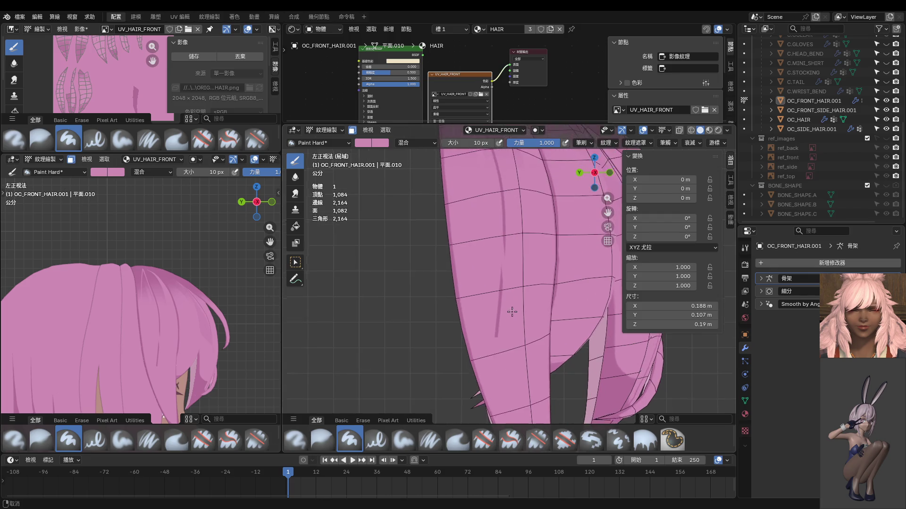
{"action": "key", "text": "f"}
{"action": "left_click", "coordinate": [519, 295]}
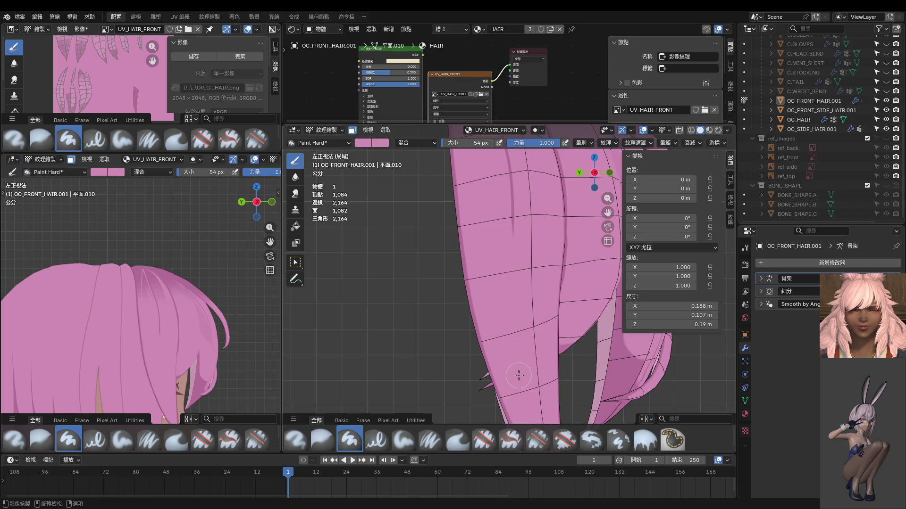
Step: Sample a colour from the hair and shrink the brush to 6 px
{"action": "scroll", "coordinate": [522, 373], "scroll_direction": "down", "scroll_amount": 1}
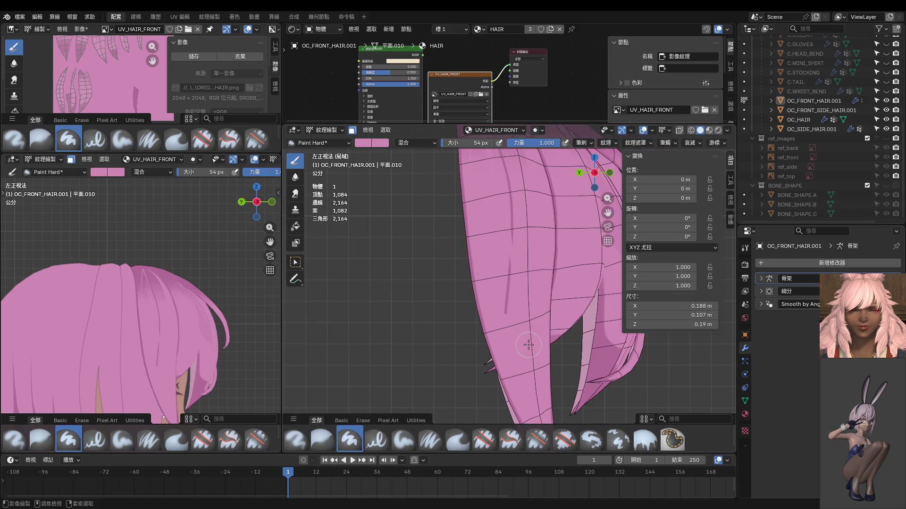
{"action": "scroll", "coordinate": [529, 319], "scroll_direction": "up", "scroll_amount": 5, "text": "shift"}
{"action": "scroll", "coordinate": [529, 319], "scroll_direction": "up", "scroll_amount": 1}
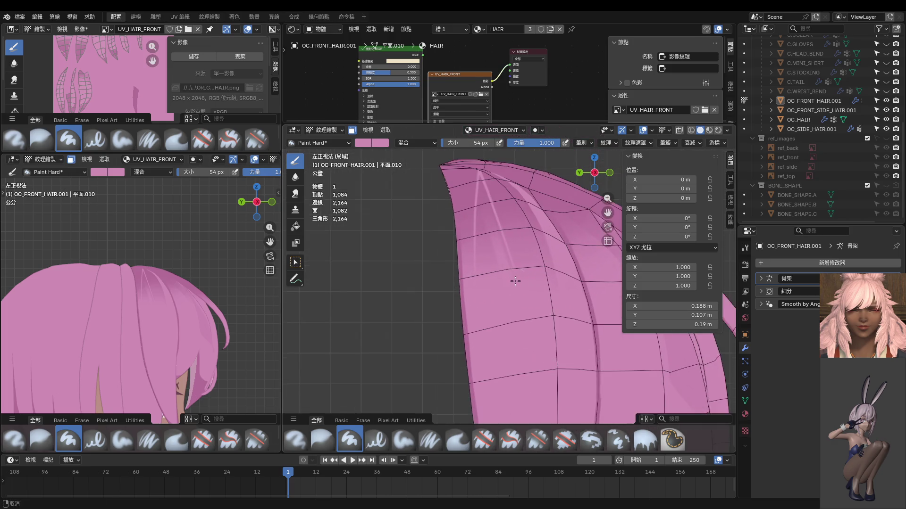
{"action": "key", "text": "s"}
{"action": "key", "text": "f"}
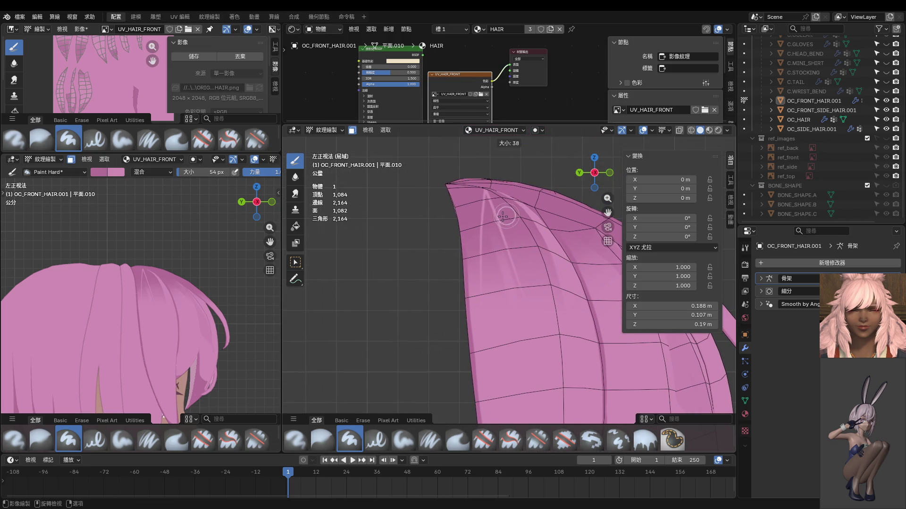
{"action": "left_click", "coordinate": [498, 200]}
{"action": "scroll", "coordinate": [499, 200], "scroll_direction": "down", "scroll_amount": 2, "text": "shift"}
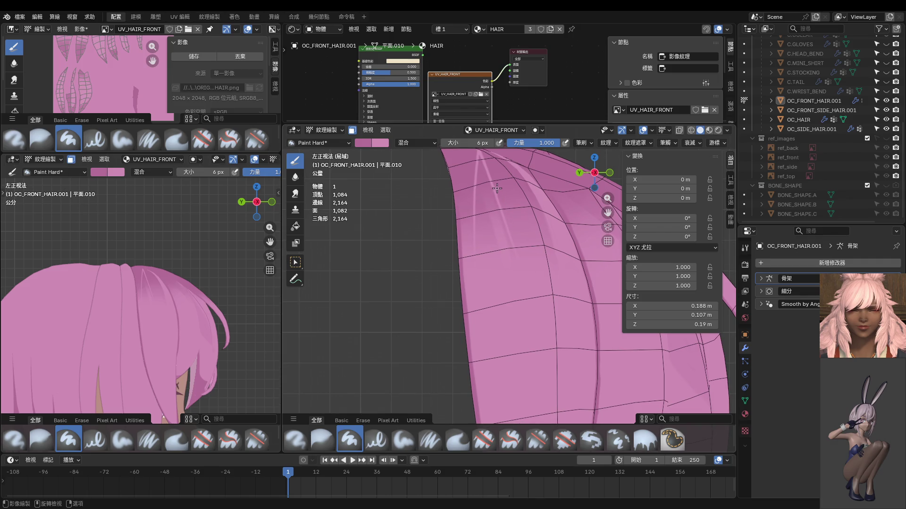
Step: Try light and dark strokes near the hair top, undoing each attempt
{"action": "left_click_drag", "start_coordinate": [501, 208], "coordinate": [523, 306]}
{"action": "left_click_drag", "start_coordinate": [509, 221], "coordinate": [535, 443]}
{"action": "key", "text": "ctrl+z"}
{"action": "key", "text": "ctrl+z"}
{"action": "scroll", "coordinate": [522, 319], "scroll_direction": "up", "scroll_amount": 1, "text": "shift"}
{"action": "key", "text": "s"}
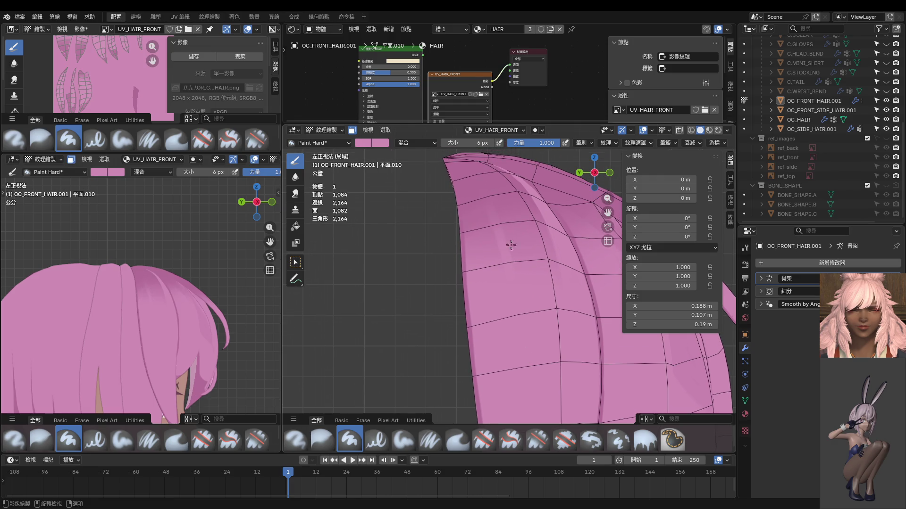
{"action": "left_click_drag", "start_coordinate": [485, 170], "coordinate": [514, 235]}
{"action": "key", "text": "ctrl+z"}
Step: Paint a thin light highlight streak near the top of the front hair
{"action": "scroll", "coordinate": [523, 319], "scroll_direction": "up", "scroll_amount": 2, "text": "shift"}
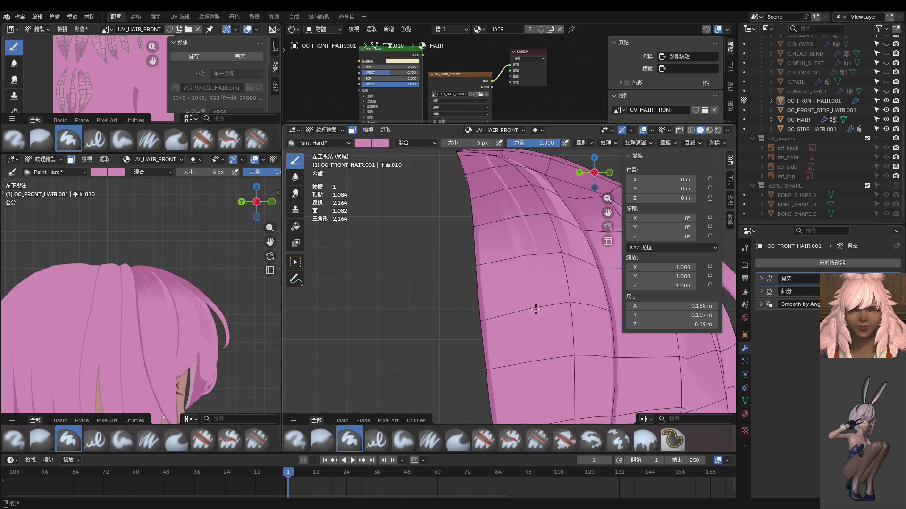
{"action": "scroll", "coordinate": [539, 298], "scroll_direction": "up", "scroll_amount": 2, "text": "shift"}
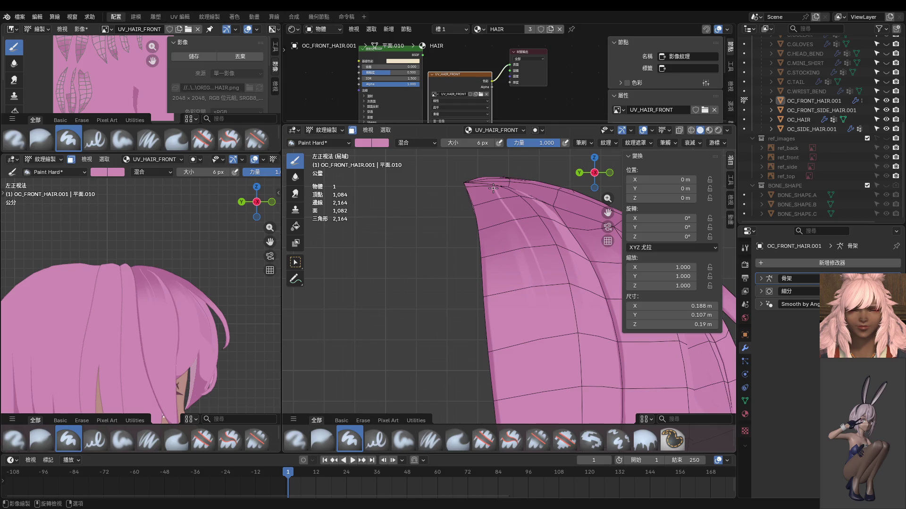
{"action": "left_click_drag", "start_coordinate": [495, 208], "coordinate": [507, 244]}
{"action": "scroll", "coordinate": [519, 273], "scroll_direction": "down", "scroll_amount": 2, "text": "shift"}
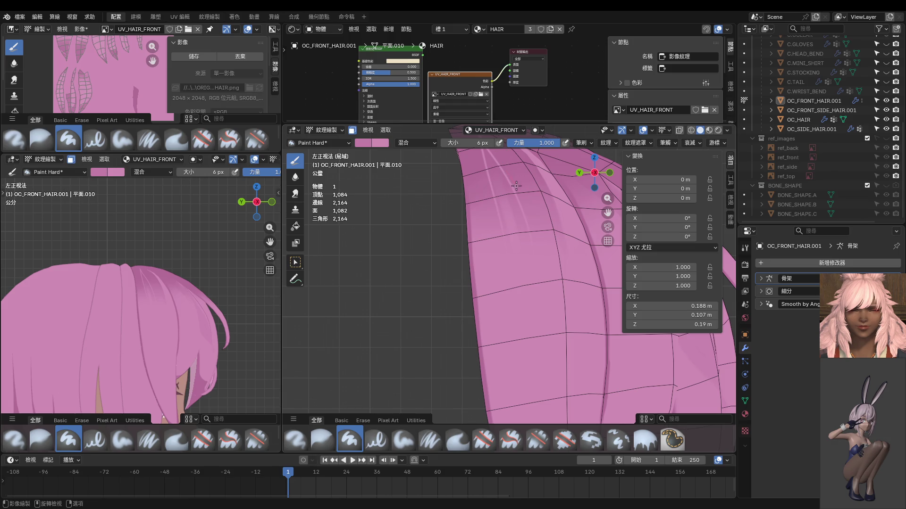
{"action": "scroll", "coordinate": [524, 220], "scroll_direction": "up", "scroll_amount": 3, "text": "shift"}
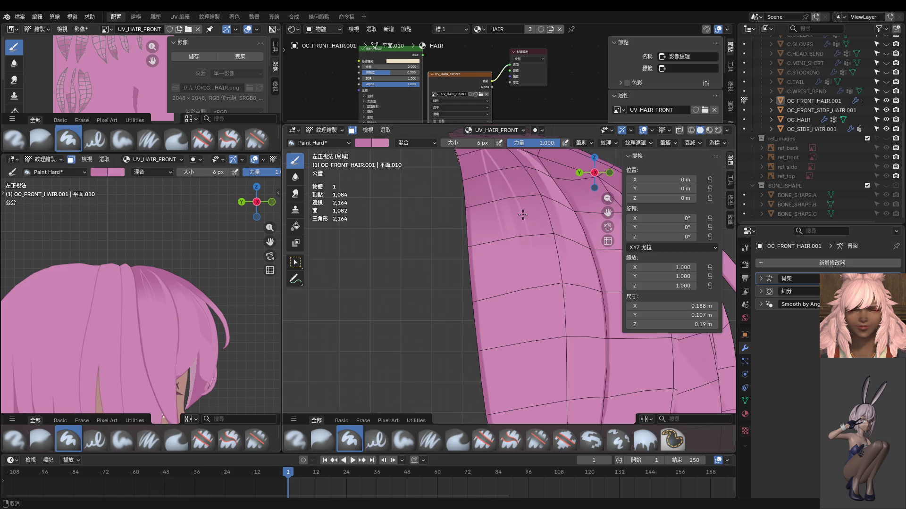
Step: Paint a dark strand line down the hair, enlarge the 3D view, then undo the line
{"action": "middle_click_drag", "start_coordinate": [519, 235], "coordinate": [505, 203]}
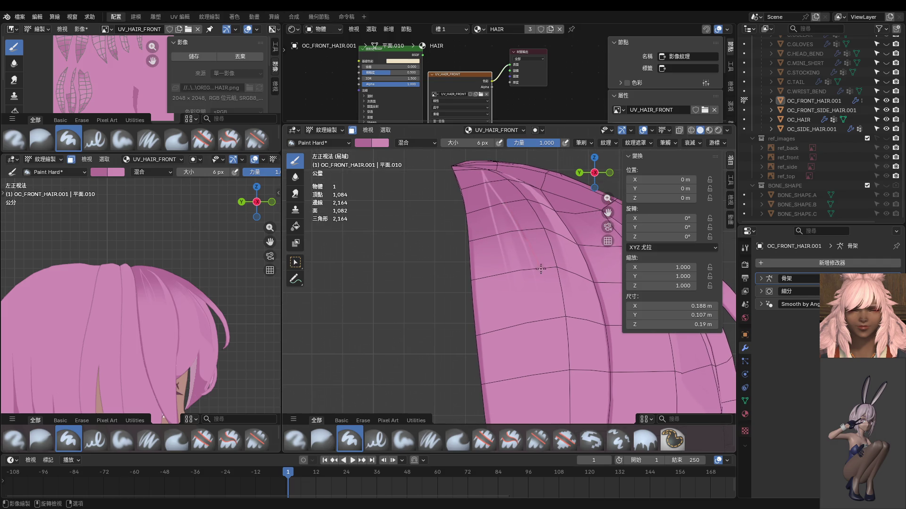
{"action": "left_click_drag", "start_coordinate": [541, 268], "coordinate": [538, 419]}
{"action": "middle_click_drag", "start_coordinate": [538, 418], "coordinate": [516, 263], "text": "shift"}
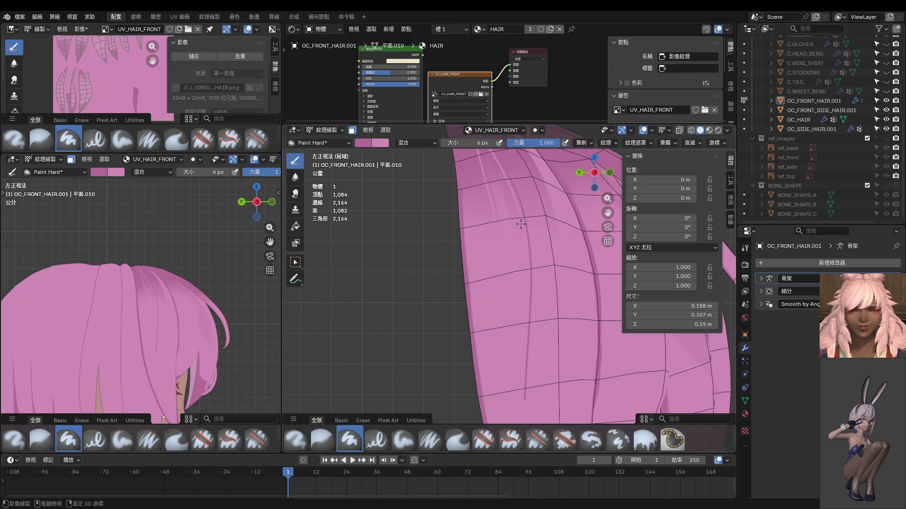
{"action": "scroll", "coordinate": [521, 225], "scroll_direction": "up", "scroll_amount": 3, "text": "shift"}
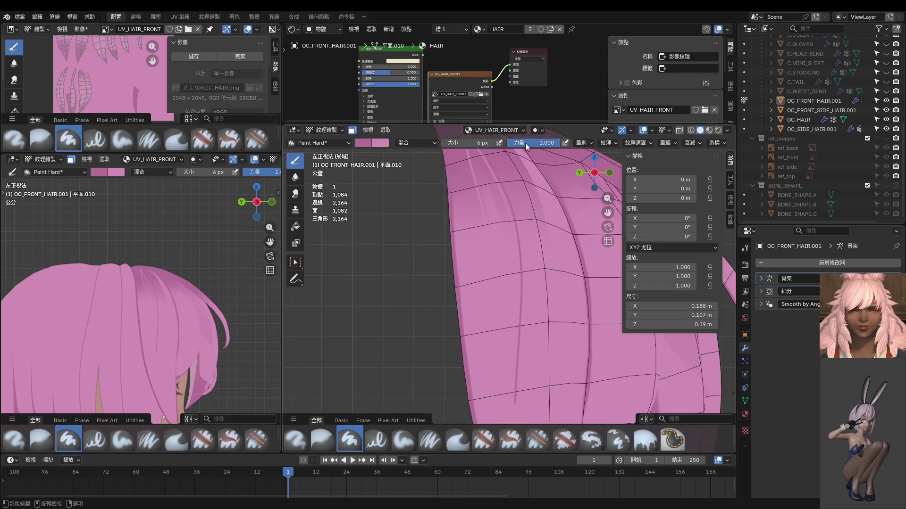
{"action": "left_click_drag", "start_coordinate": [524, 126], "coordinate": [522, 89]}
{"action": "key", "text": "ctrl+z"}
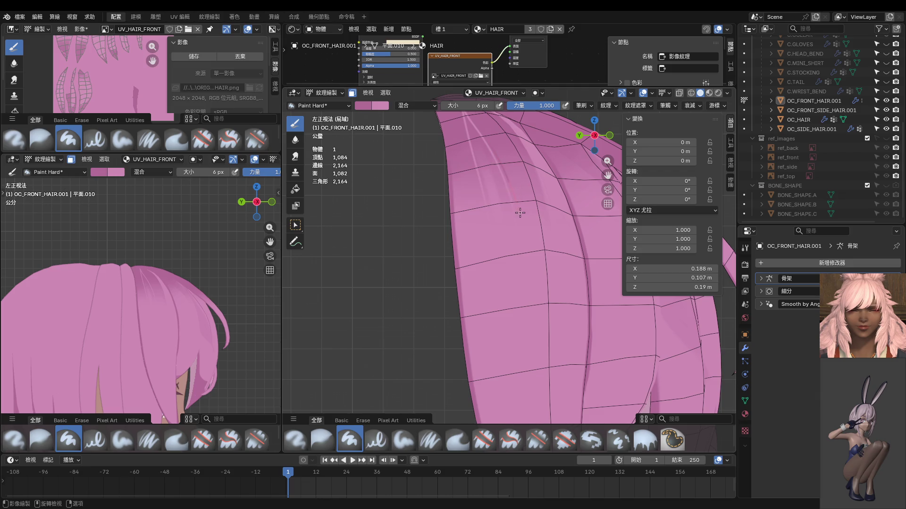
Step: Redraw the dark strand line as a shorter stroke down the front hair
{"action": "left_click_drag", "start_coordinate": [518, 221], "coordinate": [551, 415]}
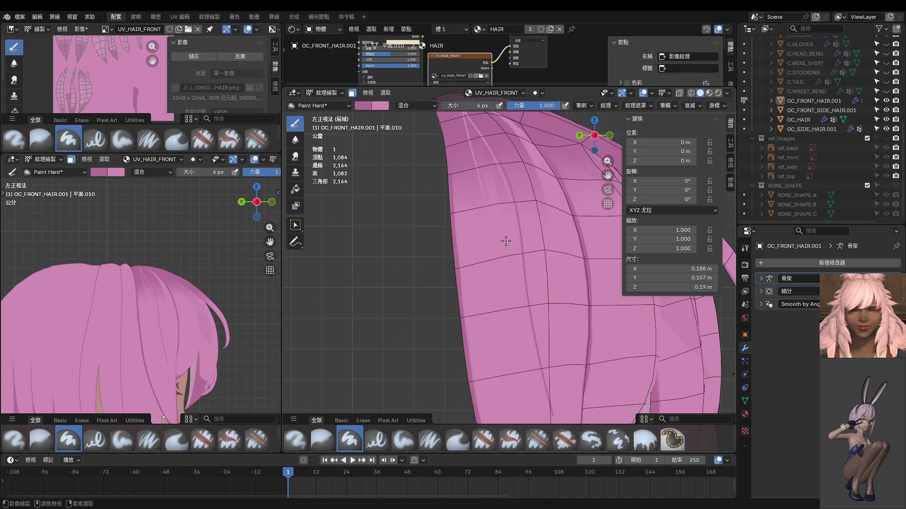
{"action": "key", "text": "ctrl+z"}
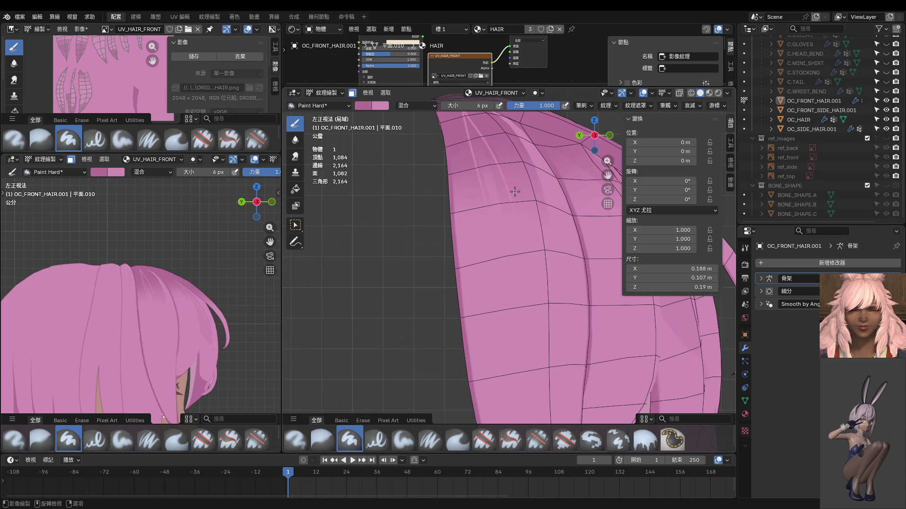
{"action": "left_click_drag", "start_coordinate": [520, 209], "coordinate": [518, 316]}
{"action": "scroll", "coordinate": [161, 239], "scroll_direction": "up", "scroll_amount": 4}
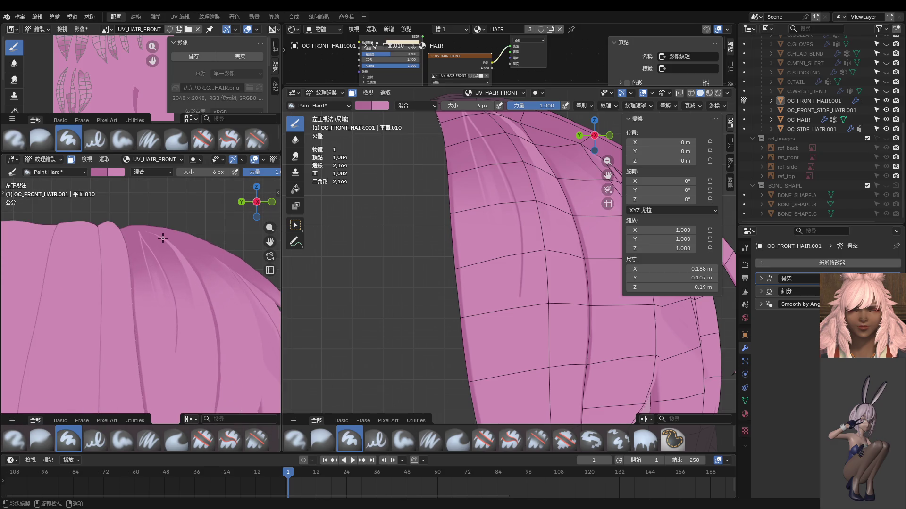
{"action": "middle_click_drag", "start_coordinate": [486, 216], "coordinate": [489, 267], "text": "shift"}
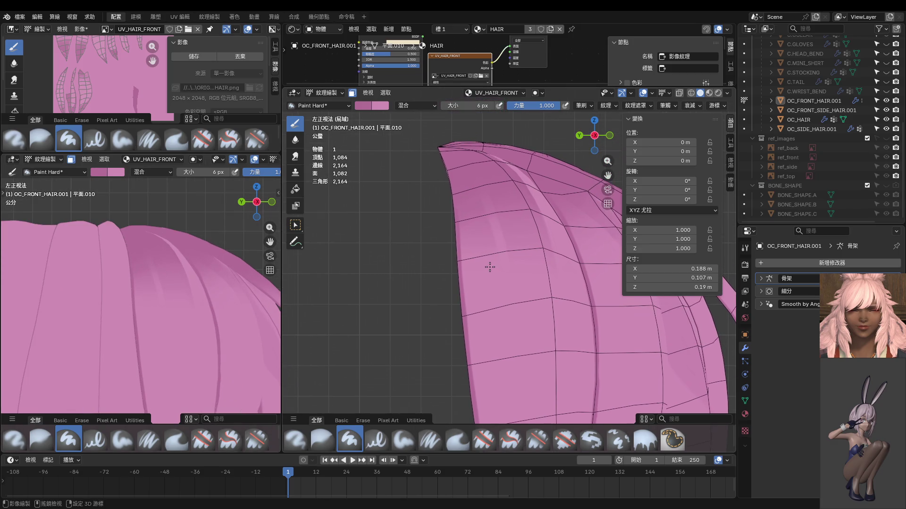
{"action": "middle_click_drag", "start_coordinate": [522, 317], "coordinate": [510, 299], "text": "shift"}
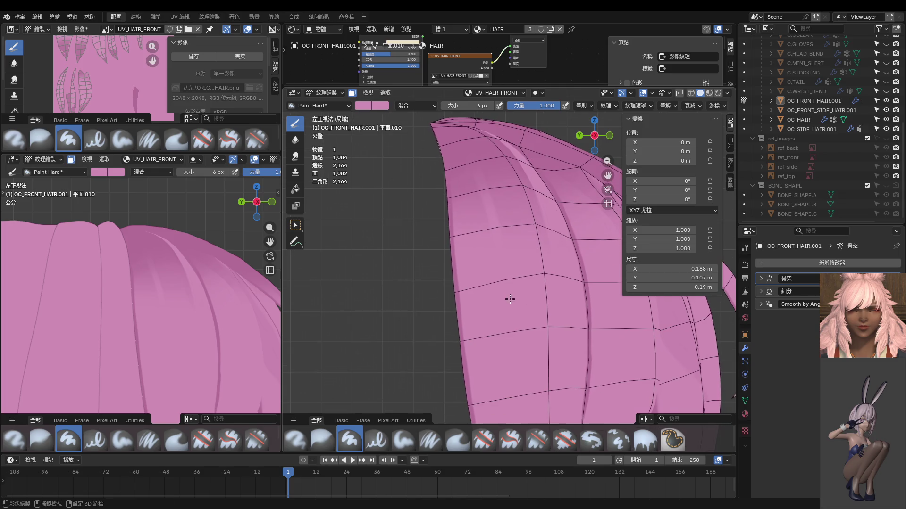
Step: Retry the light highlight streak along the strand's upper curve until it looks right
{"action": "left_click_drag", "start_coordinate": [458, 129], "coordinate": [504, 198]}
{"action": "key", "text": "ctrl+z"}
{"action": "left_click_drag", "start_coordinate": [462, 128], "coordinate": [513, 278]}
{"action": "key", "text": "ctrl+z"}
{"action": "left_click_drag", "start_coordinate": [455, 131], "coordinate": [502, 198]}
{"action": "key", "text": "ctrl+z"}
{"action": "left_click_drag", "start_coordinate": [481, 149], "coordinate": [505, 208]}
{"action": "scroll", "coordinate": [170, 262], "scroll_direction": "up", "scroll_amount": 3}
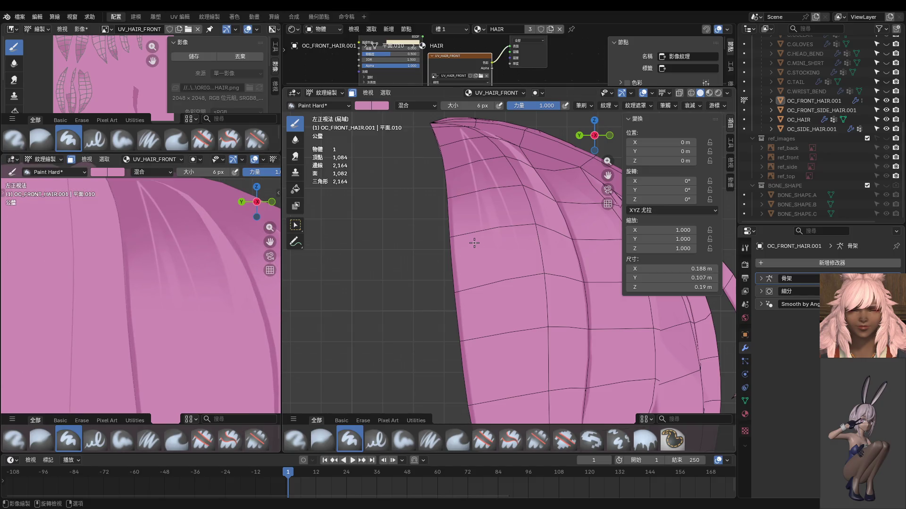
{"action": "scroll", "coordinate": [486, 241], "scroll_direction": "up", "scroll_amount": 3}
Step: Set a 58 px brush and lay two faint broad light strokes down the hair
{"action": "key", "text": "f"}
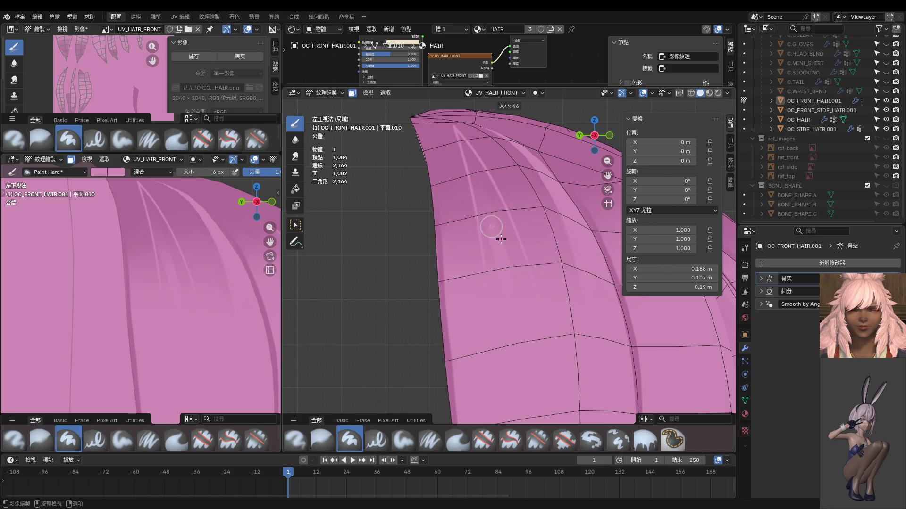
{"action": "left_click", "coordinate": [500, 238]}
{"action": "left_click_drag", "start_coordinate": [482, 176], "coordinate": [490, 245]}
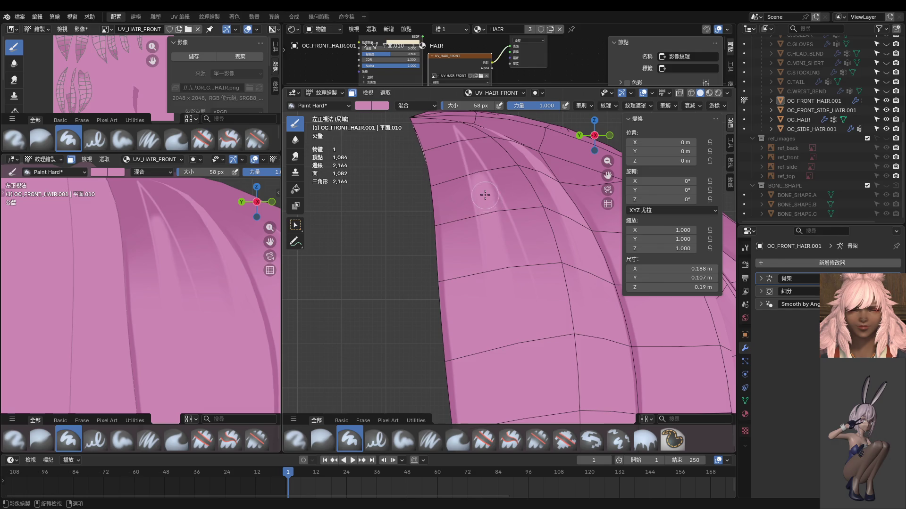
{"action": "mouse_move", "coordinate": [485, 194]}
{"action": "left_mouse_down"}
{"action": "mouse_move", "coordinate": [492, 193]}
{"action": "mouse_move", "coordinate": [526, 333]}
{"action": "left_mouse_up"}
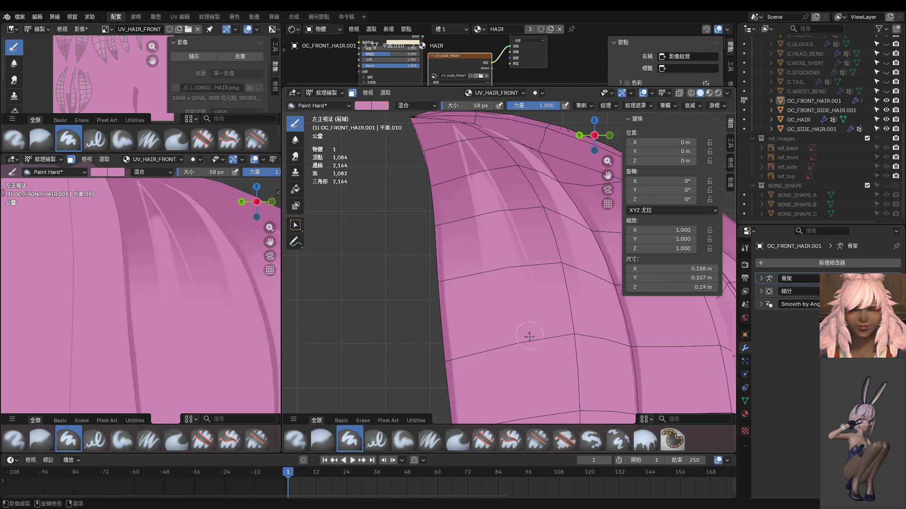
Step: Drop the brush to 28 px and paint faint light strokes down the hair
{"action": "key", "text": "f"}
{"action": "left_click", "coordinate": [492, 204]}
{"action": "left_click_drag", "start_coordinate": [501, 206], "coordinate": [530, 290]}
{"action": "middle_click_drag", "start_coordinate": [517, 259], "coordinate": [516, 243], "text": "shift"}
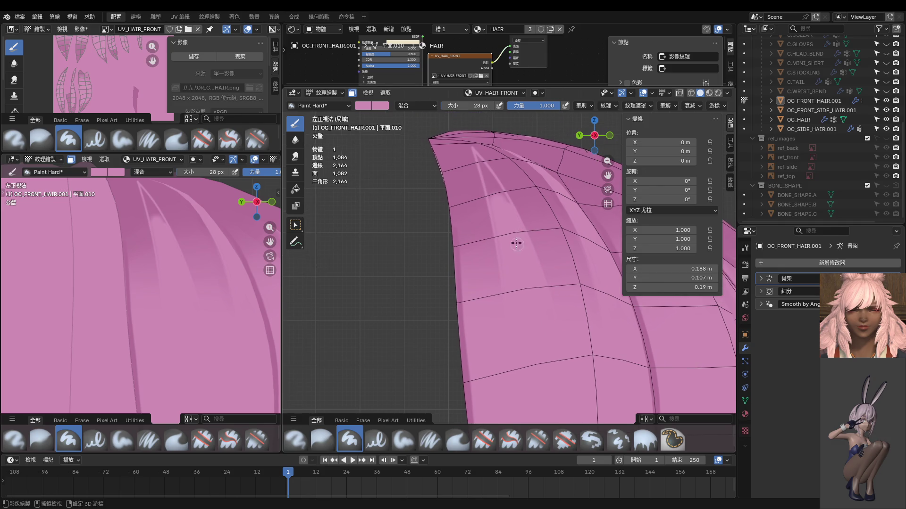
{"action": "left_click_drag", "start_coordinate": [497, 230], "coordinate": [510, 274]}
{"action": "mouse_move", "coordinate": [521, 289]}
{"action": "middle_mouse_down"}
{"action": "mouse_move", "coordinate": [522, 313]}
{"action": "mouse_move", "coordinate": [472, 215]}
{"action": "middle_mouse_up"}
Step: Brush repeated light highlight passes down the strand to smooth its speckles
{"action": "left_click_drag", "start_coordinate": [466, 210], "coordinate": [512, 307]}
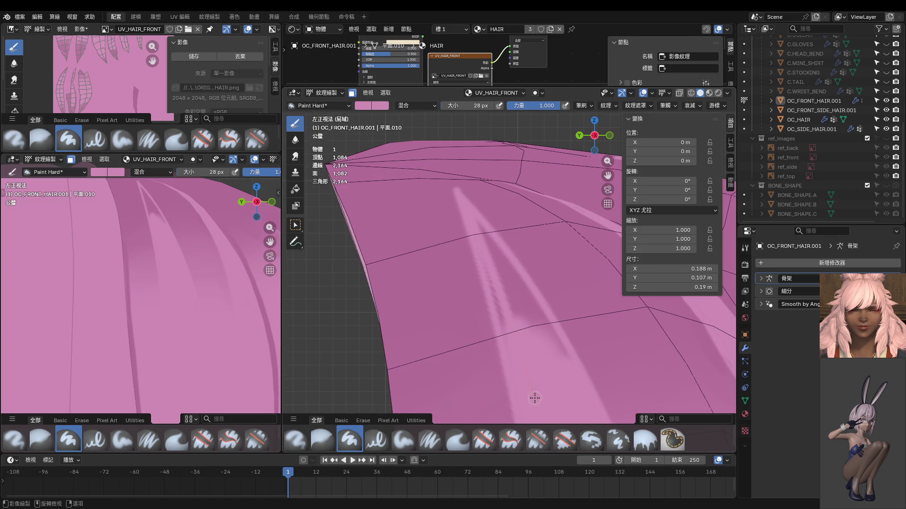
{"action": "left_click_drag", "start_coordinate": [491, 267], "coordinate": [500, 330]}
{"action": "left_click_drag", "start_coordinate": [479, 227], "coordinate": [565, 379]}
{"action": "left_click_drag", "start_coordinate": [485, 228], "coordinate": [570, 375]}
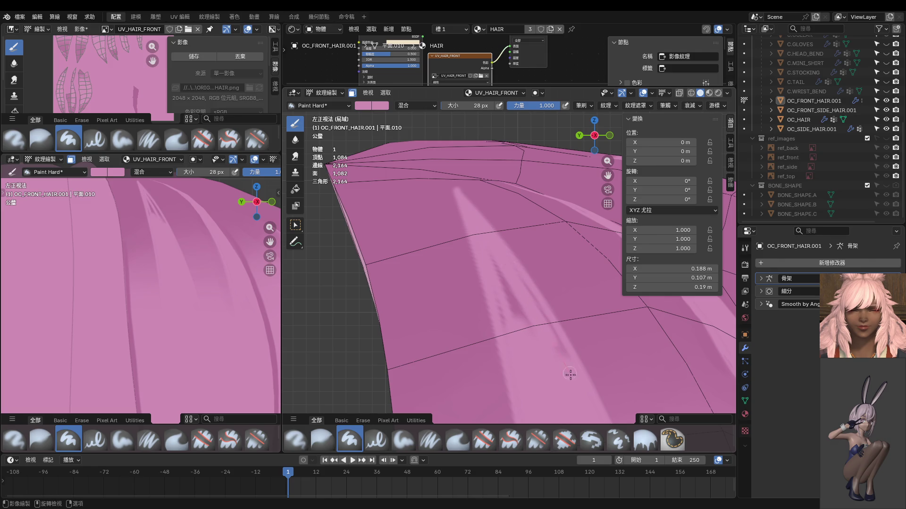
{"action": "middle_click_drag", "start_coordinate": [569, 375], "coordinate": [543, 326]}
{"action": "left_click_drag", "start_coordinate": [469, 202], "coordinate": [552, 357]}
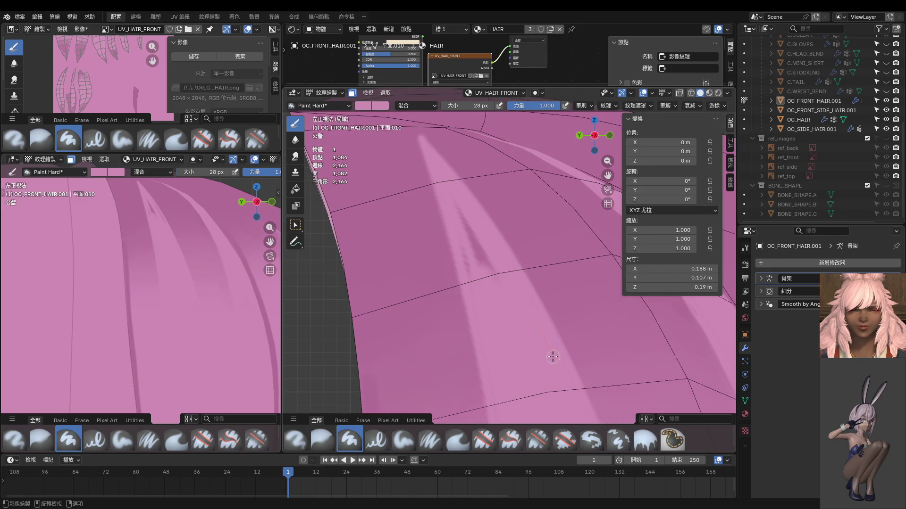
{"action": "left_click_drag", "start_coordinate": [449, 189], "coordinate": [488, 269]}
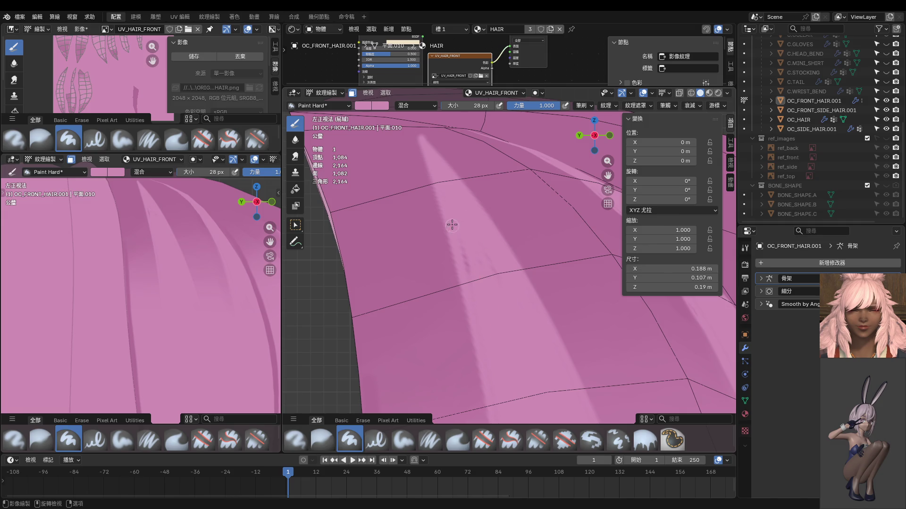
{"action": "mouse_move", "coordinate": [452, 224]}
{"action": "left_mouse_down"}
{"action": "mouse_move", "coordinate": [485, 297]}
{"action": "mouse_move", "coordinate": [520, 341]}
{"action": "left_mouse_up"}
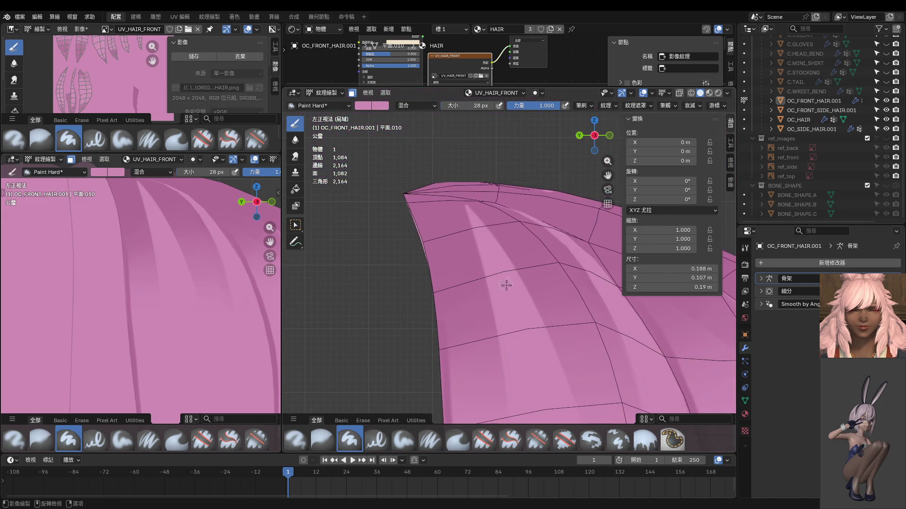
{"action": "scroll", "coordinate": [505, 292], "scroll_direction": "down", "scroll_amount": 4}
{"action": "scroll", "coordinate": [434, 198], "scroll_direction": "up", "scroll_amount": 3}
Step: Sample the hair pink, set an 8 px brush, and cover the stray dark streak
{"action": "key", "text": "s"}
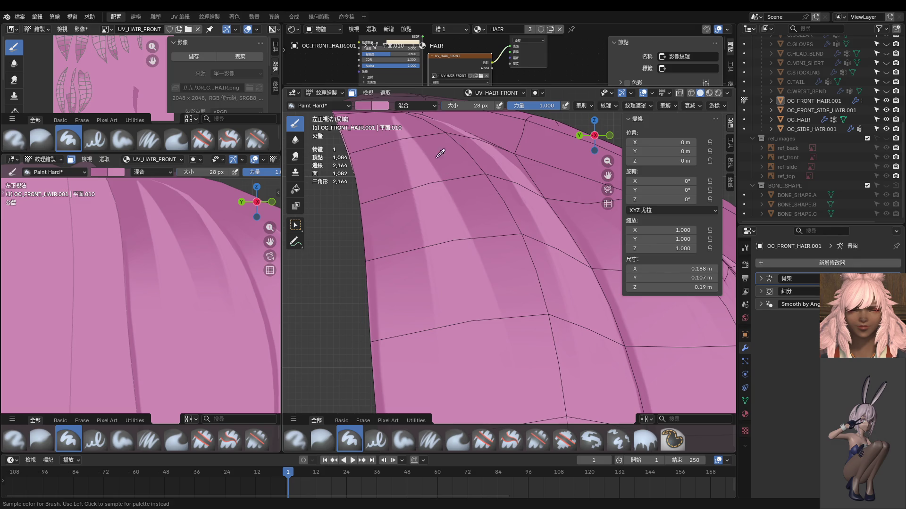
{"action": "key", "text": "f"}
{"action": "left_click", "coordinate": [458, 201]}
{"action": "middle_click_drag", "start_coordinate": [458, 201], "coordinate": [433, 168], "text": "shift"}
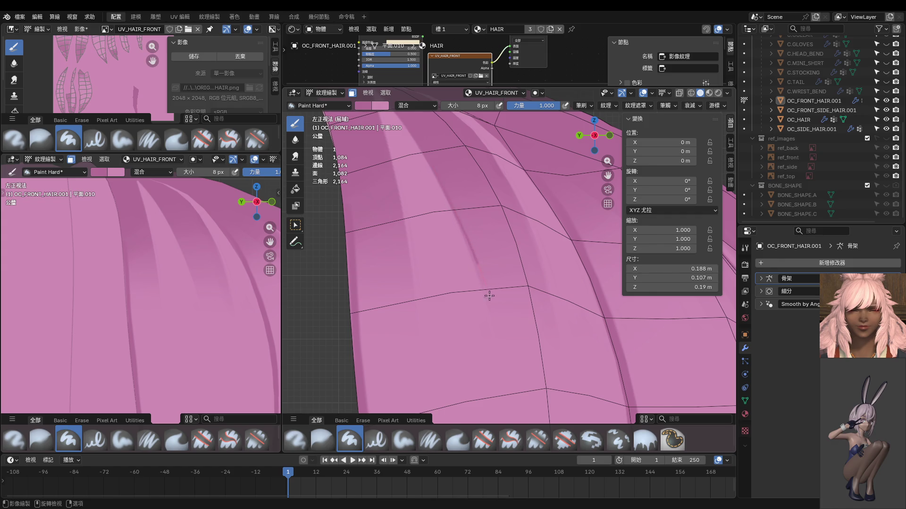
{"action": "left_click_drag", "start_coordinate": [481, 275], "coordinate": [455, 213]}
Step: Draw a thin dark strand line curving down the front hair
{"action": "left_click_drag", "start_coordinate": [475, 260], "coordinate": [516, 401]}
{"action": "scroll", "coordinate": [538, 330], "scroll_direction": "down", "scroll_amount": 3}
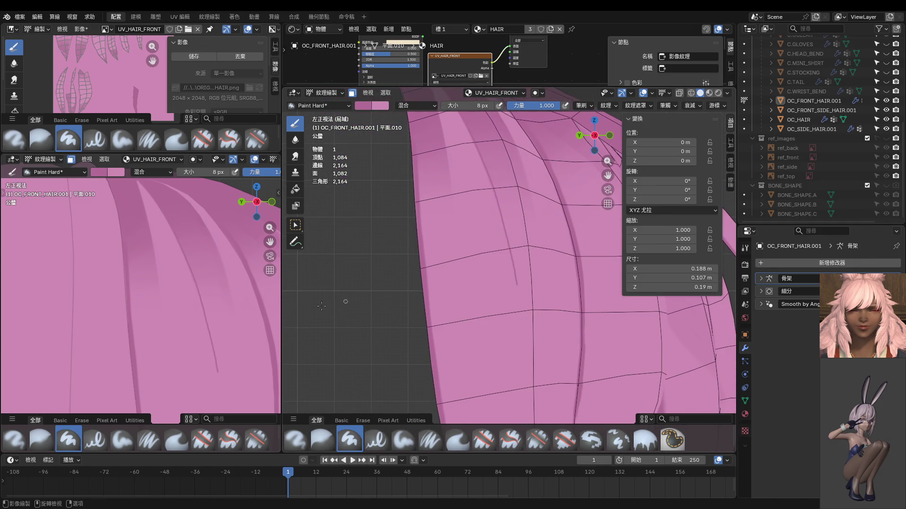
{"action": "scroll", "coordinate": [225, 321], "scroll_direction": "down", "scroll_amount": 5}
{"action": "middle_click_drag", "start_coordinate": [217, 302], "coordinate": [137, 310]}
{"action": "key", "text": "KP_3"}
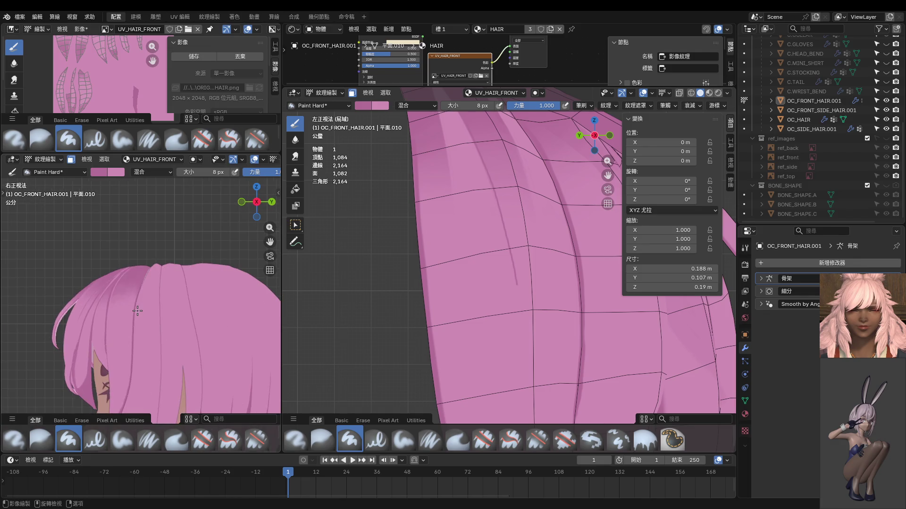
Step: Check the head from the front in the side viewport and orbit the main view over the hair
{"action": "key", "text": "KP_1"}
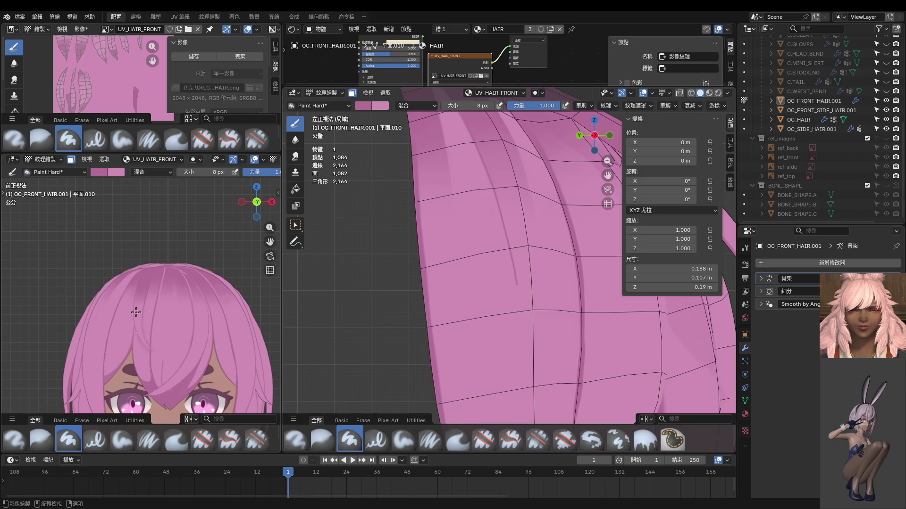
{"action": "middle_click_drag", "start_coordinate": [133, 306], "coordinate": [213, 295], "text": "shift"}
{"action": "key", "text": "Escape"}
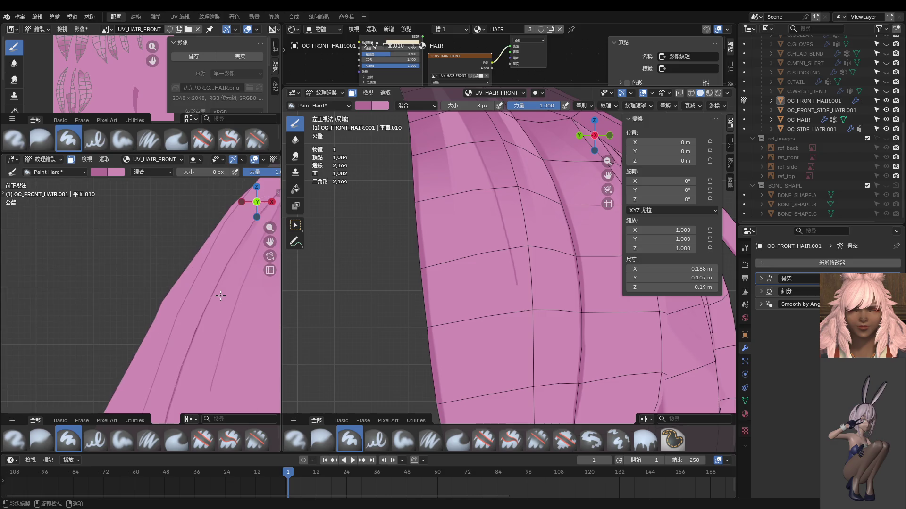
{"action": "scroll", "coordinate": [226, 295], "scroll_direction": "down", "scroll_amount": 3}
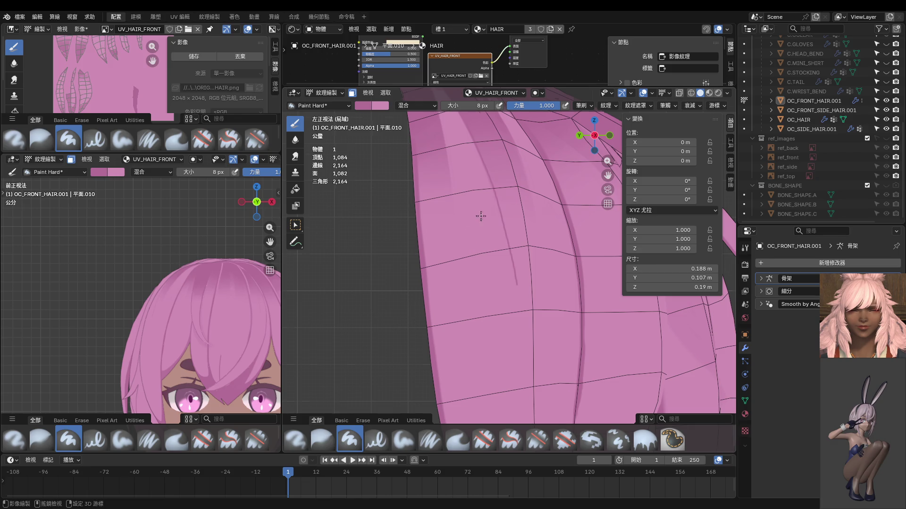
{"action": "middle_click_drag", "start_coordinate": [481, 217], "coordinate": [497, 276]}
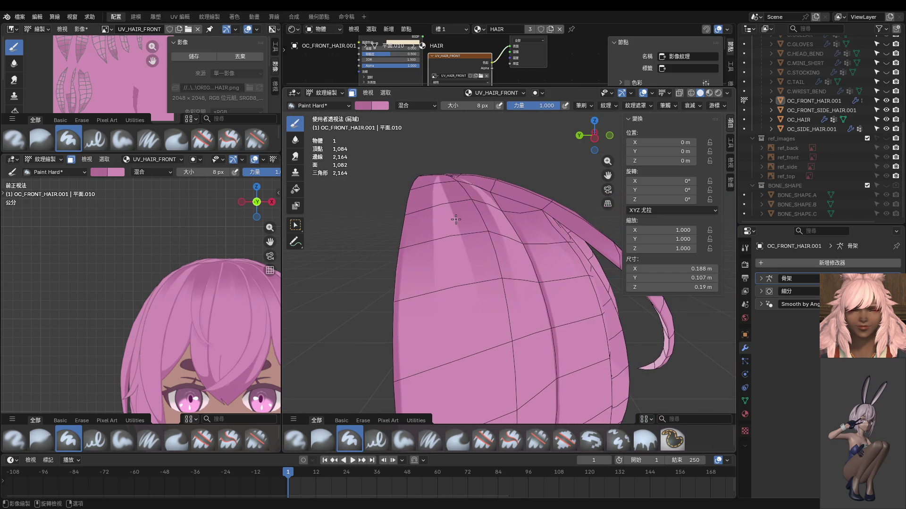
Step: Draw a long dark strand line with a 16 px brush, then widen the brush to 34 px
{"action": "key", "text": "bracketright"}
{"action": "left_click_drag", "start_coordinate": [468, 249], "coordinate": [500, 417]}
{"action": "middle_click_drag", "start_coordinate": [500, 417], "coordinate": [495, 305], "text": "shift"}
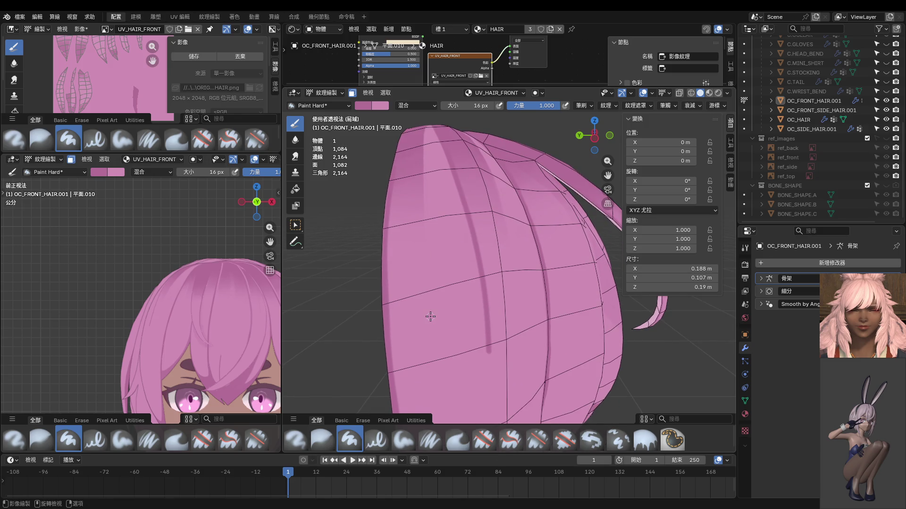
{"action": "key", "text": "ctrl+KP_3"}
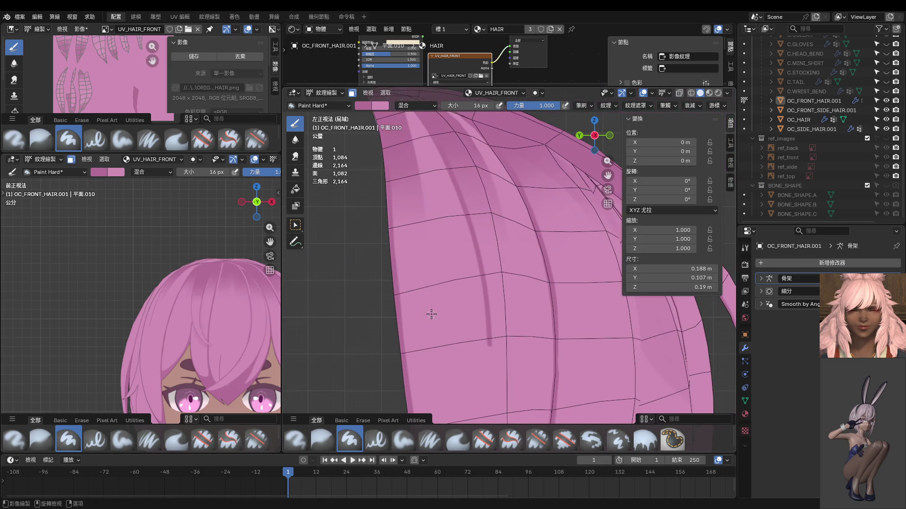
{"action": "scroll", "coordinate": [482, 315], "scroll_direction": "down", "scroll_amount": 3}
{"action": "scroll", "coordinate": [482, 315], "scroll_direction": "up", "scroll_amount": 5}
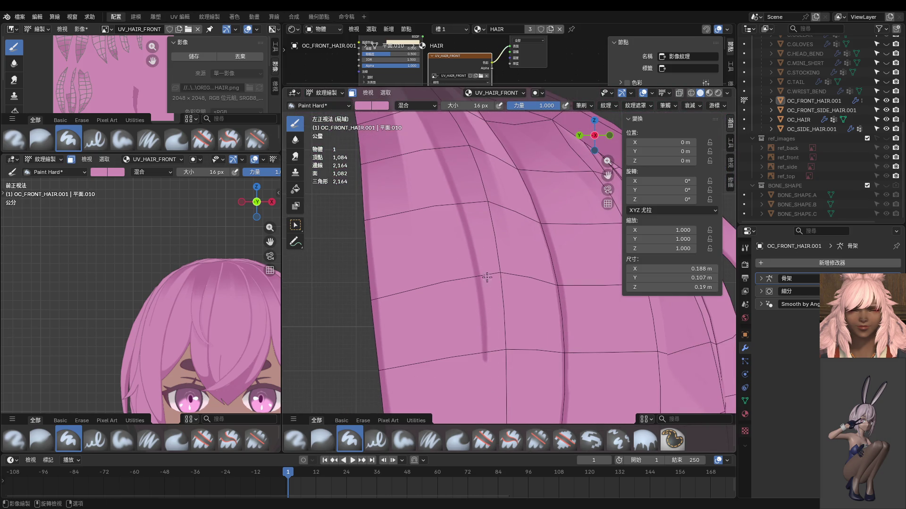
{"action": "middle_click_drag", "start_coordinate": [487, 278], "coordinate": [487, 247], "text": "shift"}
{"action": "key", "text": "f"}
{"action": "left_click", "coordinate": [499, 266]}
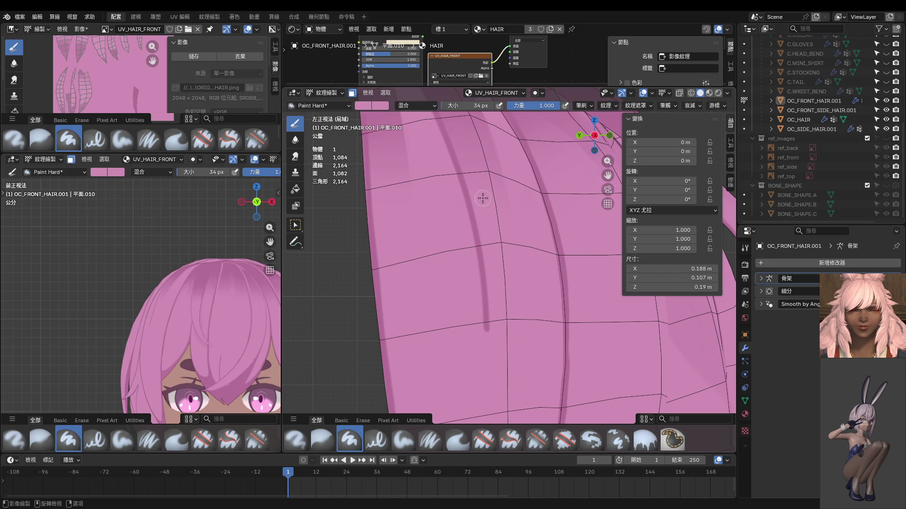
Step: Lighten part of the dark line with pink and return to Texture Paint mode
{"action": "left_click_drag", "start_coordinate": [483, 198], "coordinate": [479, 420]}
{"action": "scroll", "coordinate": [498, 304], "scroll_direction": "down", "scroll_amount": 6}
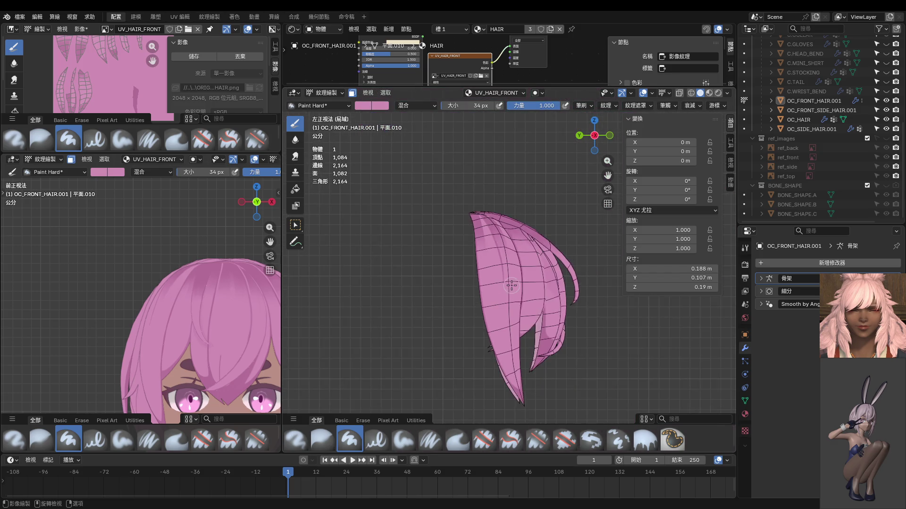
{"action": "key", "text": "ctrl+Tab"}
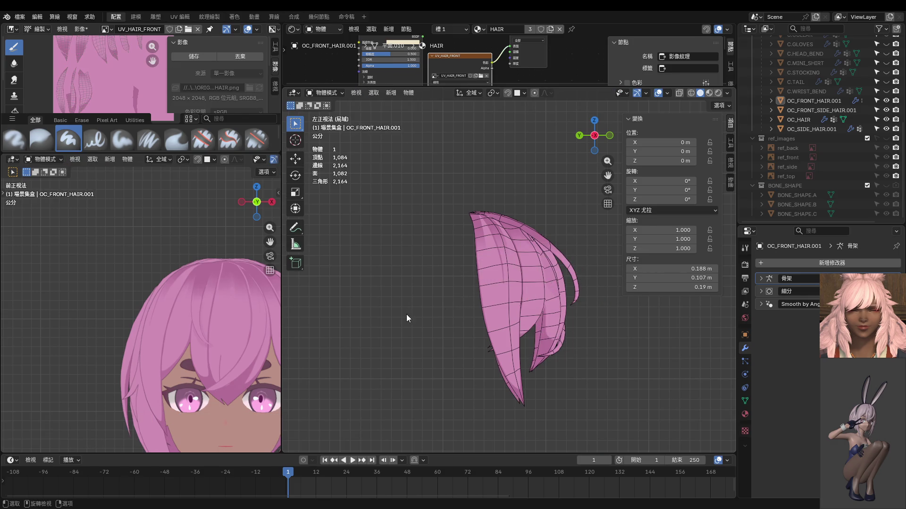
{"action": "key", "text": "ctrl+Tab"}
{"action": "left_click", "coordinate": [501, 279]}
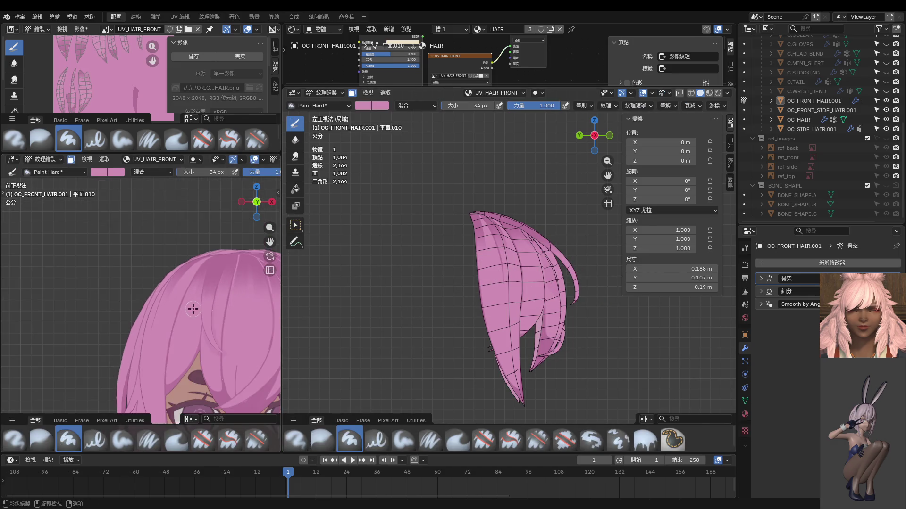
{"action": "mouse_move", "coordinate": [193, 309]}
{"action": "middle_mouse_down"}
{"action": "mouse_move", "coordinate": [207, 302]}
{"action": "mouse_move", "coordinate": [245, 310]}
{"action": "middle_mouse_up"}
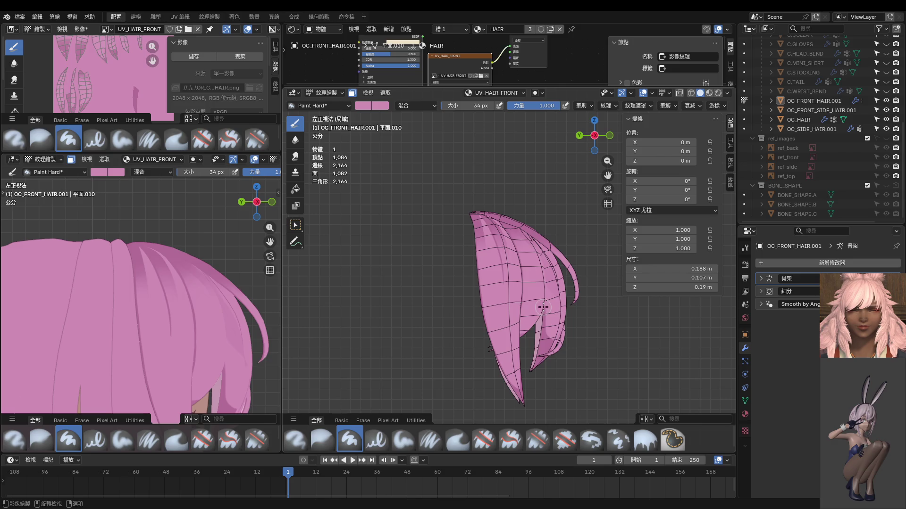
Step: Sample a colour from the hair and shrink the brush to 12 px
{"action": "scroll", "coordinate": [543, 307], "scroll_direction": "up", "scroll_amount": 3}
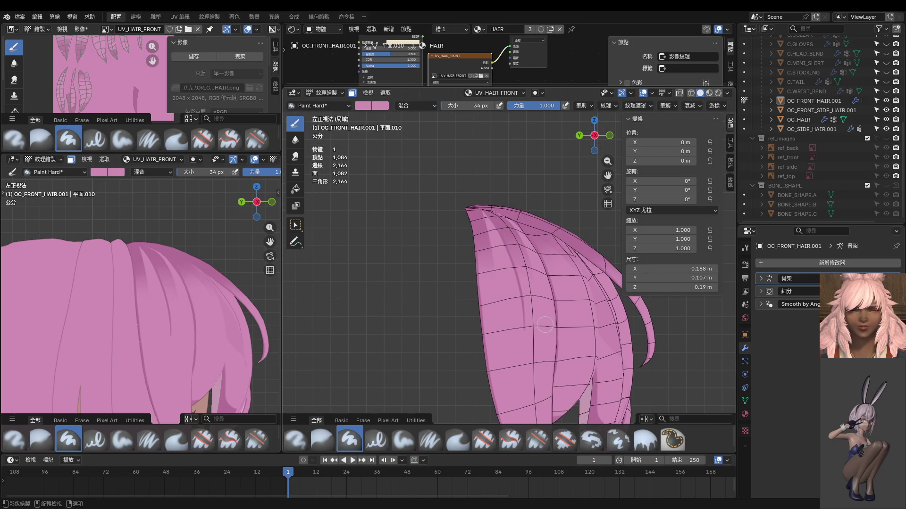
{"action": "scroll", "coordinate": [506, 257], "scroll_direction": "up", "scroll_amount": 2}
{"action": "scroll", "coordinate": [509, 265], "scroll_direction": "down", "scroll_amount": 2}
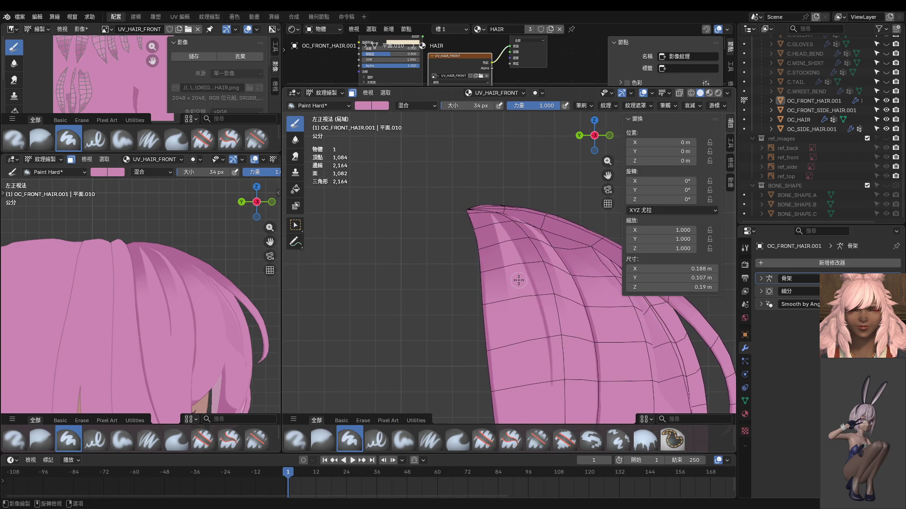
{"action": "scroll", "coordinate": [517, 282], "scroll_direction": "up", "scroll_amount": 2}
{"action": "key", "text": "s"}
{"action": "key", "text": "f"}
{"action": "left_click", "coordinate": [510, 265]}
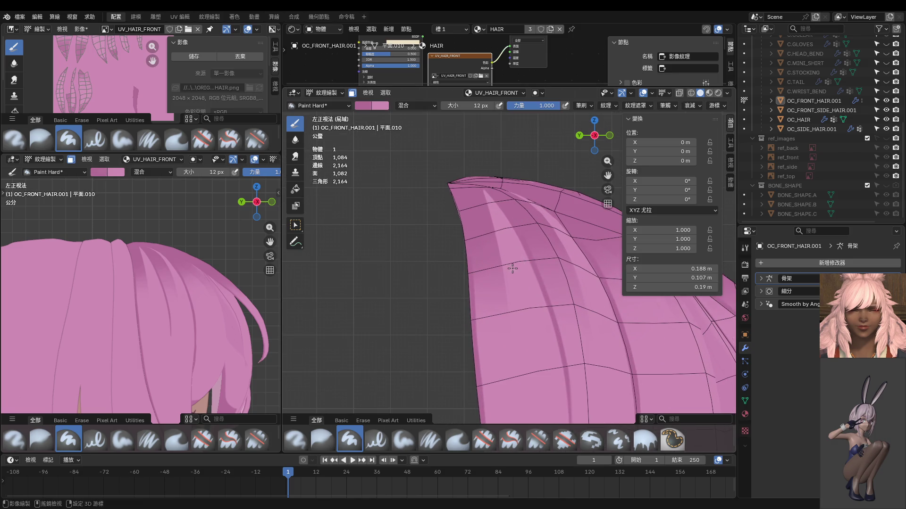
{"action": "middle_click_drag", "start_coordinate": [509, 265], "coordinate": [497, 242], "text": "shift"}
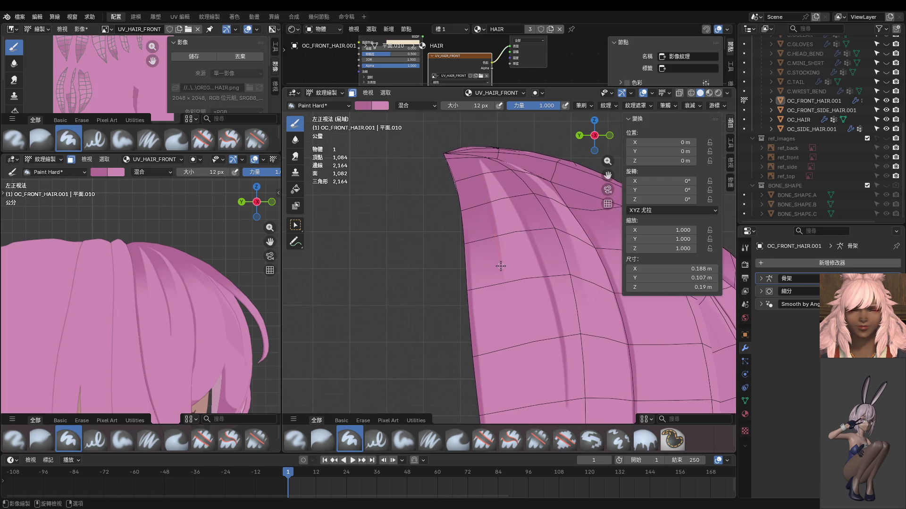
Step: Paint a dark strand line down the hair and paint out its lower end so it tapers
{"action": "left_click_drag", "start_coordinate": [501, 274], "coordinate": [505, 399]}
{"action": "middle_click_drag", "start_coordinate": [519, 352], "coordinate": [528, 328], "text": "shift"}
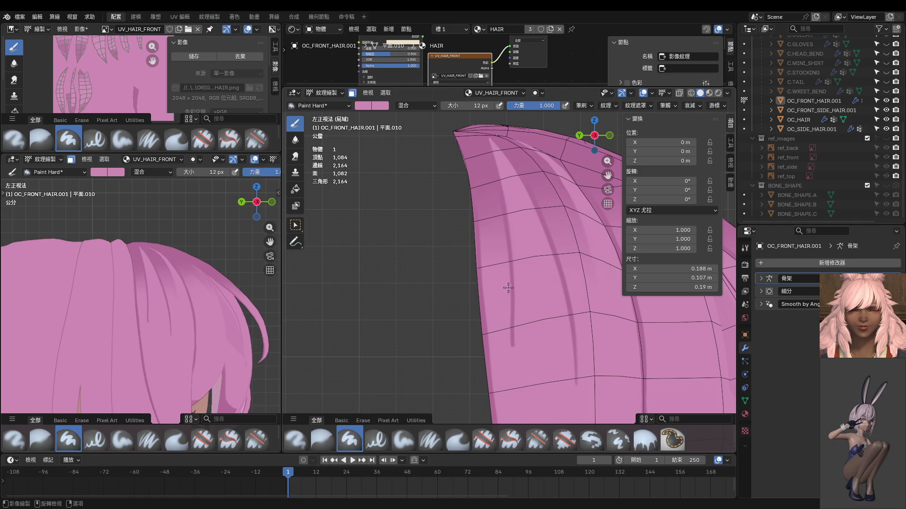
{"action": "left_click_drag", "start_coordinate": [508, 287], "coordinate": [518, 379]}
{"action": "scroll", "coordinate": [550, 358], "scroll_direction": "down", "scroll_amount": 5}
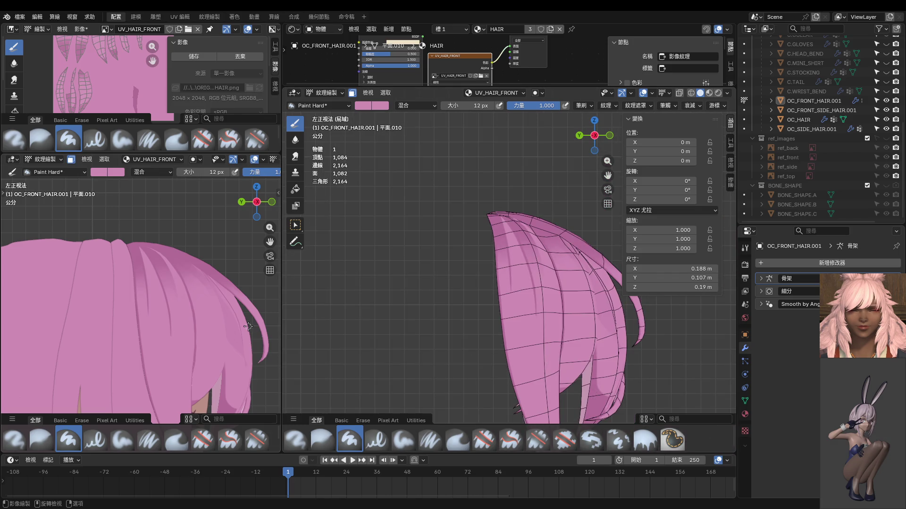
{"action": "middle_click_drag", "start_coordinate": [207, 321], "coordinate": [175, 362]}
{"action": "middle_click_drag", "start_coordinate": [534, 268], "coordinate": [521, 221], "text": "shift"}
Step: Sample a colour, shrink the brush to 6 px, and draw a thin dark line down the strand
{"action": "key", "text": "s"}
{"action": "middle_click_drag", "start_coordinate": [507, 312], "coordinate": [502, 281], "text": "shift"}
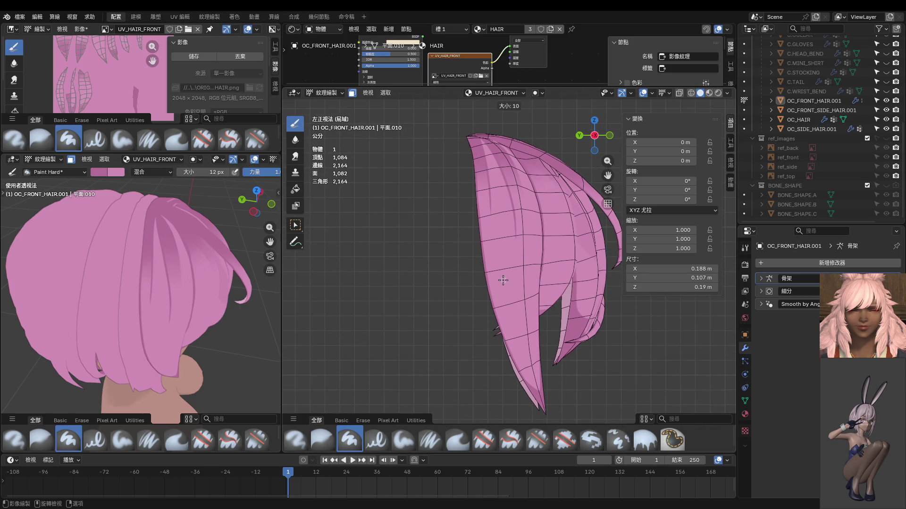
{"action": "key", "text": "bracketleft"}
{"action": "key", "text": "bracketleft"}
{"action": "key", "text": "bracketleft"}
{"action": "left_click_drag", "start_coordinate": [512, 322], "coordinate": [535, 382]}
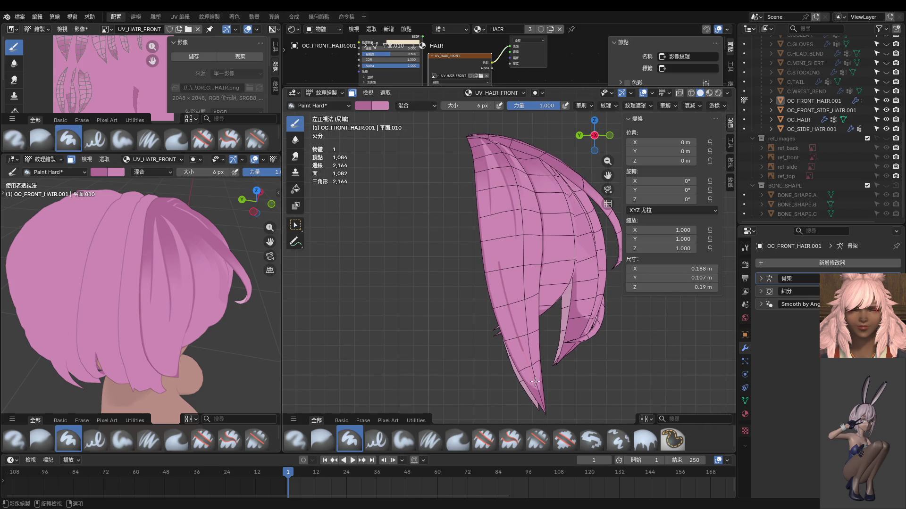
{"action": "scroll", "coordinate": [522, 269], "scroll_direction": "up", "scroll_amount": 3}
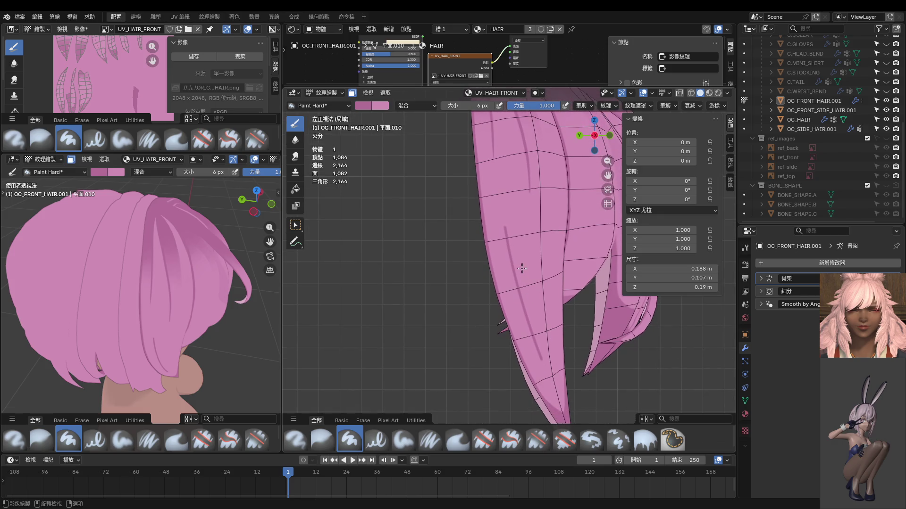
{"action": "scroll", "coordinate": [521, 253], "scroll_direction": "up", "scroll_amount": 4}
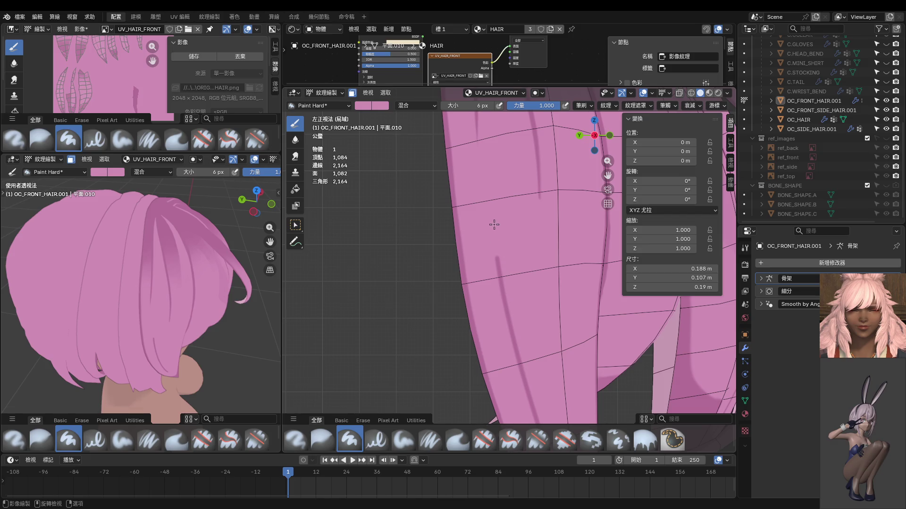
Step: Set the brush to 30 px and cover the dark stroke with pink
{"action": "key", "text": "f"}
{"action": "left_click", "coordinate": [512, 296]}
{"action": "left_click_drag", "start_coordinate": [492, 221], "coordinate": [536, 383]}
{"action": "scroll", "coordinate": [531, 366], "scroll_direction": "down", "scroll_amount": 3}
{"action": "middle_click_drag", "start_coordinate": [532, 366], "coordinate": [486, 272], "text": "shift"}
{"action": "scroll", "coordinate": [486, 271], "scroll_direction": "up", "scroll_amount": 3}
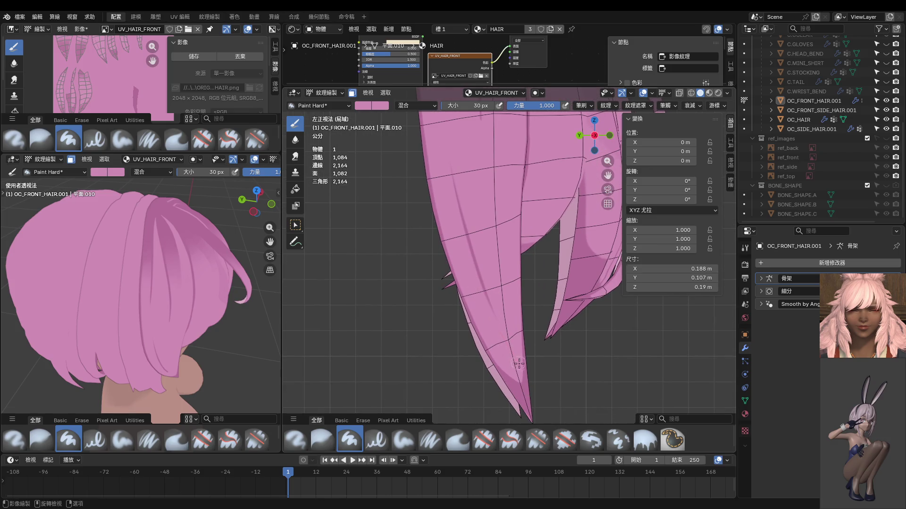
{"action": "scroll", "coordinate": [520, 362], "scroll_direction": "down", "scroll_amount": 2}
{"action": "scroll", "coordinate": [507, 336], "scroll_direction": "down", "scroll_amount": 2}
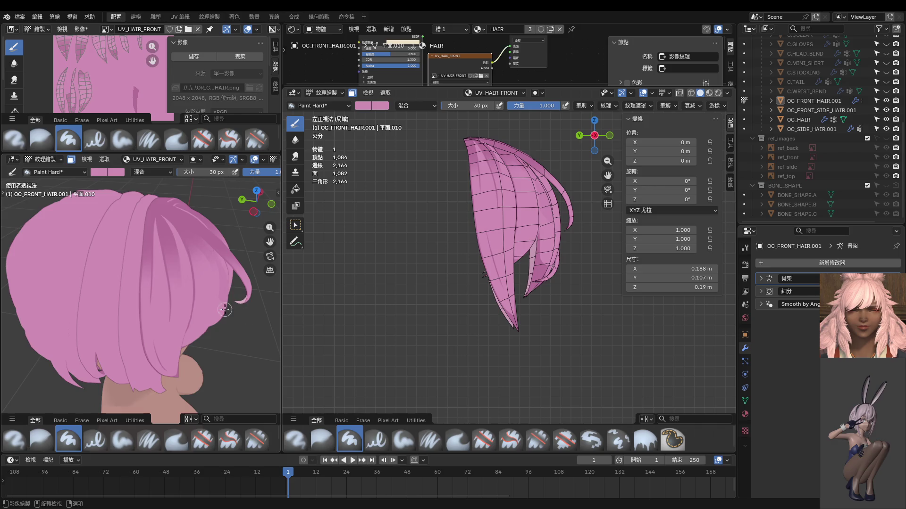
Step: Put the side viewport in Left Ortho and the main view in Front Ortho
{"action": "key", "text": "KP_1"}
{"action": "scroll", "coordinate": [192, 267], "scroll_direction": "up", "scroll_amount": 3}
{"action": "key", "text": "KP_3"}
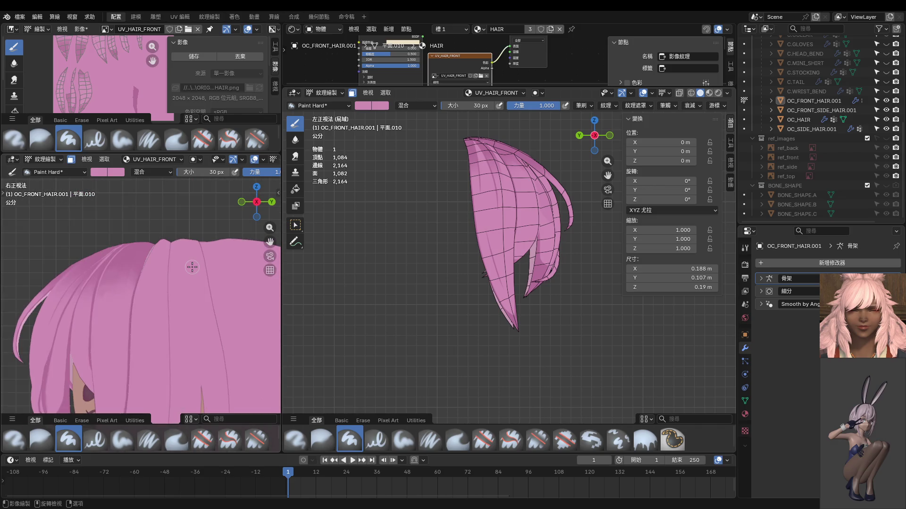
{"action": "key", "text": "ctrl+KP_3"}
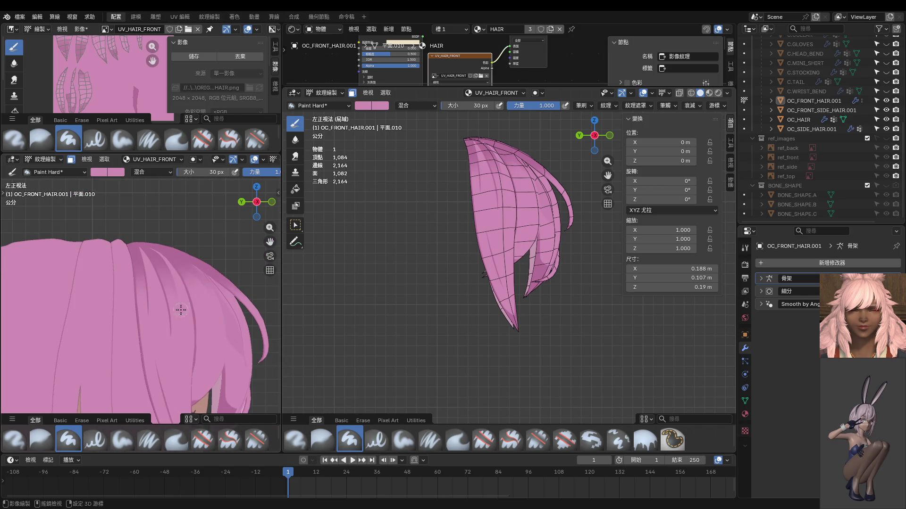
{"action": "middle_click_drag", "start_coordinate": [180, 307], "coordinate": [156, 233], "text": "shift"}
{"action": "scroll", "coordinate": [526, 260], "scroll_direction": "up", "scroll_amount": 2}
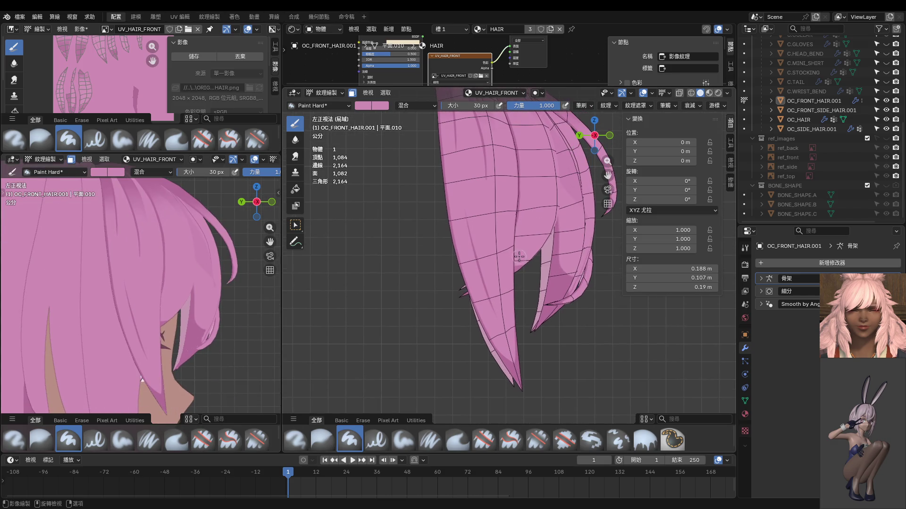
{"action": "key", "text": "KP_1"}
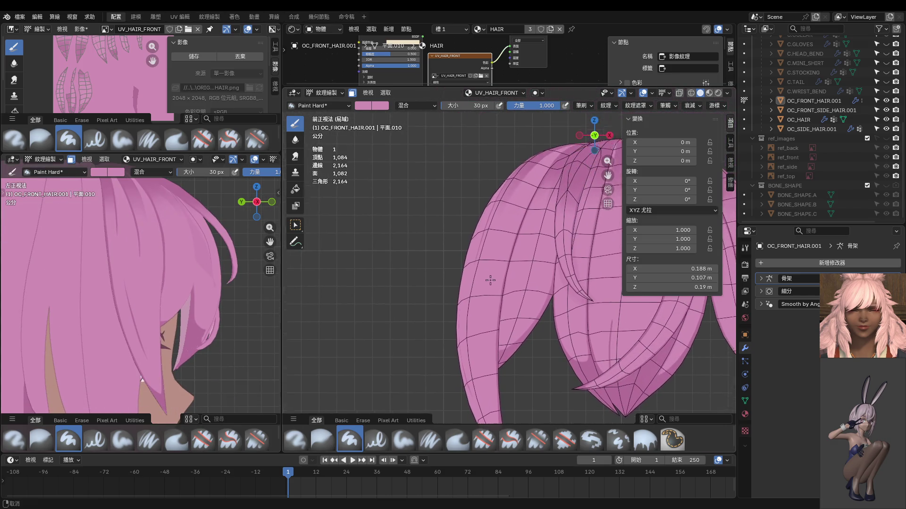
Step: Set the brush to 12 px, sample a colour from the hair, and make a first stroke
{"action": "scroll", "coordinate": [511, 250], "scroll_direction": "up", "scroll_amount": 5, "text": "shift"}
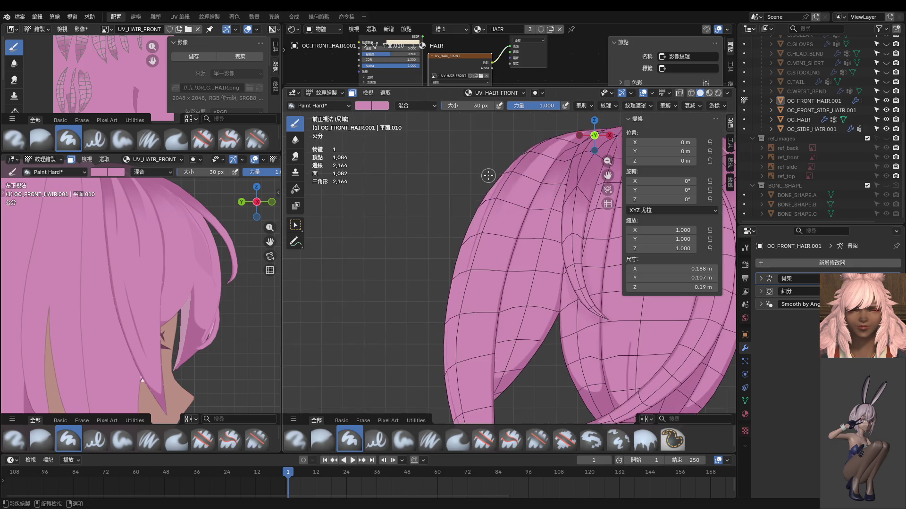
{"action": "scroll", "coordinate": [510, 234], "scroll_direction": "up", "scroll_amount": 3, "text": "shift"}
{"action": "left_click", "coordinate": [507, 241]}
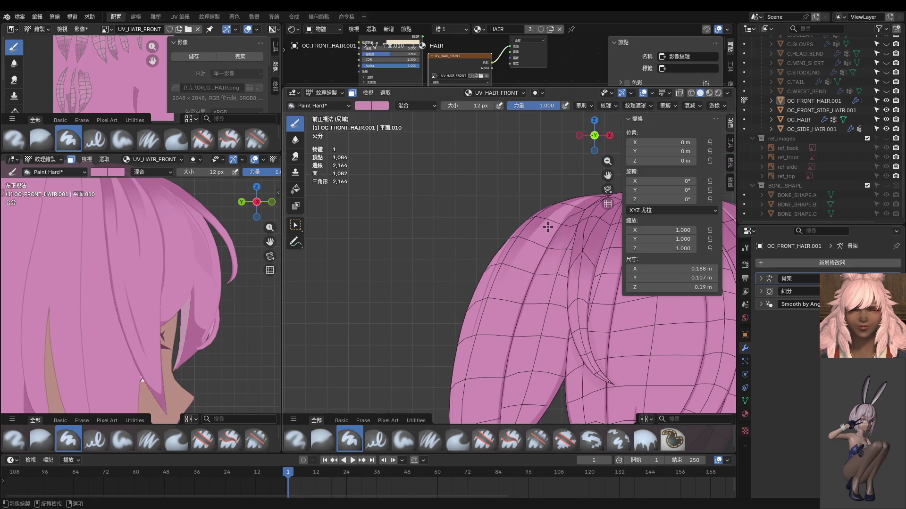
{"action": "scroll", "coordinate": [546, 217], "scroll_direction": "up", "scroll_amount": 2}
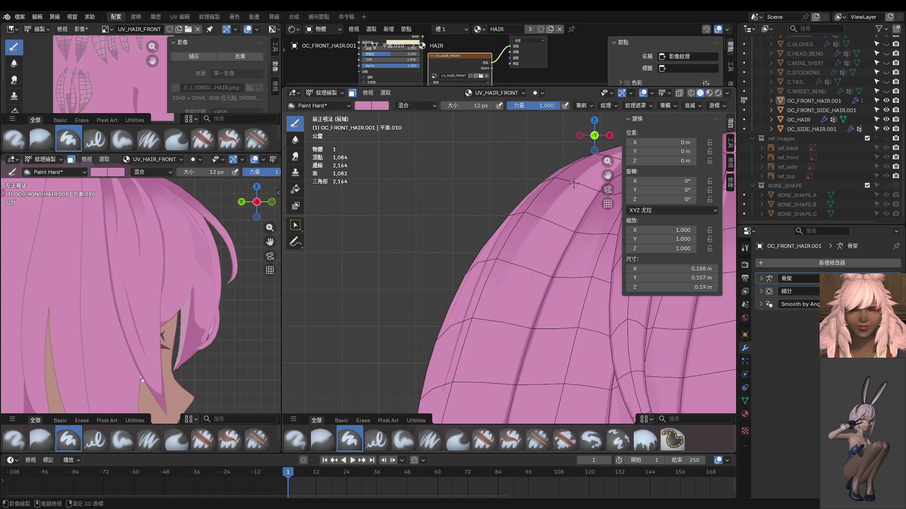
{"action": "key", "text": "s"}
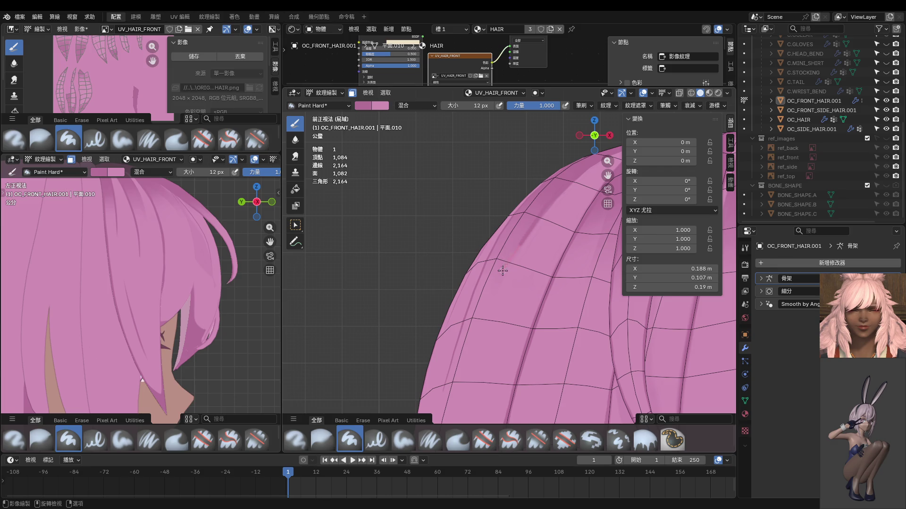
{"action": "mouse_move", "coordinate": [470, 411]}
{"action": "middle_mouse_down"}
{"action": "mouse_move", "coordinate": [518, 345]}
{"action": "mouse_move", "coordinate": [492, 229]}
{"action": "middle_mouse_up"}
Step: In front view, cover a dark streak with pink and paint a dark line down the left strand
{"action": "scroll", "coordinate": [517, 345], "scroll_direction": "down", "scroll_amount": 5}
{"action": "scroll", "coordinate": [492, 230], "scroll_direction": "down", "scroll_amount": 5}
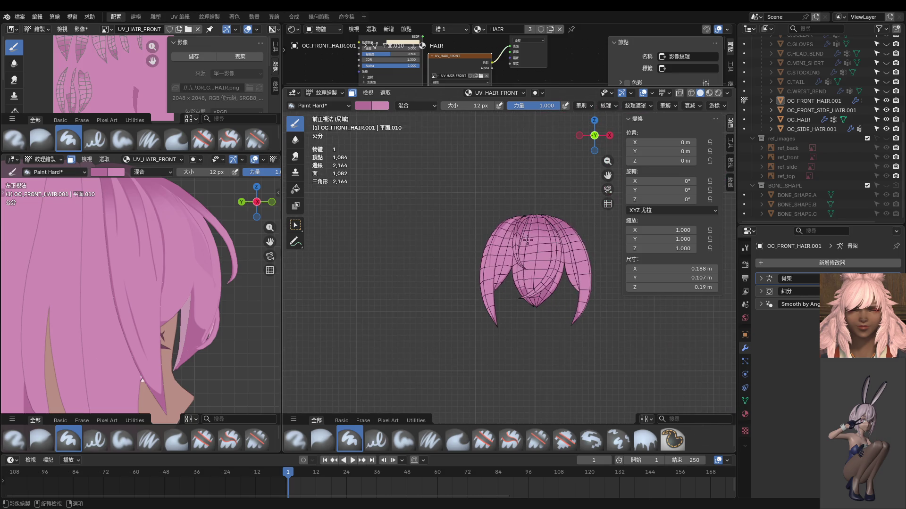
{"action": "scroll", "coordinate": [188, 288], "scroll_direction": "down", "scroll_amount": 1}
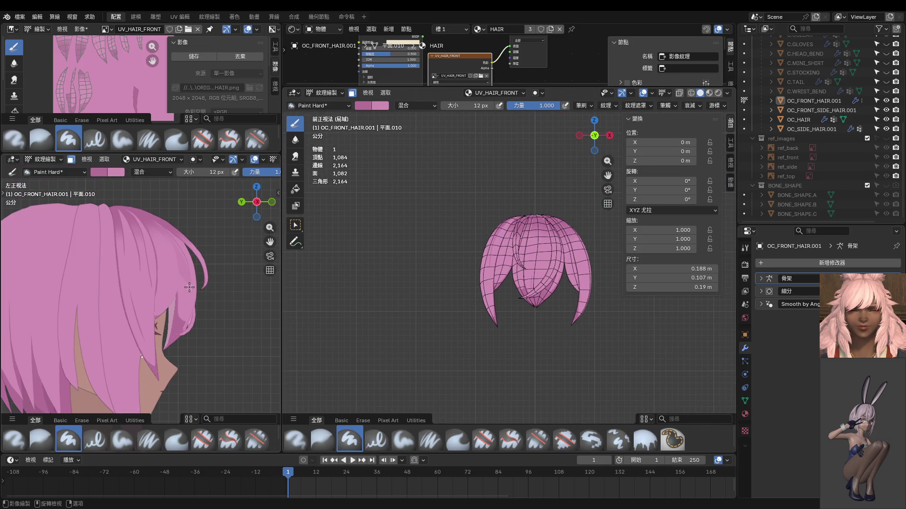
{"action": "key", "text": "KP_1"}
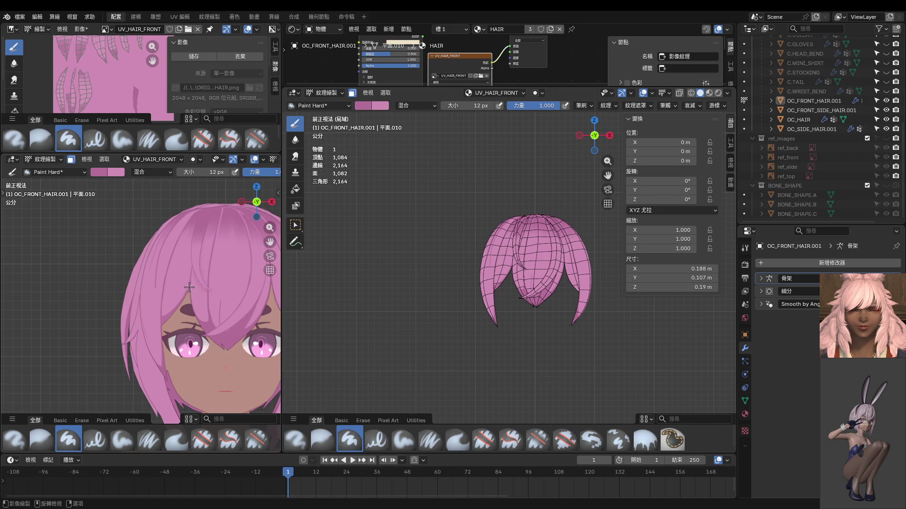
{"action": "scroll", "coordinate": [500, 231], "scroll_direction": "up", "scroll_amount": 6}
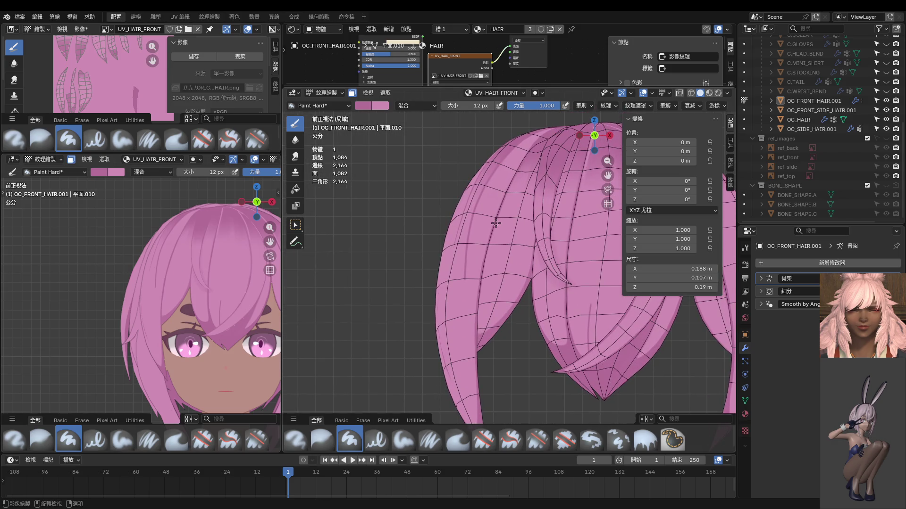
{"action": "left_click_drag", "start_coordinate": [496, 224], "coordinate": [496, 186]}
{"action": "scroll", "coordinate": [508, 158], "scroll_direction": "up", "scroll_amount": 2}
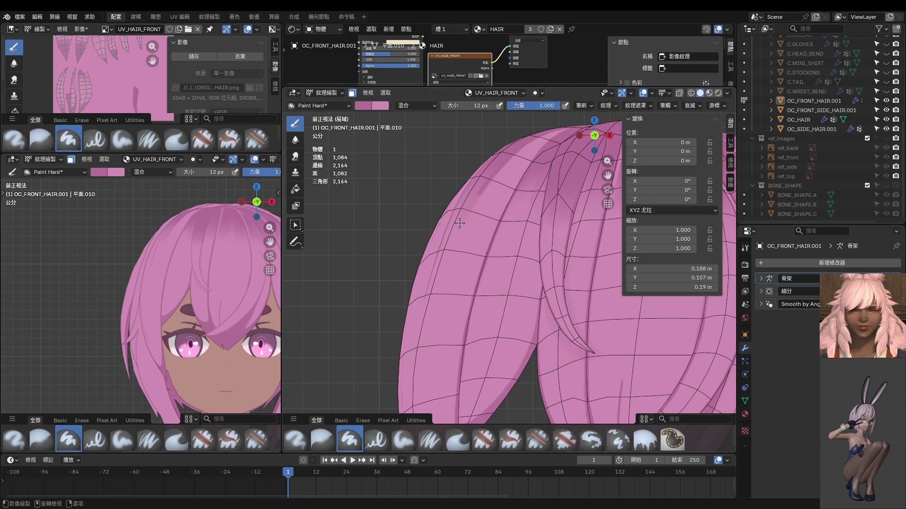
{"action": "mouse_move", "coordinate": [460, 224]}
{"action": "left_mouse_down"}
{"action": "mouse_move", "coordinate": [422, 316]}
{"action": "mouse_move", "coordinate": [428, 389]}
{"action": "left_mouse_up"}
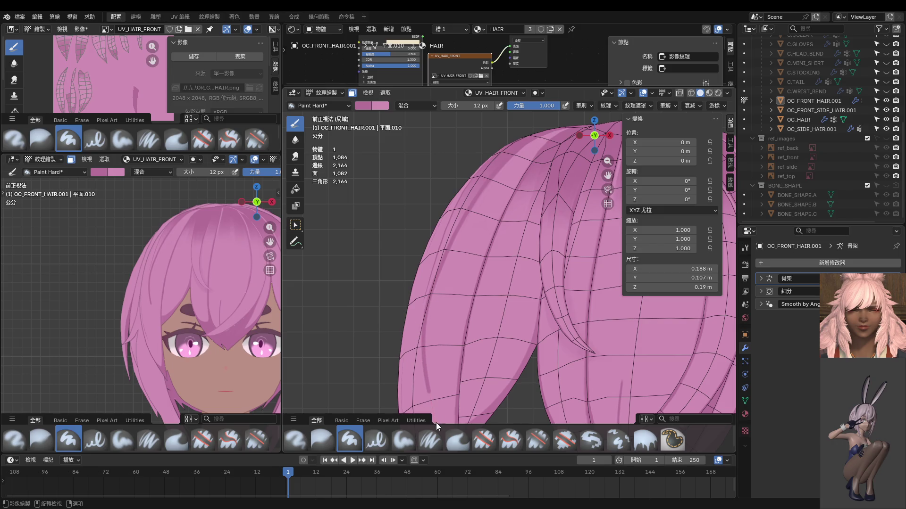
Step: Enlarge the brush to 36 px, then try and undo a pink cover-up over the strand line
{"action": "scroll", "coordinate": [463, 338], "scroll_direction": "down", "scroll_amount": 3}
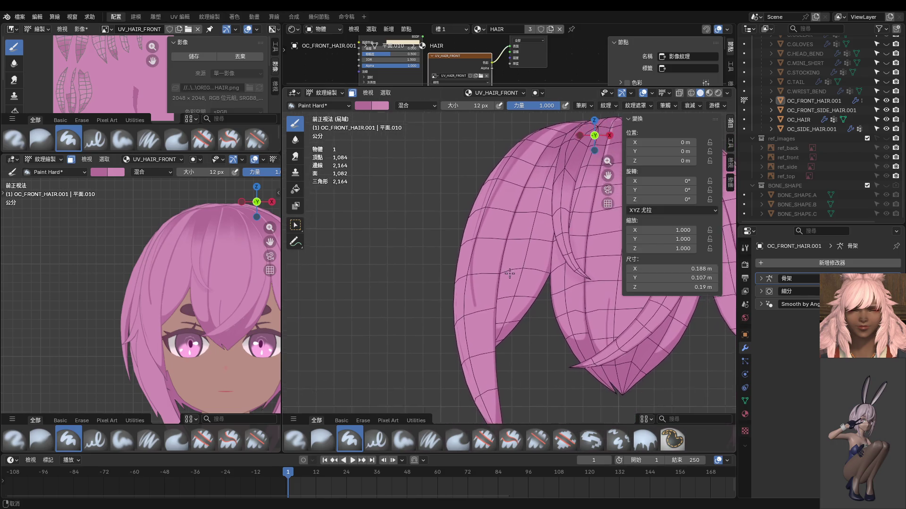
{"action": "key", "text": "shift"}
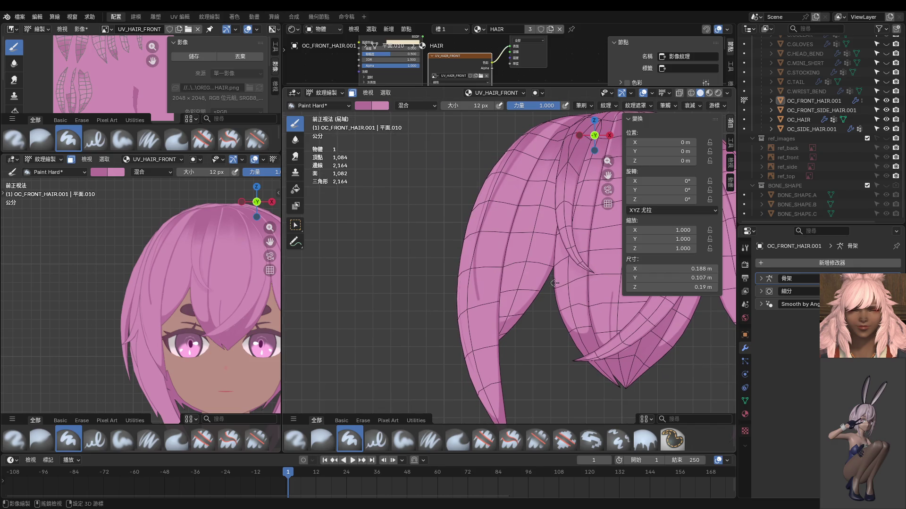
{"action": "scroll", "coordinate": [554, 283], "scroll_direction": "up", "scroll_amount": 4}
{"action": "scroll", "coordinate": [537, 335], "scroll_direction": "up", "scroll_amount": 2}
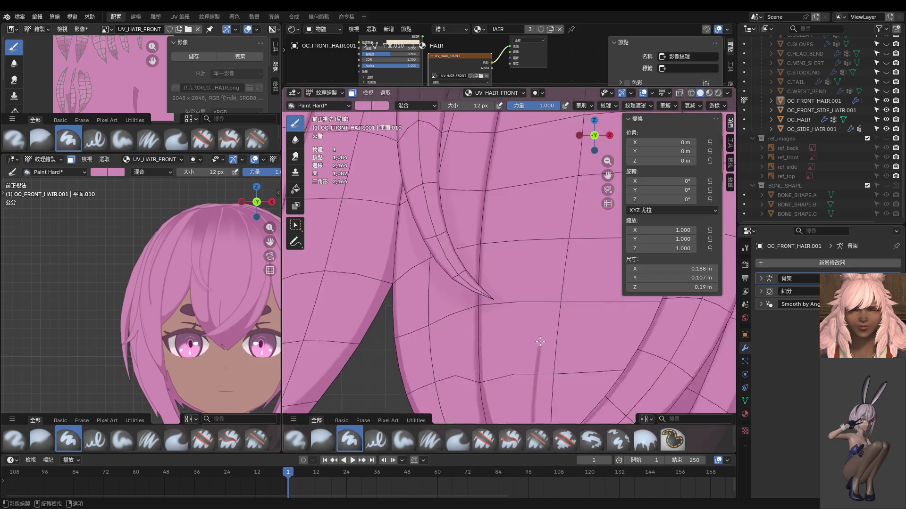
{"action": "middle_click_drag", "start_coordinate": [540, 341], "coordinate": [505, 269], "text": "shift"}
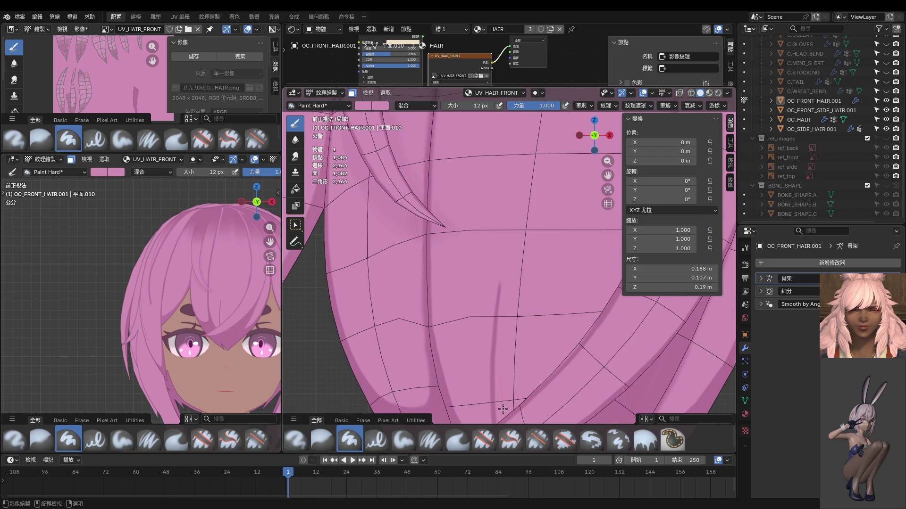
{"action": "key", "text": "f"}
{"action": "left_click", "coordinate": [514, 271]}
{"action": "left_click_drag", "start_coordinate": [501, 282], "coordinate": [491, 390]}
{"action": "key", "text": "ctrl+z"}
Step: Lighten the top of the strand line, comparing the cover-up stroke with undo and redo
{"action": "key", "text": "ctrl+z"}
{"action": "left_click_drag", "start_coordinate": [500, 282], "coordinate": [494, 326]}
{"action": "key", "text": "ctrl+z"}
{"action": "key", "text": "ctrl+shift+z"}
{"action": "key", "text": "ctrl+z"}
{"action": "key", "text": "ctrl+shift+z"}
{"action": "key", "text": "ctrl+z"}
{"action": "left_click_drag", "start_coordinate": [501, 254], "coordinate": [473, 393]}
Step: Pan the left view to show both eyes and bring up the mode pie menu
{"action": "scroll", "coordinate": [495, 377], "scroll_direction": "down", "scroll_amount": 5}
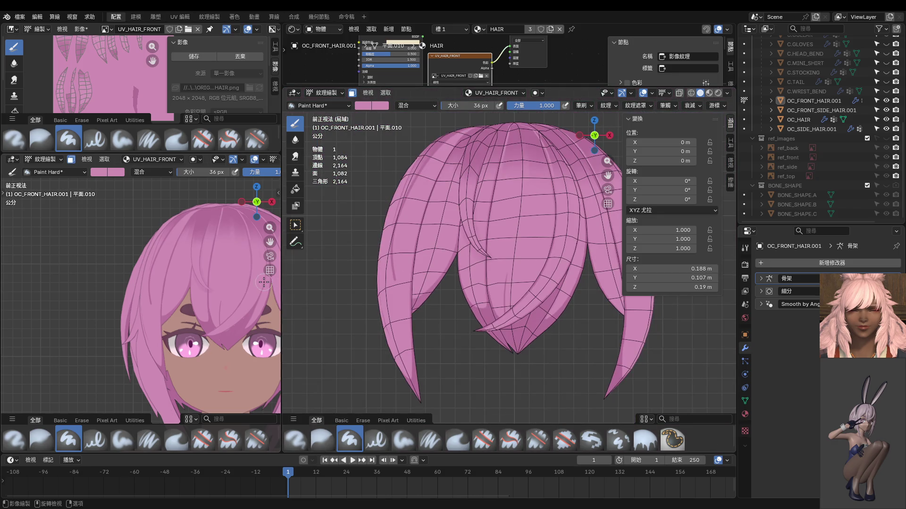
{"action": "scroll", "coordinate": [247, 285], "scroll_direction": "up", "scroll_amount": 3}
{"action": "middle_click_drag", "start_coordinate": [247, 285], "coordinate": [186, 279], "text": "shift"}
{"action": "scroll", "coordinate": [511, 315], "scroll_direction": "up", "scroll_amount": 5}
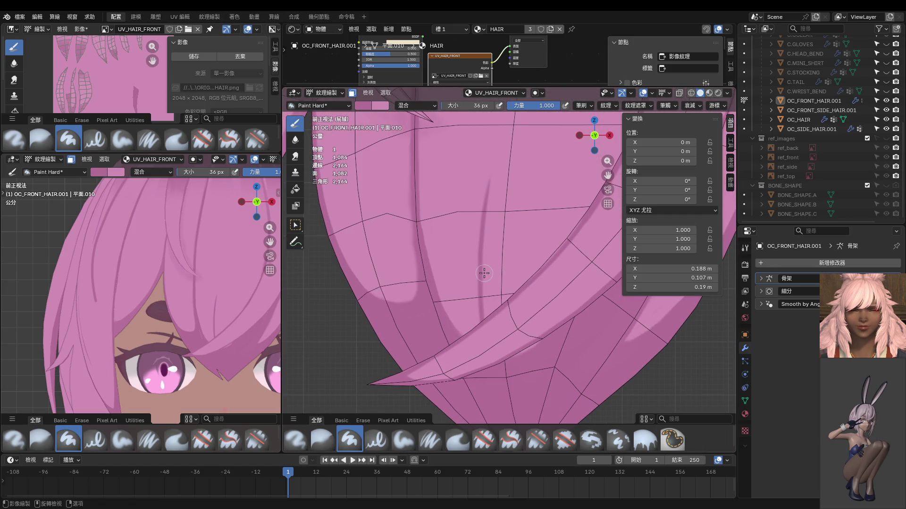
{"action": "scroll", "coordinate": [488, 285], "scroll_direction": "down", "scroll_amount": 2}
{"action": "key", "text": "ctrl+Tab"}
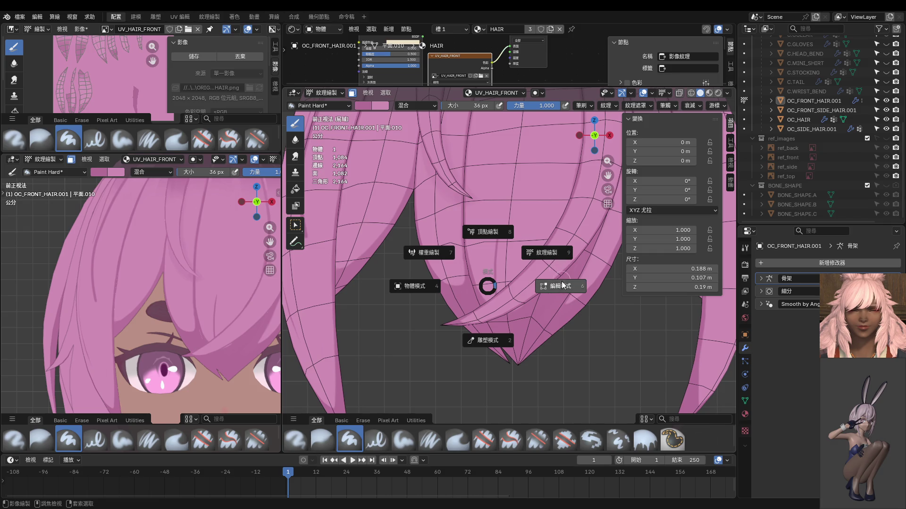
Step: Briefly enter mesh editing, snap to front view, and go back to texture painting
{"action": "left_click", "coordinate": [559, 286]}
{"action": "mouse_move", "coordinate": [563, 325]}
{"action": "middle_mouse_down"}
{"action": "mouse_move", "coordinate": [465, 225]}
{"action": "mouse_move", "coordinate": [521, 289]}
{"action": "middle_mouse_up"}
{"action": "key", "text": "KP_1"}
{"action": "scroll", "coordinate": [505, 273], "scroll_direction": "up", "scroll_amount": 5}
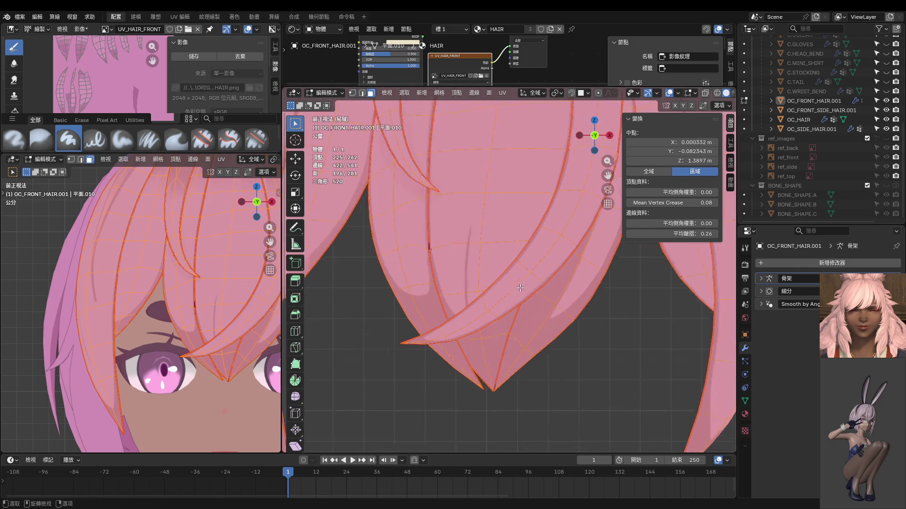
{"action": "key", "text": "z"}
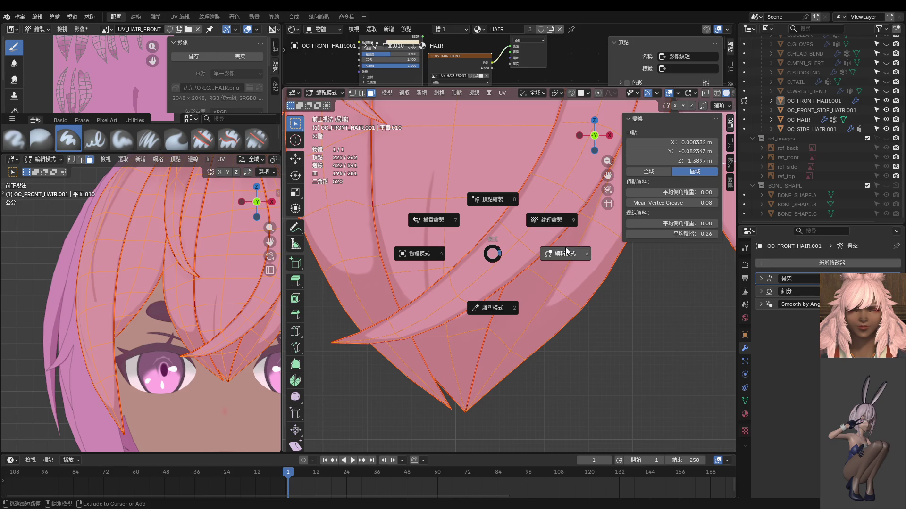
{"action": "key", "text": "Tab"}
{"action": "key", "text": "ctrl+Tab"}
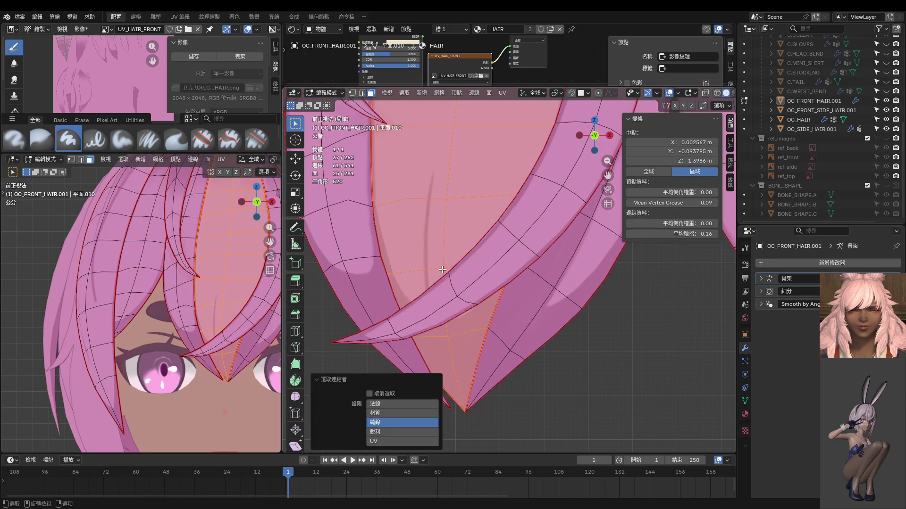
Step: Paint a second dark strand line with a 12 px brush, then enlarge it to 22 px
{"action": "key", "text": "f"}
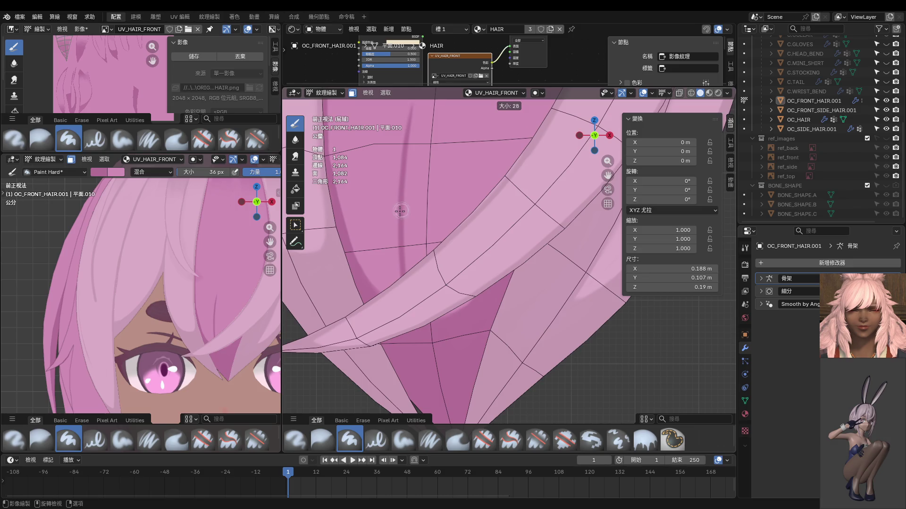
{"action": "left_click", "coordinate": [400, 210]}
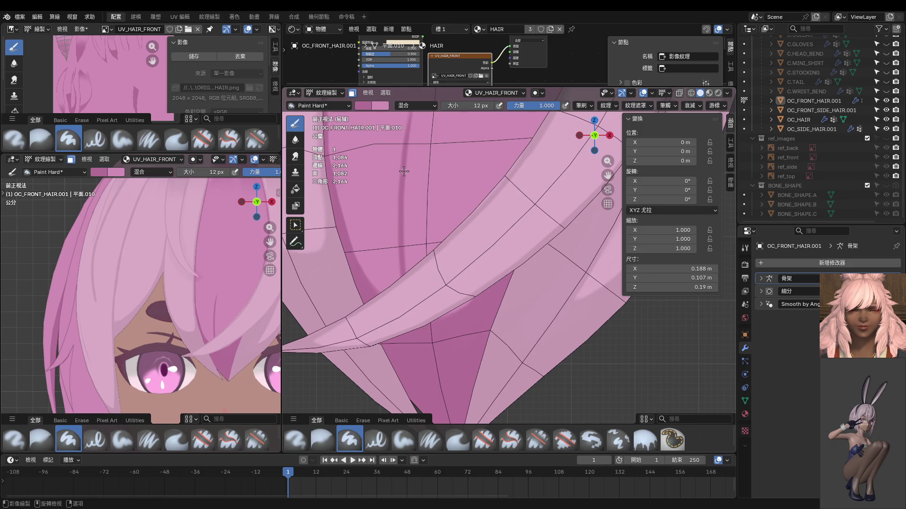
{"action": "left_click_drag", "start_coordinate": [403, 198], "coordinate": [411, 275]}
{"action": "mouse_move", "coordinate": [425, 333]}
{"action": "middle_mouse_down"}
{"action": "mouse_move", "coordinate": [401, 198]}
{"action": "mouse_move", "coordinate": [424, 261]}
{"action": "middle_mouse_up"}
{"action": "key", "text": "bracketright"}
{"action": "key", "text": "bracketright"}
{"action": "key", "text": "bracketright"}
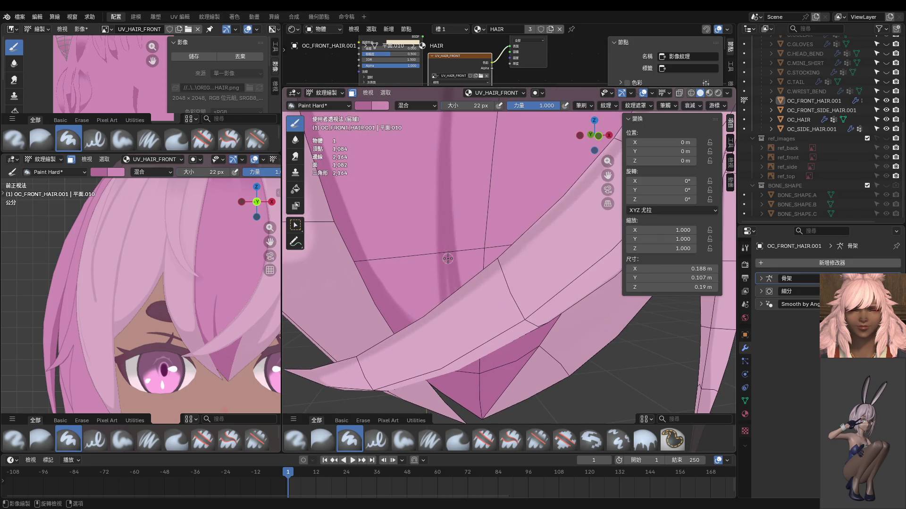
{"action": "middle_click_drag", "start_coordinate": [457, 394], "coordinate": [455, 325]}
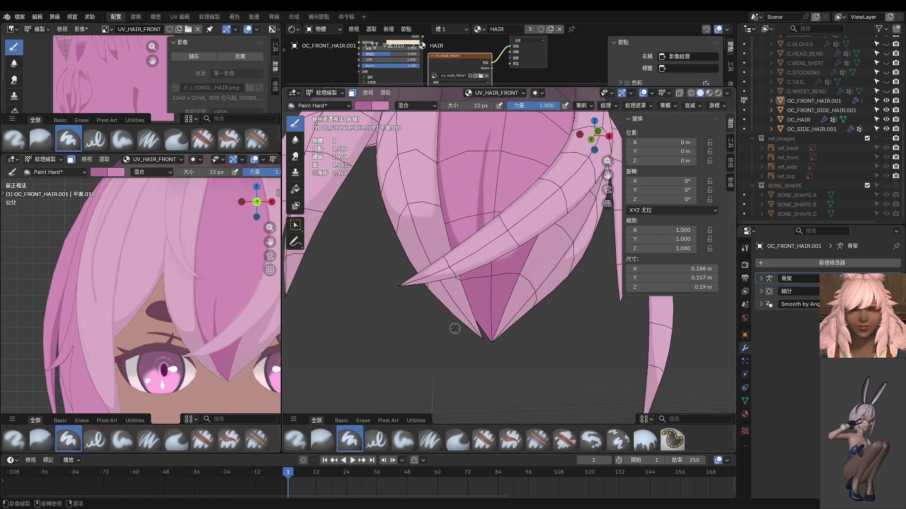
Step: Hide all hair faces except the selected strand and paint a dark line down it
{"action": "key", "text": "Tab"}
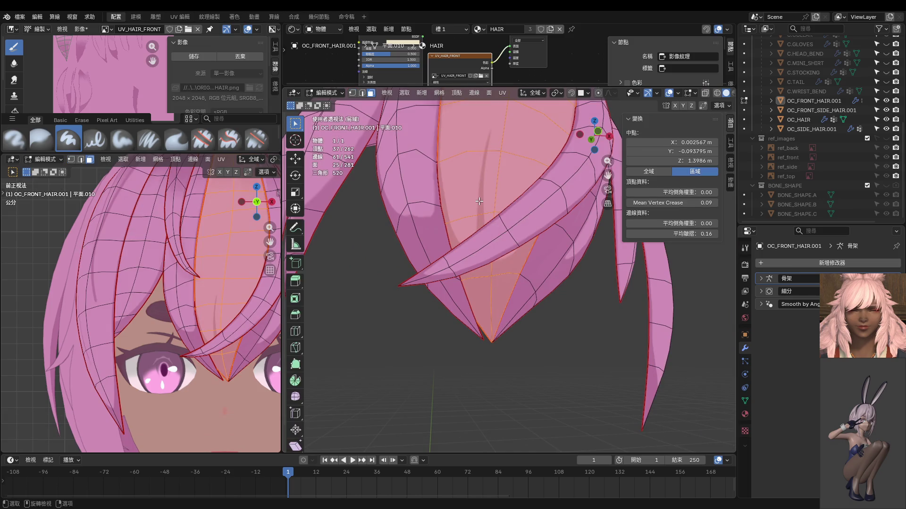
{"action": "key", "text": "shift+h"}
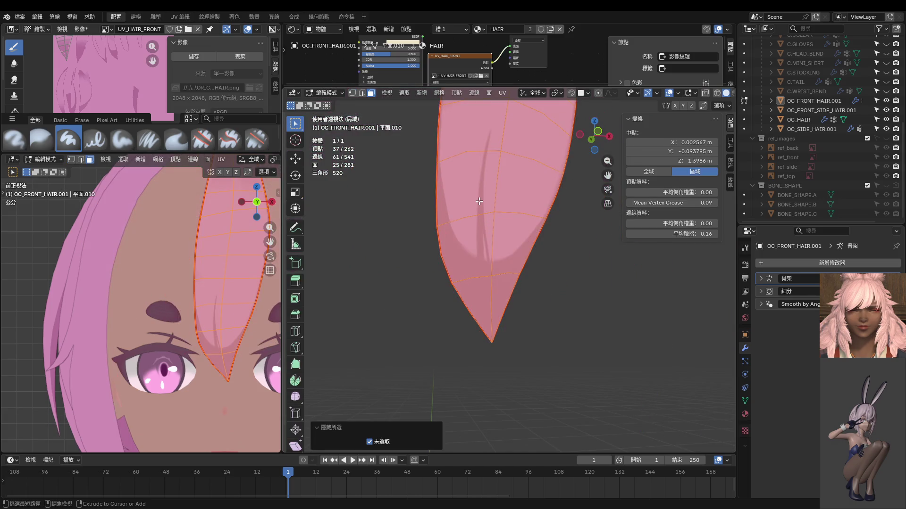
{"action": "key", "text": "ctrl+Tab"}
{"action": "left_click", "coordinate": [497, 233]}
{"action": "scroll", "coordinate": [496, 233], "scroll_direction": "up", "scroll_amount": 4}
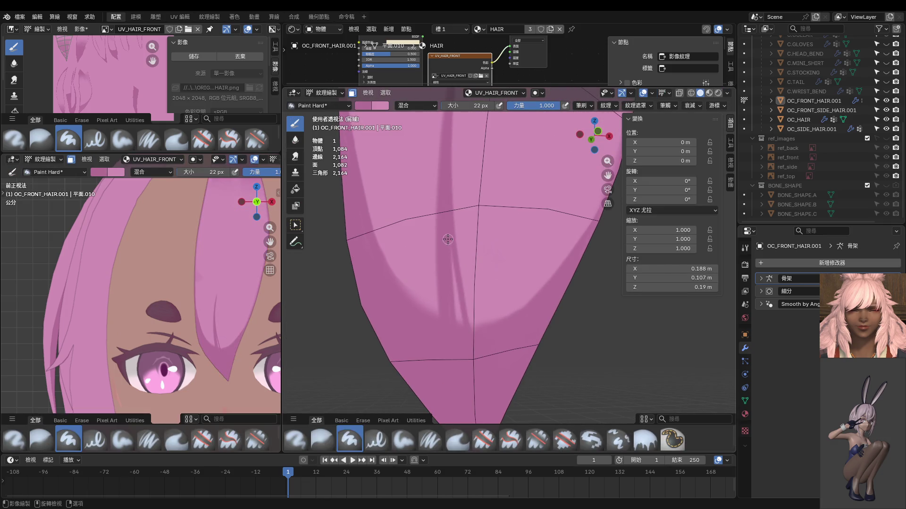
{"action": "left_click_drag", "start_coordinate": [449, 250], "coordinate": [459, 321]}
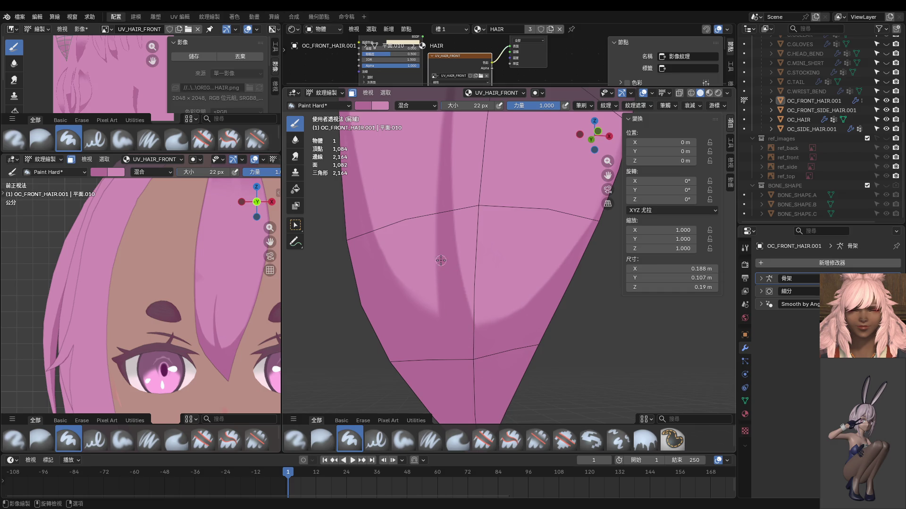
Step: View the strand from the front in Numpad 1 and switch to Object Mode
{"action": "scroll", "coordinate": [458, 291], "scroll_direction": "down", "scroll_amount": 6}
{"action": "key", "text": "KP_1"}
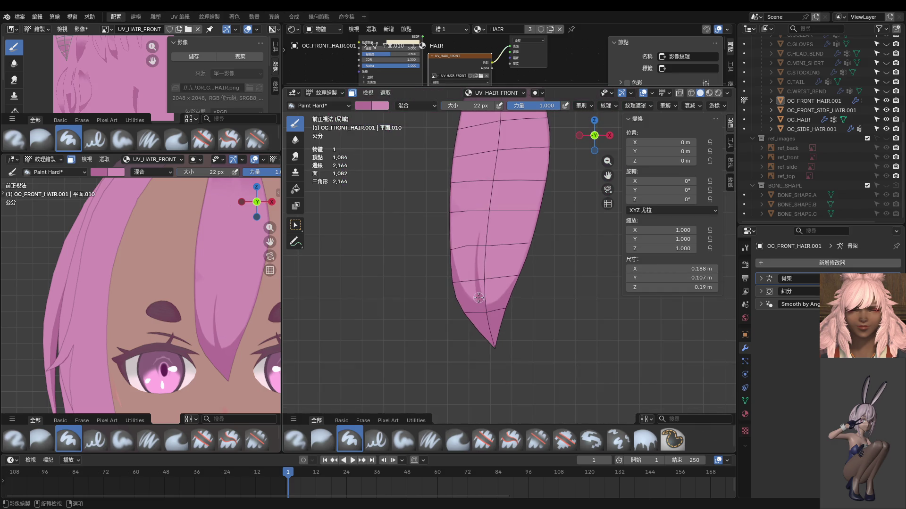
{"action": "key", "text": "ctrl+Tab"}
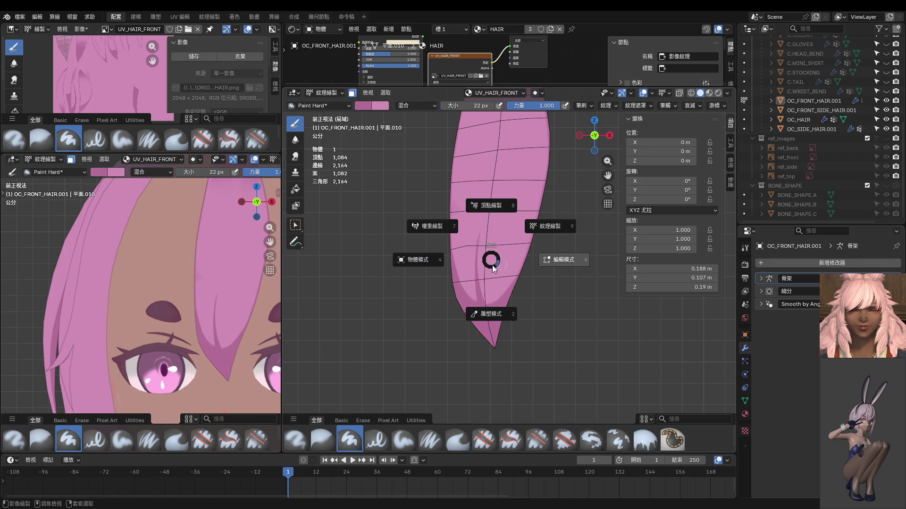
{"action": "left_click", "coordinate": [414, 259]}
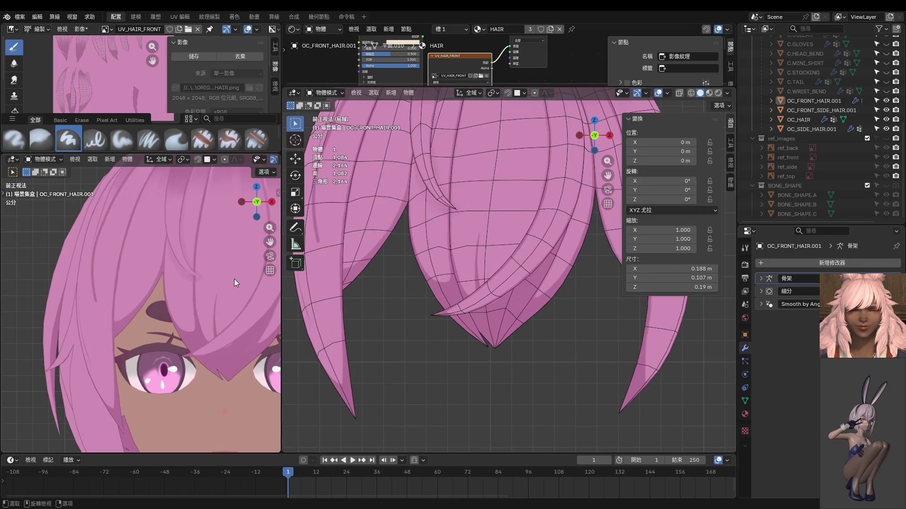
Step: Re-enter Texture Paint and draw a 12 px dark line down the strand's centre
{"action": "scroll", "coordinate": [234, 279], "scroll_direction": "down", "scroll_amount": 6}
{"action": "middle_click_drag", "start_coordinate": [404, 245], "coordinate": [423, 319], "text": "shift"}
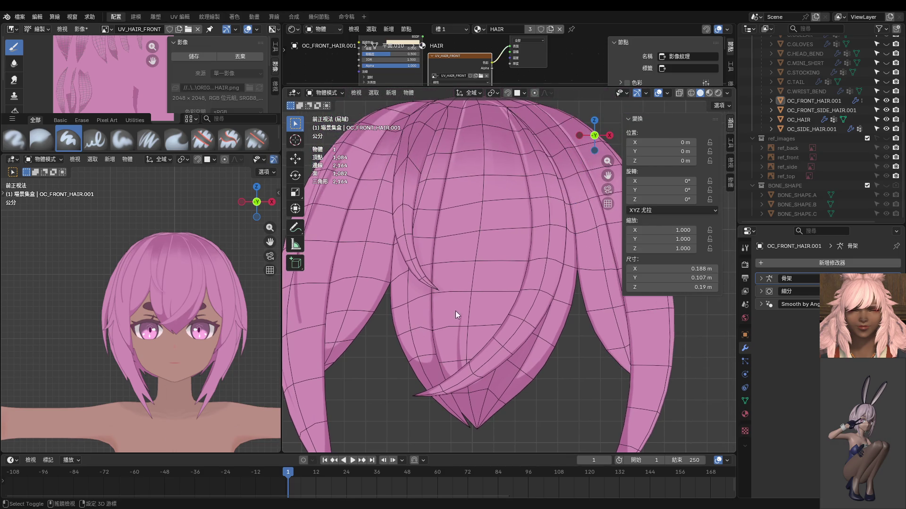
{"action": "key", "text": "ctrl+Tab"}
{"action": "left_click", "coordinate": [458, 324]}
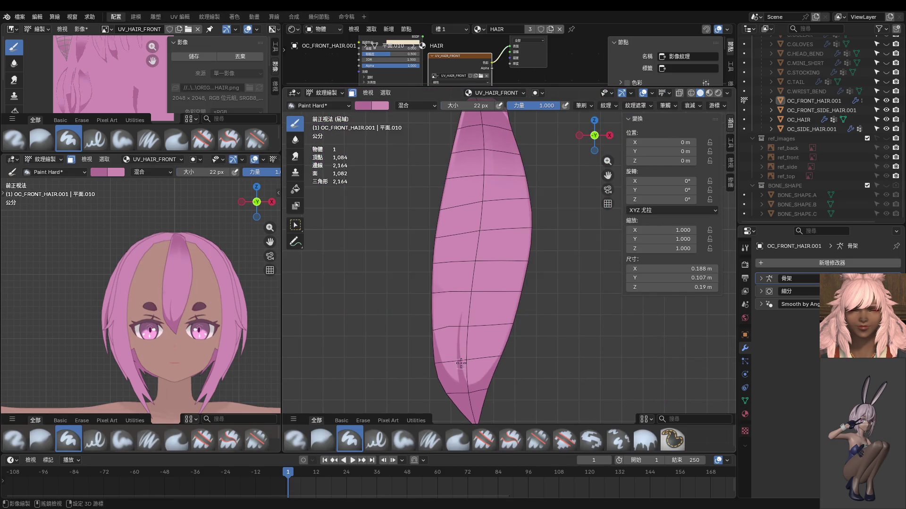
{"action": "key", "text": "f"}
{"action": "left_click", "coordinate": [460, 321]}
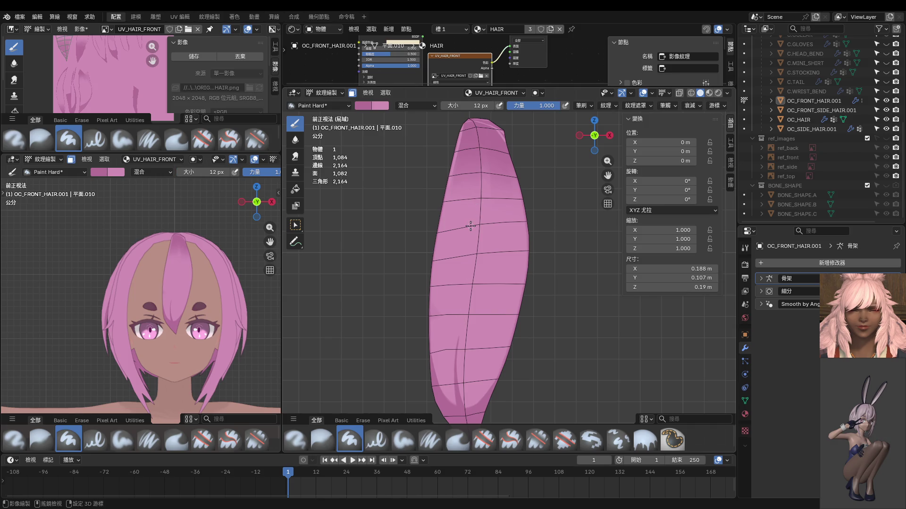
{"action": "scroll", "coordinate": [472, 206], "scroll_direction": "up", "scroll_amount": 2, "text": "shift"}
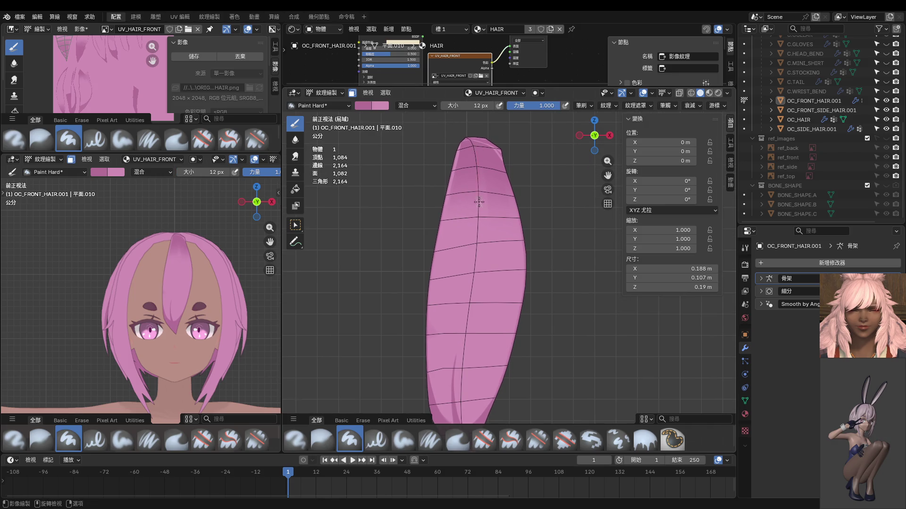
{"action": "left_click_drag", "start_coordinate": [478, 179], "coordinate": [466, 338]}
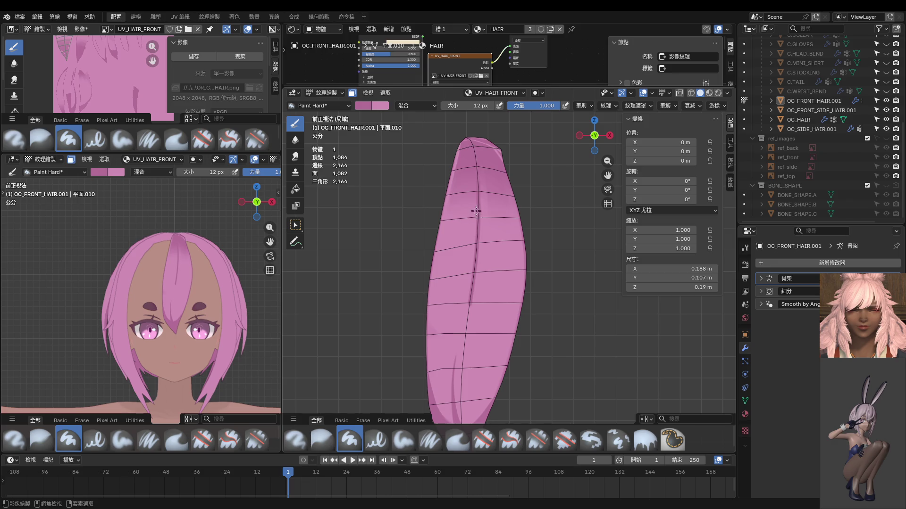
Step: Undo the thick stroke and redraw a thin dark line with a 6 px brush
{"action": "key", "text": "ctrl+z"}
{"action": "key", "text": "f"}
{"action": "left_click", "coordinate": [473, 161]}
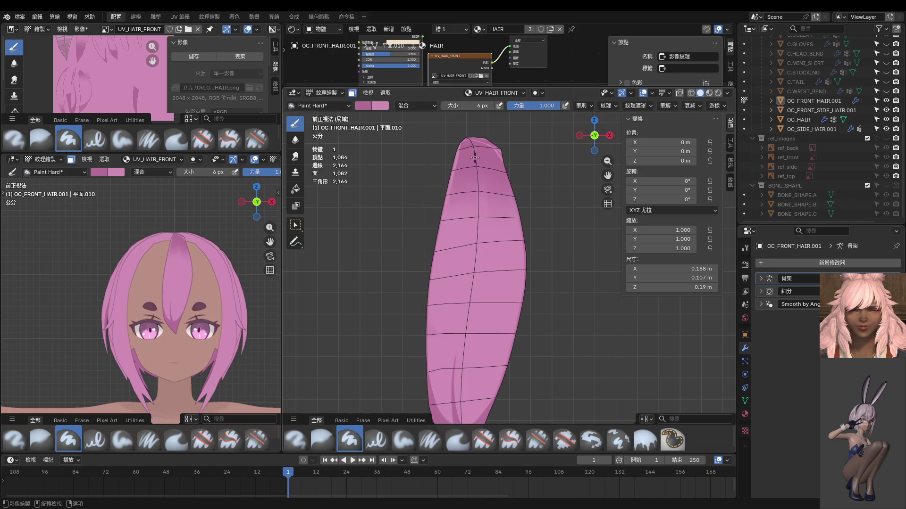
{"action": "left_click_drag", "start_coordinate": [476, 156], "coordinate": [466, 292]}
Step: Check the whole hair in Object Mode, then extend the dark line further down the strand
{"action": "key", "text": "ctrl+Tab"}
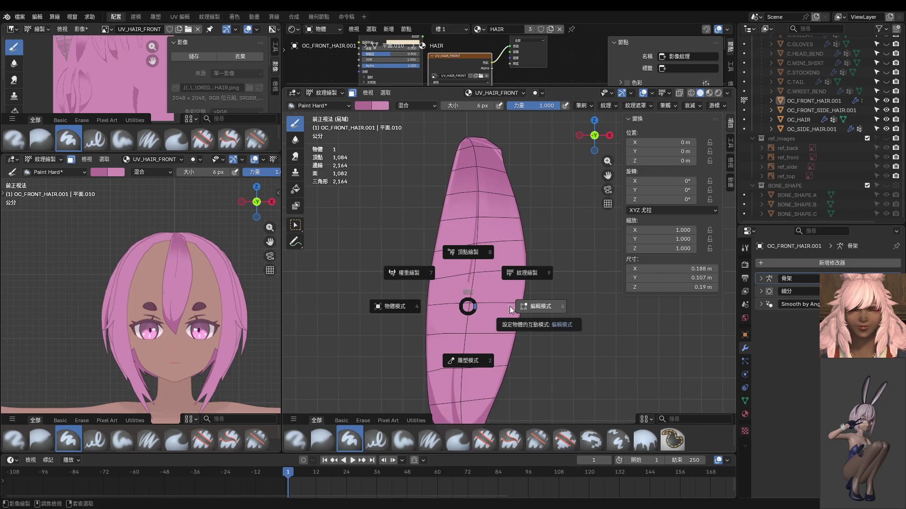
{"action": "left_click", "coordinate": [365, 304]}
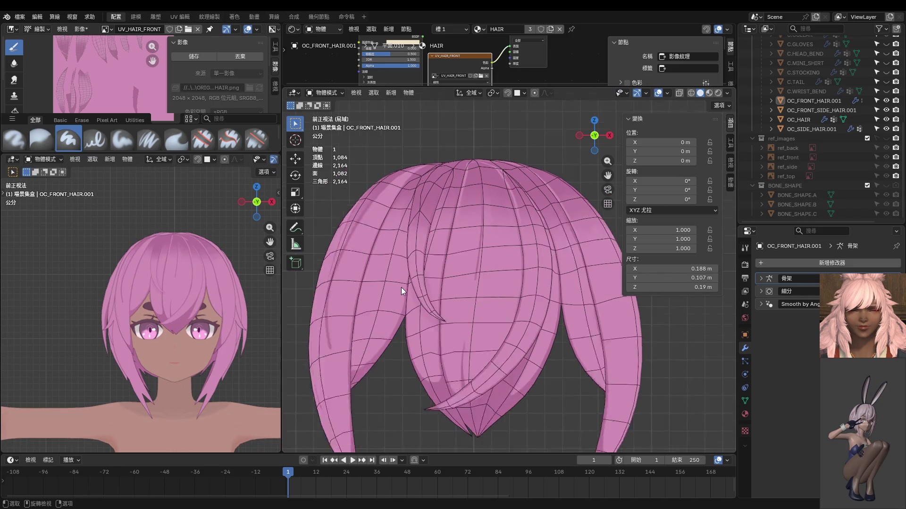
{"action": "scroll", "coordinate": [460, 289], "scroll_direction": "down", "scroll_amount": 1}
{"action": "scroll", "coordinate": [462, 281], "scroll_direction": "up", "scroll_amount": 2}
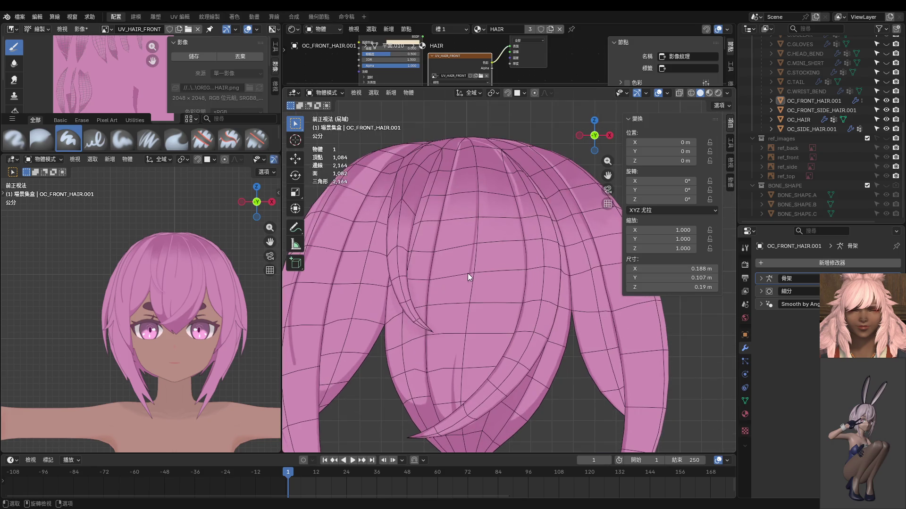
{"action": "scroll", "coordinate": [466, 270], "scroll_direction": "up", "scroll_amount": 2}
{"action": "key", "text": "ctrl+Tab"}
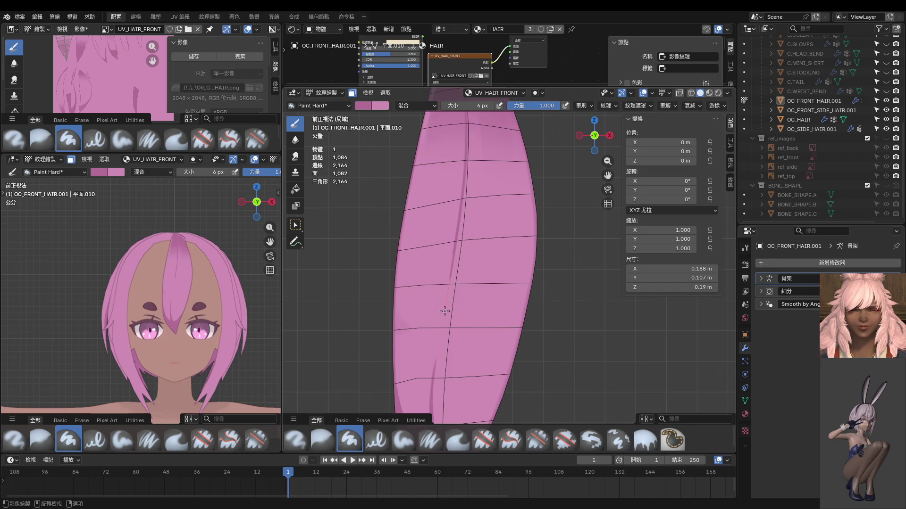
{"action": "middle_click_drag", "start_coordinate": [454, 245], "coordinate": [481, 245], "text": "shift"}
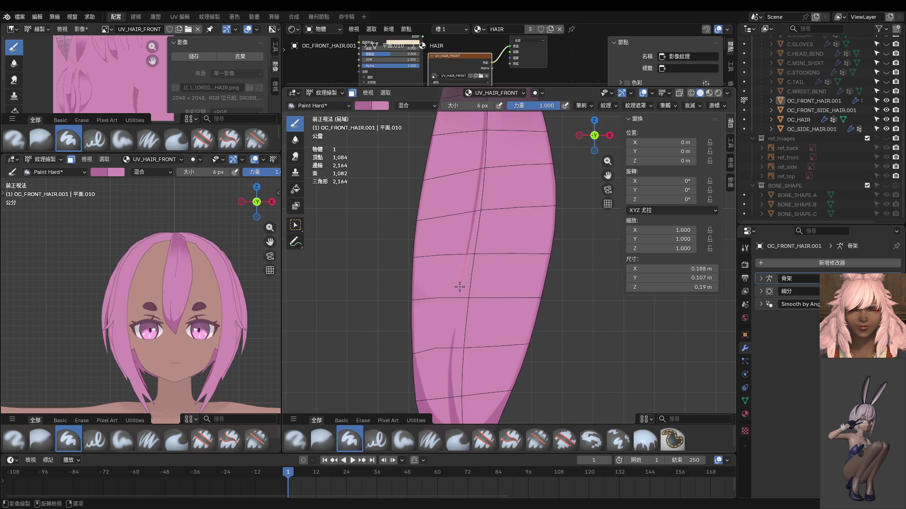
{"action": "left_click_drag", "start_coordinate": [459, 286], "coordinate": [447, 385]}
Step: In Edit Mode, move a vertex on the strand's left edge to a new position
{"action": "key", "text": "ctrl+Tab"}
{"action": "left_click", "coordinate": [462, 347]}
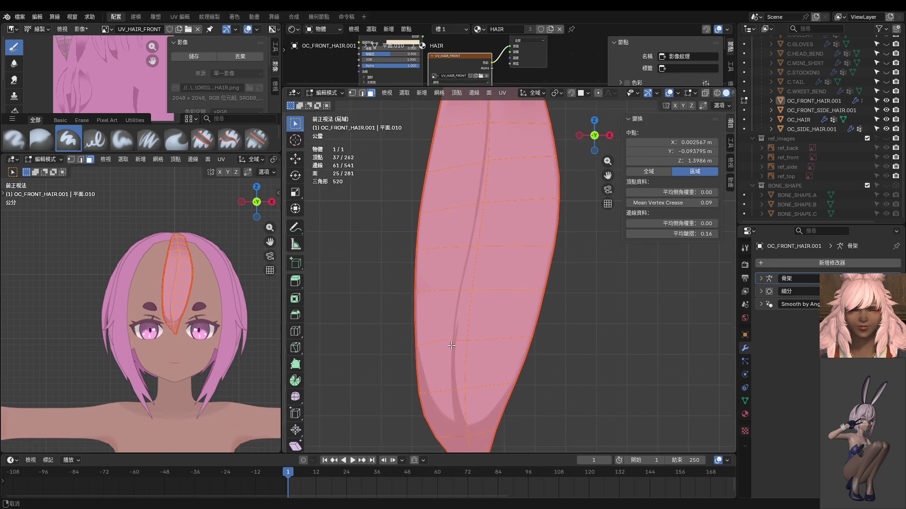
{"action": "left_click", "coordinate": [425, 338]}
{"action": "key", "text": "g"}
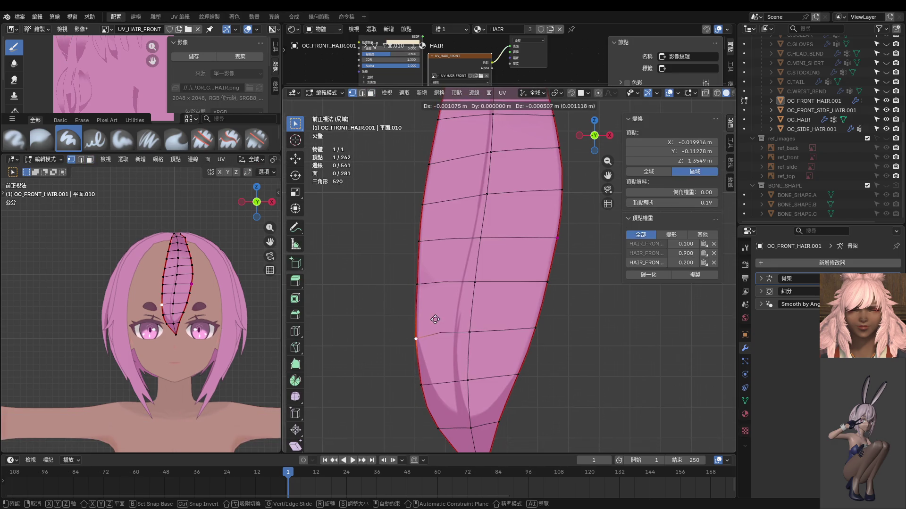
{"action": "left_click", "coordinate": [435, 320]}
{"action": "left_click", "coordinate": [426, 282]}
{"action": "key", "text": "g"}
{"action": "left_click", "coordinate": [430, 263]}
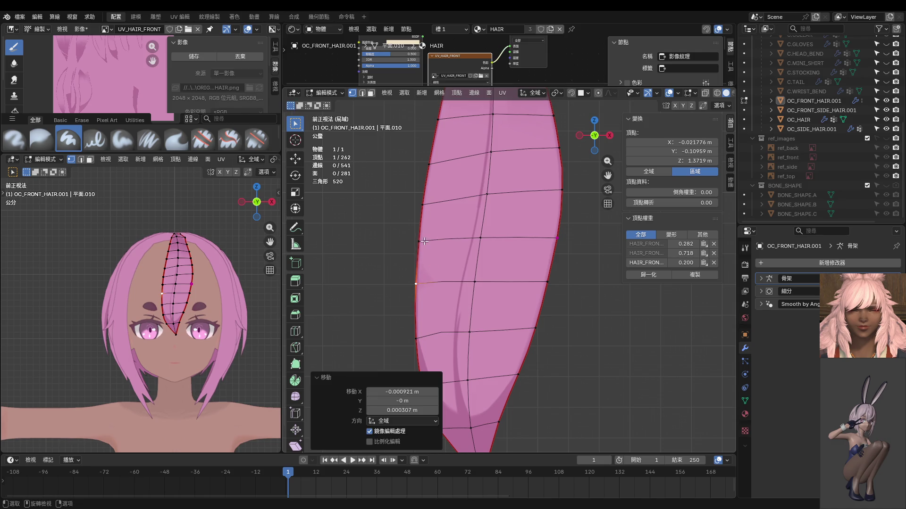
Step: Cancel a move of the next vertex up, then nudge the lower-left vertex slightly
{"action": "left_click", "coordinate": [420, 243]}
{"action": "key", "text": "g"}
{"action": "right_click", "coordinate": [422, 241]}
{"action": "key", "text": "g"}
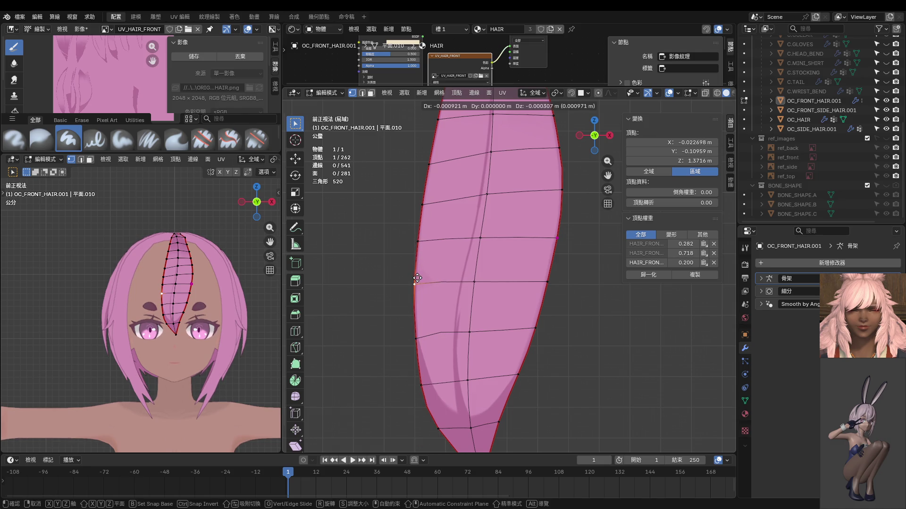
{"action": "key", "text": "Escape"}
{"action": "left_click", "coordinate": [416, 339]}
{"action": "key", "text": "g"}
{"action": "left_click", "coordinate": [418, 340]}
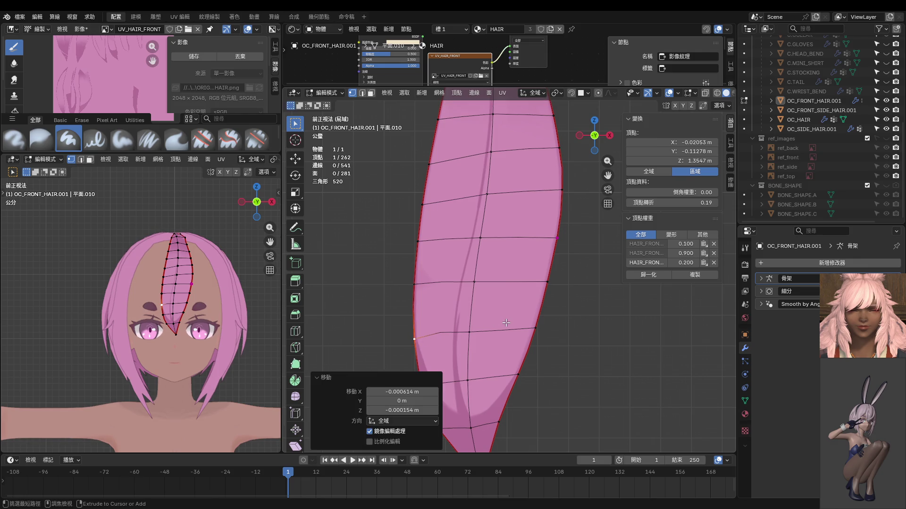
Step: Select and deselect the whole hair mesh, then return to Texture Paint
{"action": "key", "text": "Tab"}
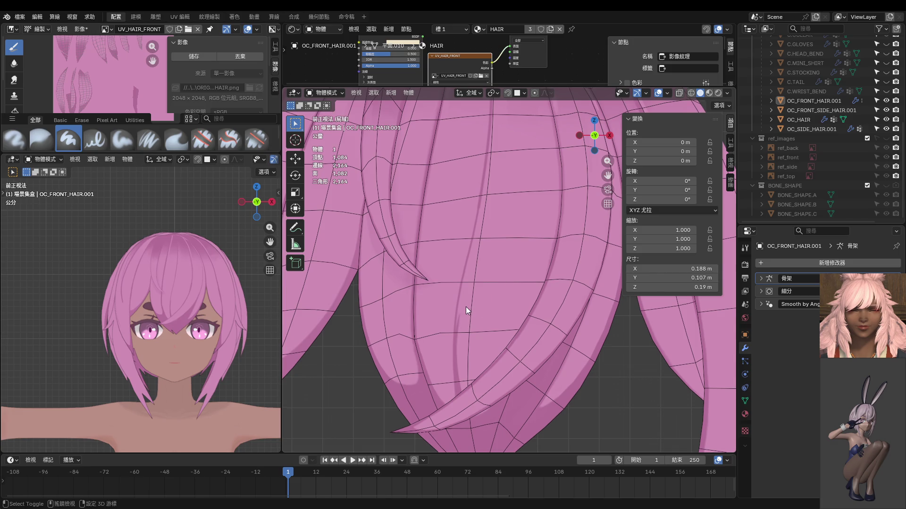
{"action": "key", "text": "ctrl+Tab"}
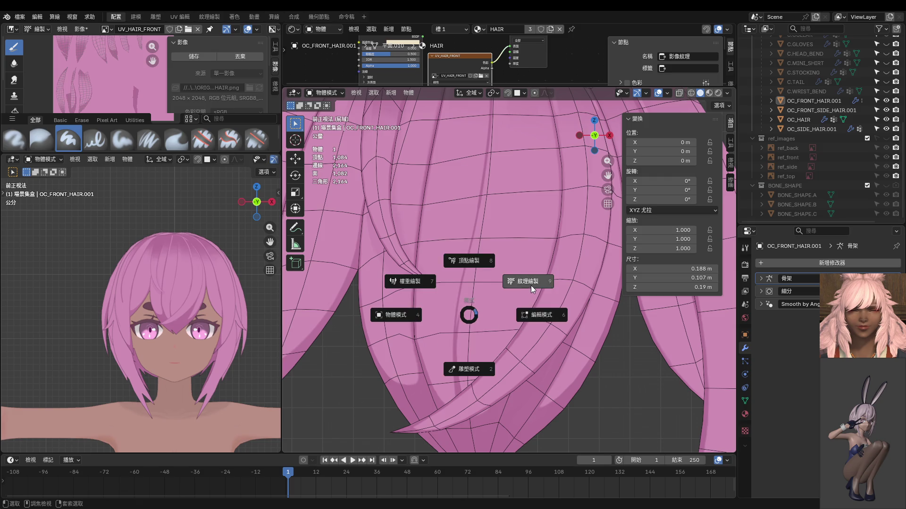
{"action": "left_click", "coordinate": [537, 316]}
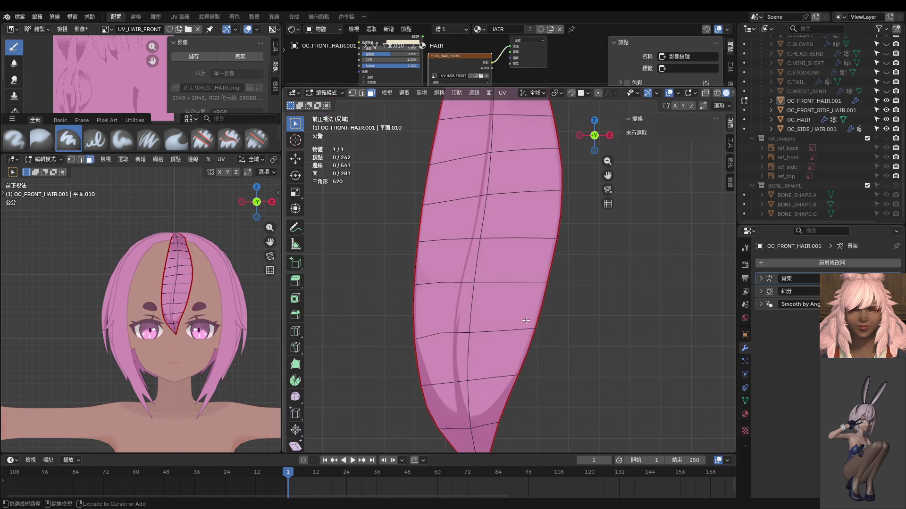
{"action": "key", "text": "a"}
{"action": "scroll", "coordinate": [505, 303], "scroll_direction": "up", "scroll_amount": 2}
{"action": "scroll", "coordinate": [460, 243], "scroll_direction": "down", "scroll_amount": 1}
{"action": "key", "text": "alt+a"}
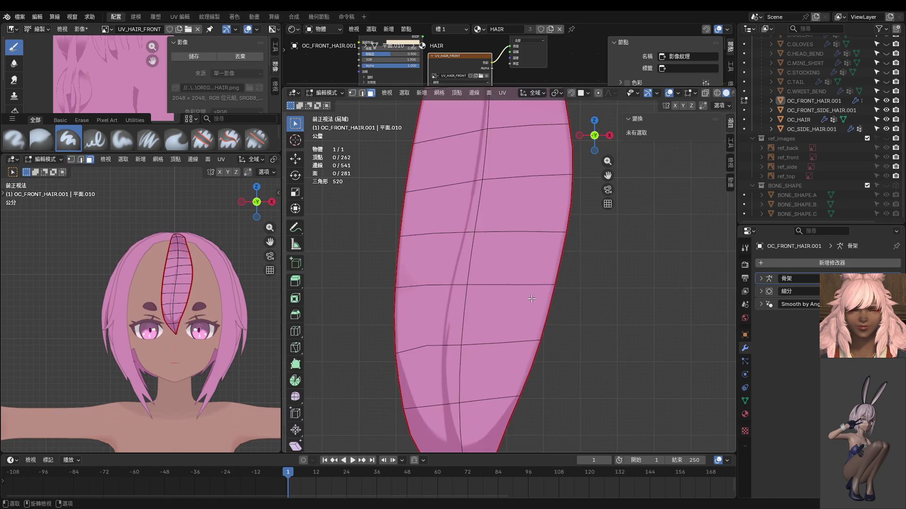
{"action": "key", "text": "Tab"}
{"action": "key", "text": "ctrl+Tab"}
{"action": "left_click", "coordinate": [440, 264]}
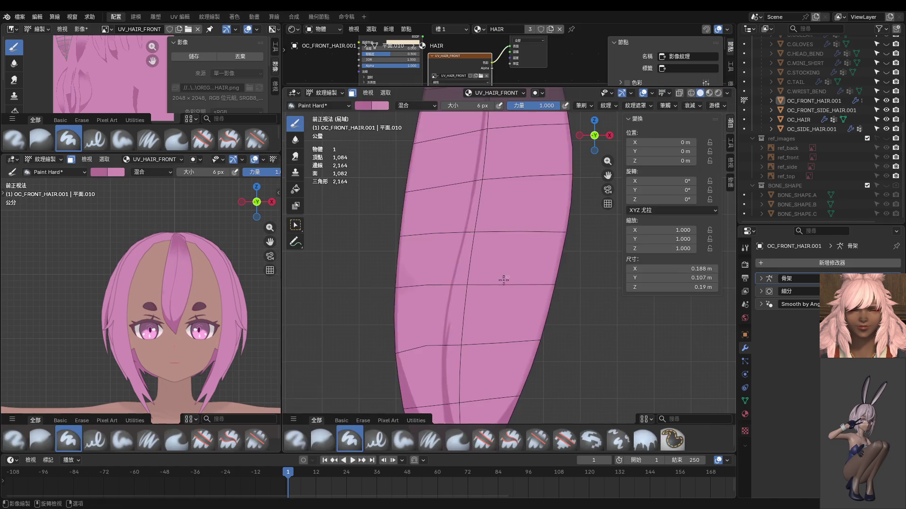
Step: Set the brush to 28 px and paint pink over the dark stripe on the strand
{"action": "scroll", "coordinate": [458, 260], "scroll_direction": "up", "scroll_amount": 3}
{"action": "middle_click_drag", "start_coordinate": [460, 316], "coordinate": [472, 254], "text": "shift"}
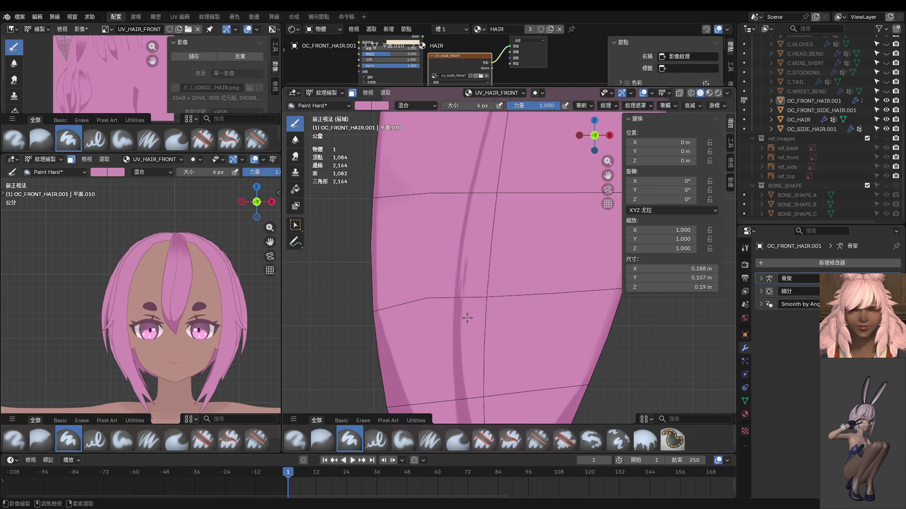
{"action": "middle_click_drag", "start_coordinate": [462, 317], "coordinate": [488, 300], "text": "shift"}
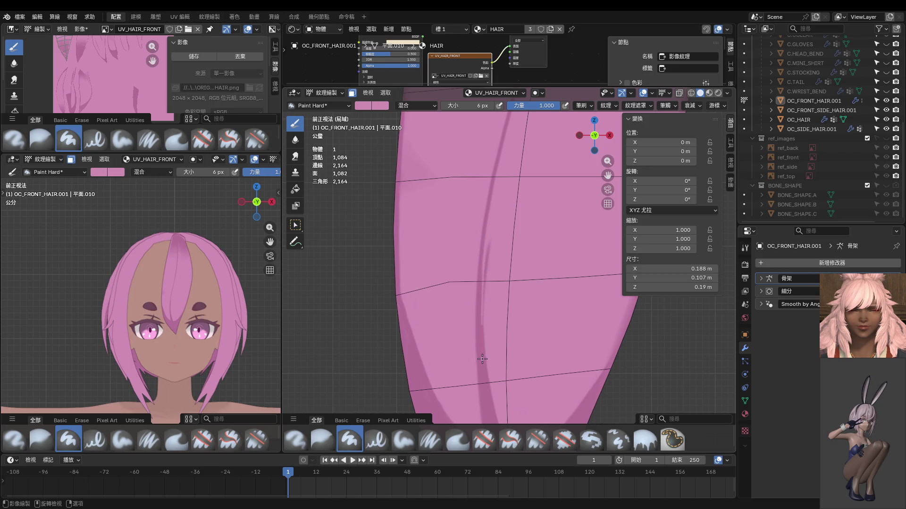
{"action": "middle_click_drag", "start_coordinate": [510, 335], "coordinate": [526, 314], "text": "shift"}
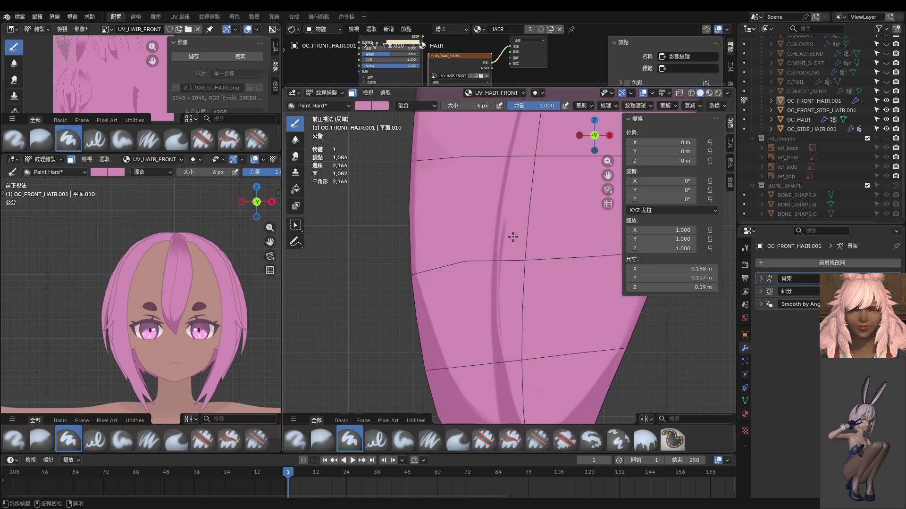
{"action": "key", "text": "f"}
{"action": "left_click", "coordinate": [522, 237]}
{"action": "mouse_move", "coordinate": [502, 222]}
{"action": "left_mouse_down"}
{"action": "mouse_move", "coordinate": [503, 363]}
{"action": "mouse_move", "coordinate": [522, 425]}
{"action": "left_mouse_up"}
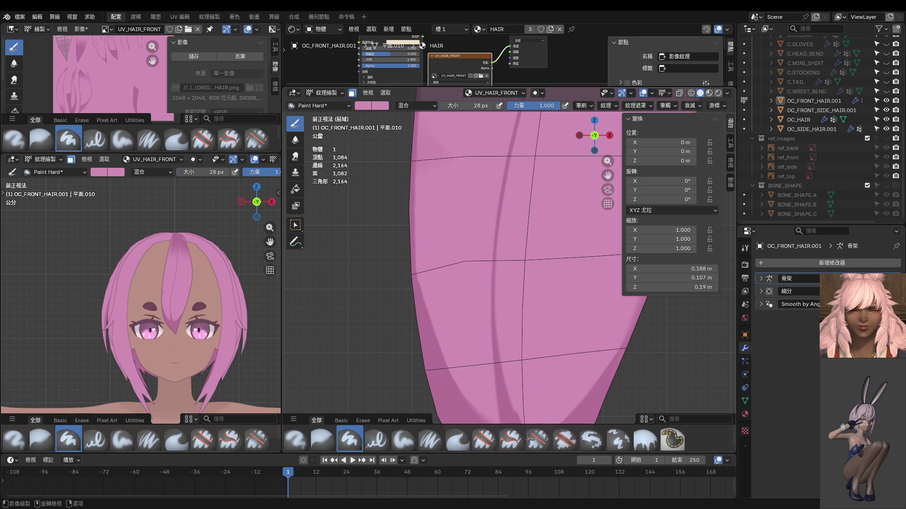
Step: Zoom the left viewport and add a thin pink stroke along the hair edge above the eye
{"action": "mouse_move", "coordinate": [542, 377]}
{"action": "middle_mouse_down", "text": "ctrl"}
{"action": "mouse_move", "coordinate": [508, 233]}
{"action": "mouse_move", "coordinate": [501, 363]}
{"action": "middle_mouse_up", "text": "ctrl"}
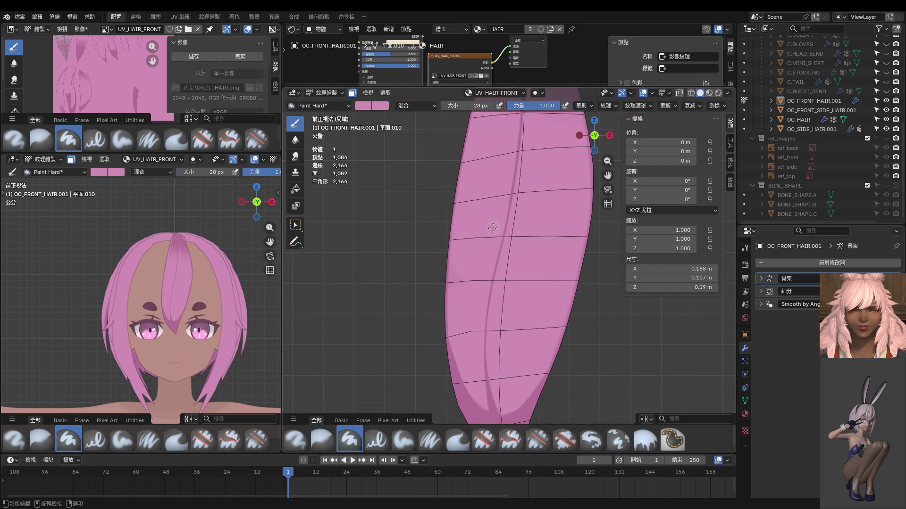
{"action": "scroll", "coordinate": [215, 293], "scroll_direction": "up", "scroll_amount": 3}
{"action": "scroll", "coordinate": [215, 293], "scroll_direction": "up", "scroll_amount": 3}
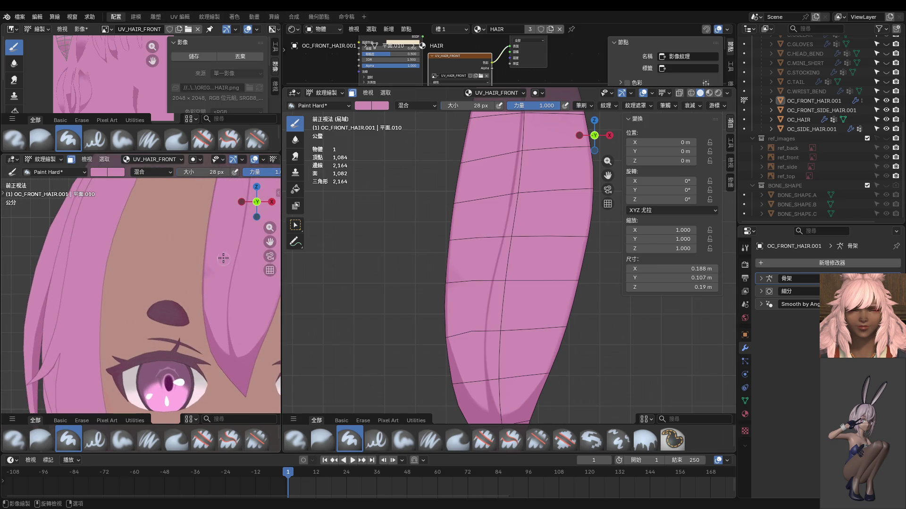
{"action": "left_click_drag", "start_coordinate": [209, 273], "coordinate": [207, 305]}
{"action": "scroll", "coordinate": [499, 290], "scroll_direction": "down", "scroll_amount": 3}
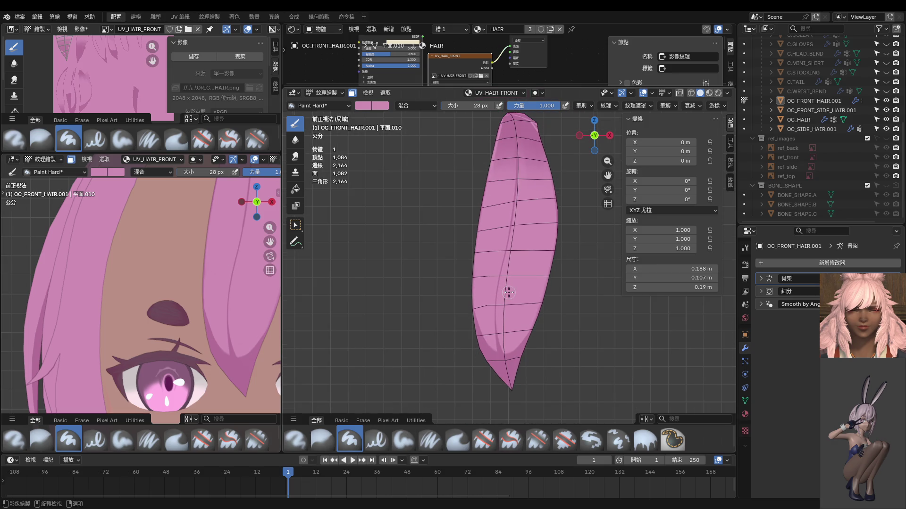
{"action": "key", "text": "ctrl+Tab"}
{"action": "scroll", "coordinate": [198, 247], "scroll_direction": "down", "scroll_amount": 5}
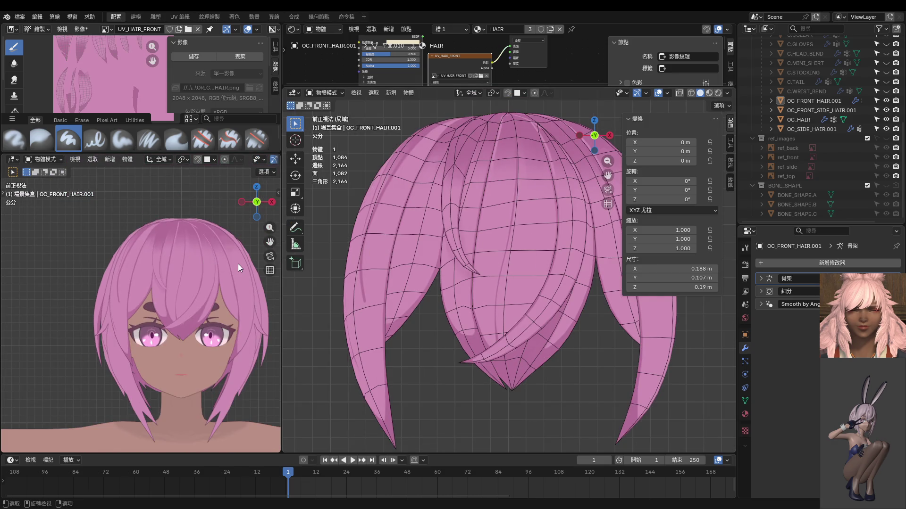
Step: Zoom close on the eye and cycle through Edit, Texture Paint and Object modes
{"action": "mouse_move", "coordinate": [228, 254]}
{"action": "middle_mouse_down", "text": "ctrl"}
{"action": "mouse_move", "coordinate": [240, 290]}
{"action": "mouse_move", "coordinate": [210, 264]}
{"action": "mouse_move", "coordinate": [221, 285]}
{"action": "mouse_move", "coordinate": [514, 340]}
{"action": "middle_mouse_up", "text": "ctrl"}
{"action": "scroll", "coordinate": [524, 344], "scroll_direction": "up", "scroll_amount": 4}
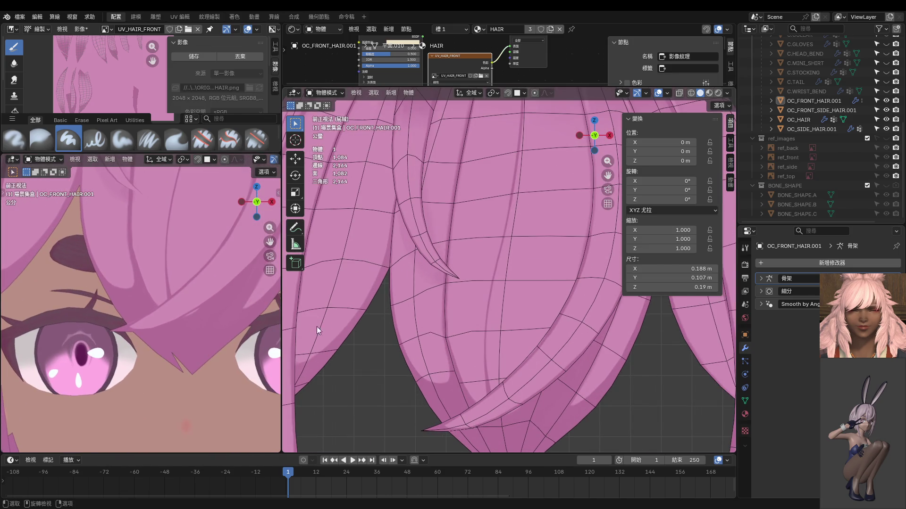
{"action": "scroll", "coordinate": [492, 371], "scroll_direction": "up", "scroll_amount": 4}
{"action": "key", "text": "Tab"}
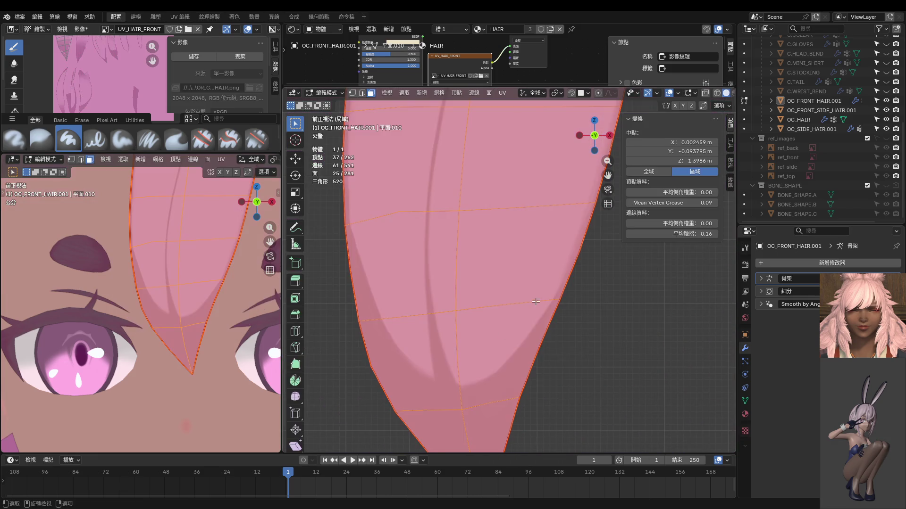
{"action": "key", "text": "ctrl+Tab"}
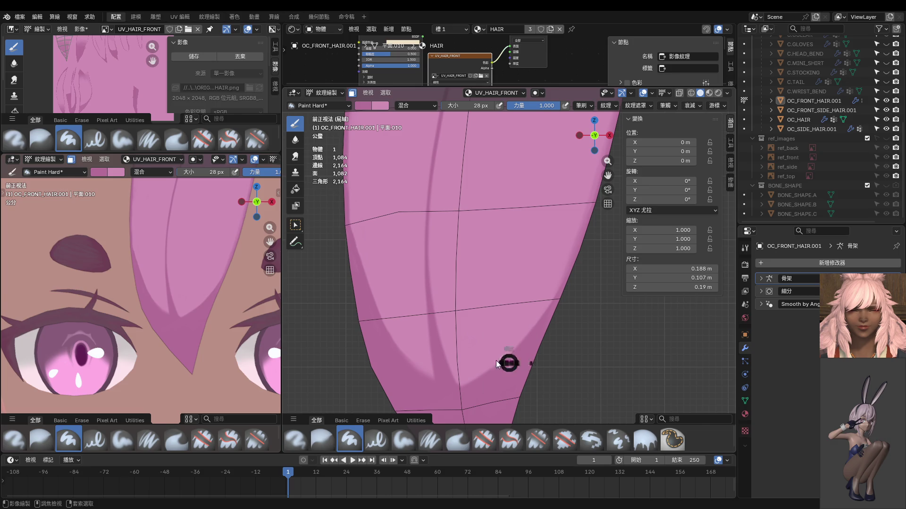
{"action": "key", "text": "ctrl+Tab"}
Step: Frame the top of the hair and resume texture painting on the single strand
{"action": "scroll", "coordinate": [433, 355], "scroll_direction": "down", "scroll_amount": 5}
{"action": "scroll", "coordinate": [242, 308], "scroll_direction": "down", "scroll_amount": 5}
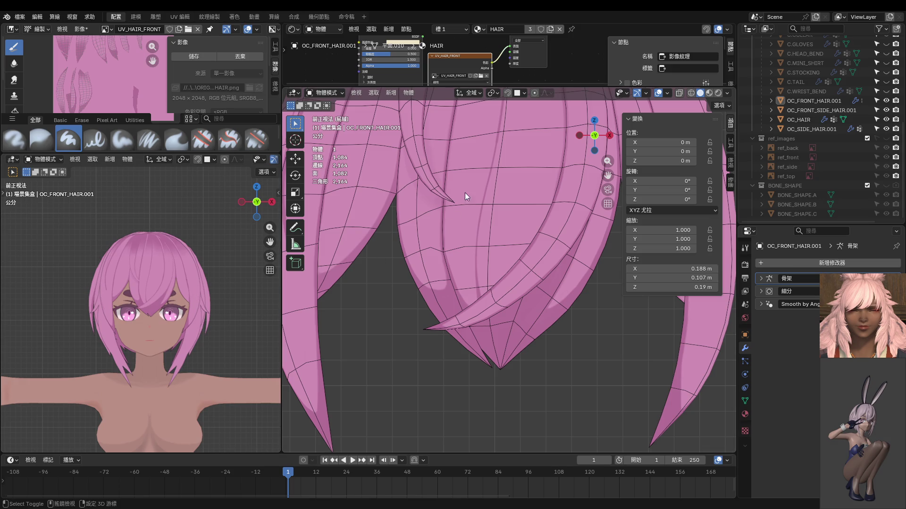
{"action": "middle_click_drag", "start_coordinate": [465, 192], "coordinate": [429, 336], "text": "shift"}
{"action": "scroll", "coordinate": [466, 219], "scroll_direction": "up", "scroll_amount": 3}
{"action": "middle_click_drag", "start_coordinate": [466, 219], "coordinate": [458, 328], "text": "shift"}
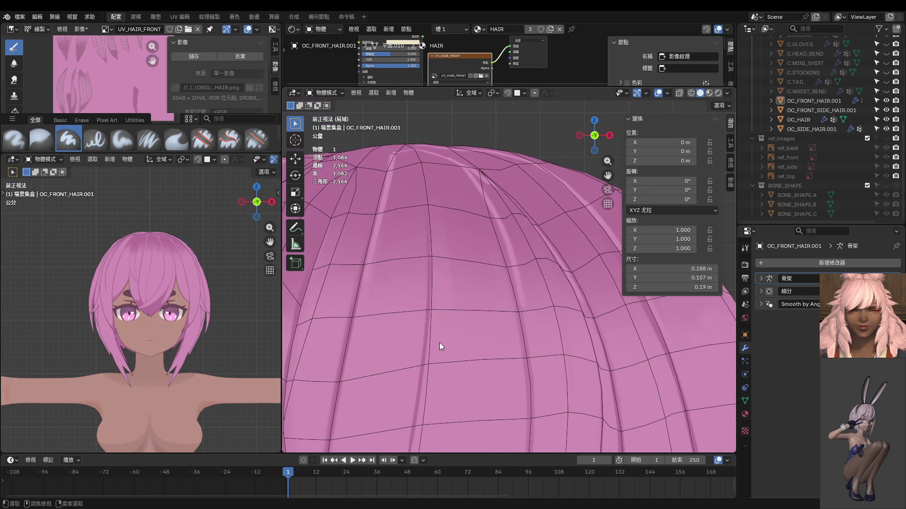
{"action": "key", "text": "ctrl+Tab"}
{"action": "middle_click_drag", "start_coordinate": [448, 389], "coordinate": [443, 344], "text": "shift"}
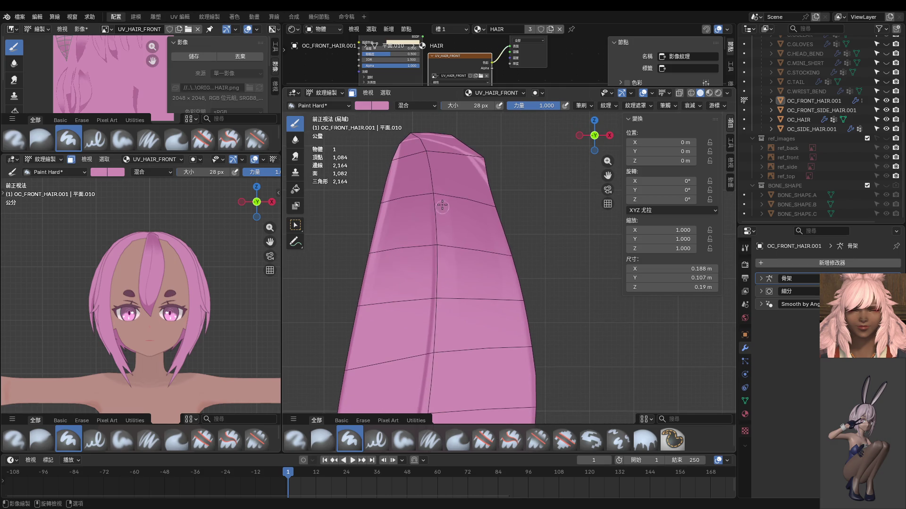
Step: Try 16 px and then 52 px brush sizes for a light stroke down the strand's central seam
{"action": "key", "text": "f"}
{"action": "left_click", "coordinate": [438, 195]}
{"action": "left_click_drag", "start_coordinate": [436, 170], "coordinate": [439, 255]}
{"action": "key", "text": "ctrl+z"}
{"action": "key", "text": "f"}
{"action": "left_click", "coordinate": [453, 324]}
{"action": "left_click_drag", "start_coordinate": [444, 175], "coordinate": [447, 405]}
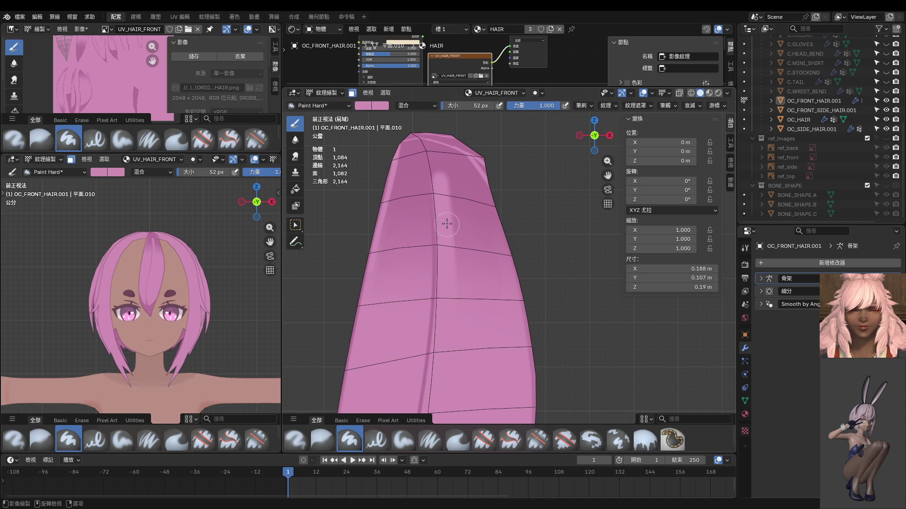
{"action": "mouse_move", "coordinate": [448, 224]}
{"action": "middle_mouse_down", "text": "shift"}
{"action": "mouse_move", "coordinate": [456, 309]}
{"action": "mouse_move", "coordinate": [469, 312]}
{"action": "middle_mouse_up", "text": "shift"}
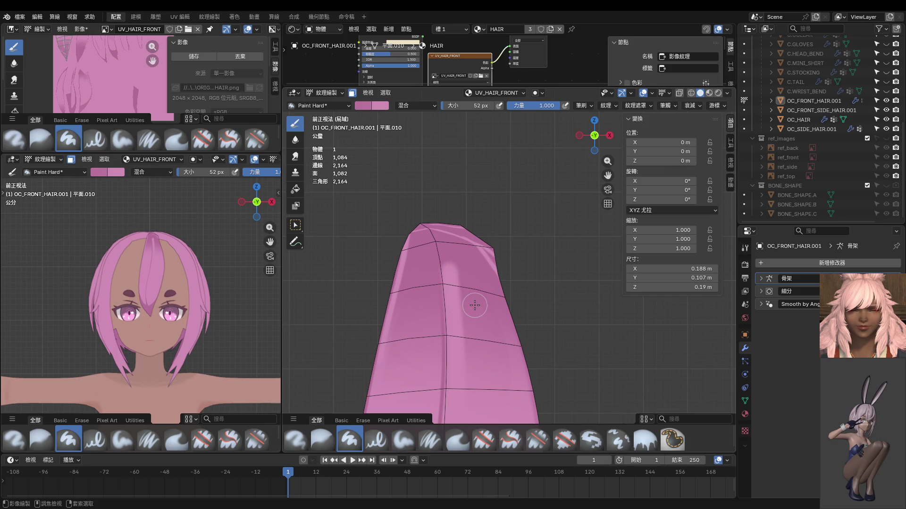
Step: Shrink the brush to 8 px and paint thin highlights along the centre seam, undoing misses
{"action": "key", "text": "f"}
{"action": "left_click", "coordinate": [452, 309]}
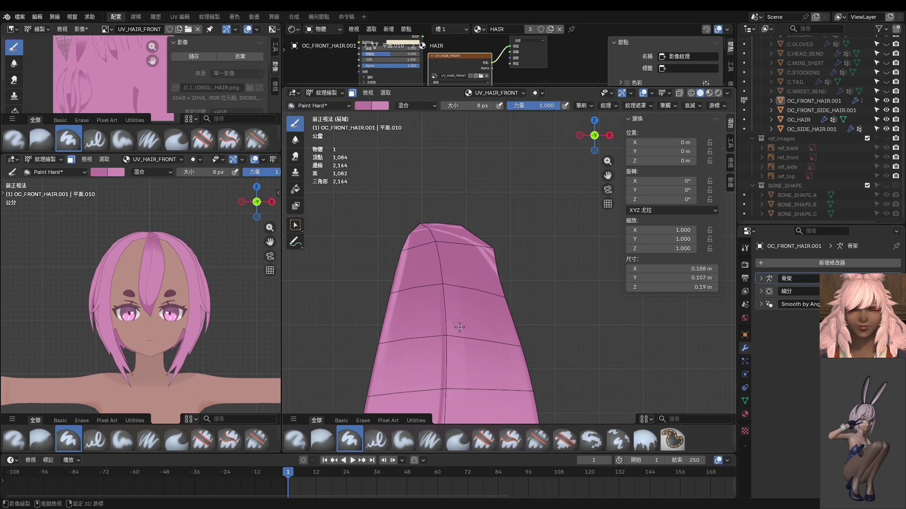
{"action": "middle_click_drag", "start_coordinate": [451, 309], "coordinate": [445, 246], "text": "shift"}
{"action": "left_click_drag", "start_coordinate": [435, 193], "coordinate": [444, 390]}
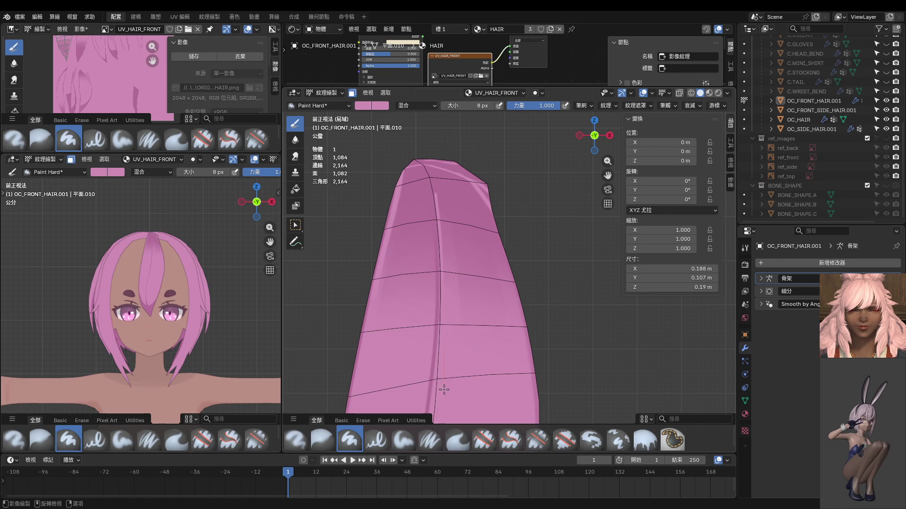
{"action": "left_click_drag", "start_coordinate": [432, 186], "coordinate": [456, 271]}
{"action": "key", "text": "ctrl+z"}
{"action": "left_click_drag", "start_coordinate": [433, 188], "coordinate": [494, 409]}
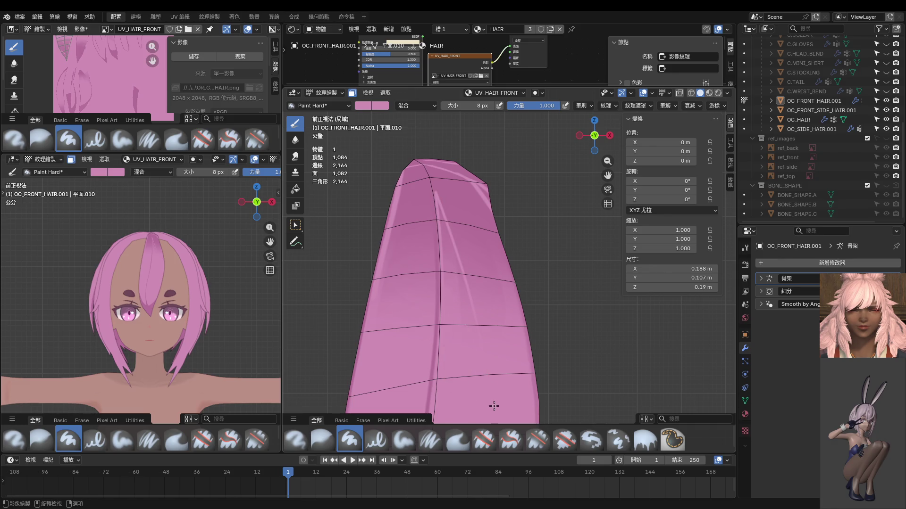
{"action": "scroll", "coordinate": [481, 303], "scroll_direction": "up", "scroll_amount": 2}
{"action": "scroll", "coordinate": [455, 263], "scroll_direction": "up", "scroll_amount": 1}
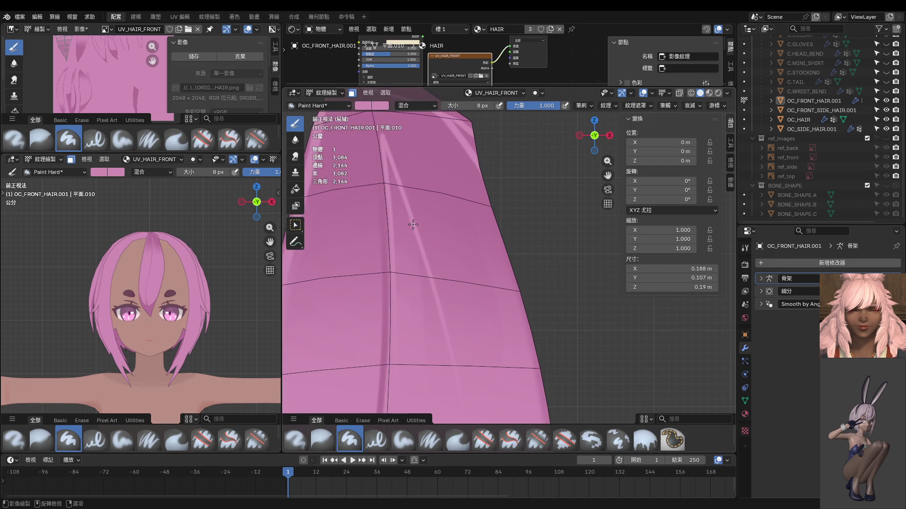
{"action": "scroll", "coordinate": [454, 264], "scroll_direction": "down", "scroll_amount": 2}
{"action": "key", "text": "ctrl+z"}
{"action": "key", "text": "ctrl+z"}
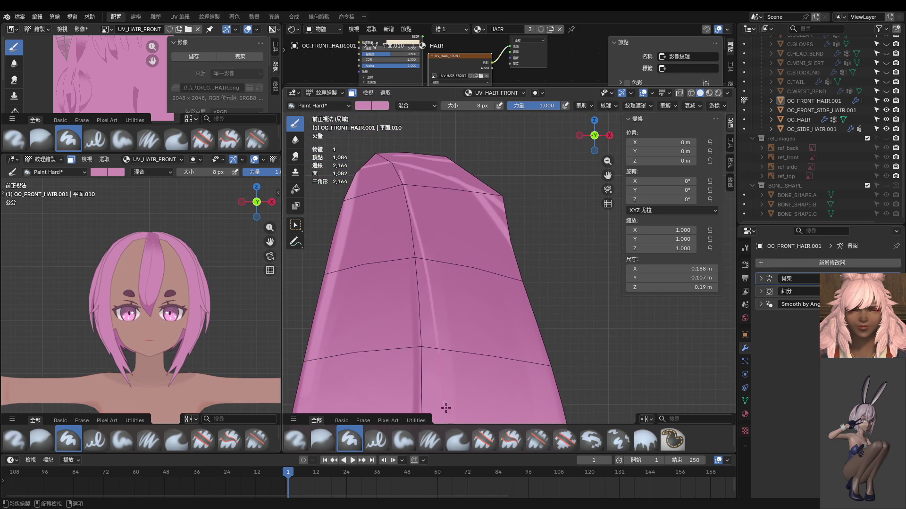
Step: Paint light highlight streaks down the seam from the top, redoing unsatisfying ones
{"action": "middle_click_drag", "start_coordinate": [400, 173], "coordinate": [451, 188]}
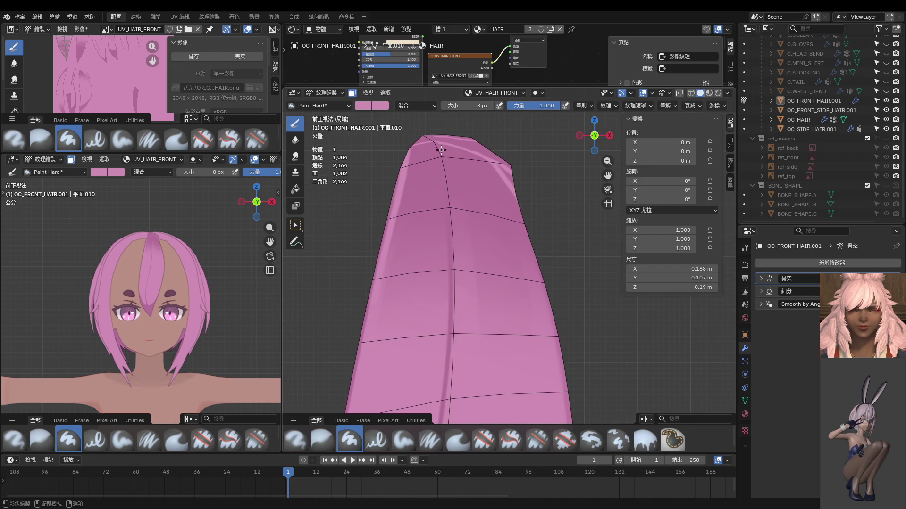
{"action": "left_click_drag", "start_coordinate": [441, 149], "coordinate": [461, 278]}
{"action": "key", "text": "ctrl+z"}
{"action": "left_click_drag", "start_coordinate": [450, 209], "coordinate": [456, 330]}
{"action": "left_click_drag", "start_coordinate": [440, 152], "coordinate": [483, 303]}
{"action": "key", "text": "ctrl+z"}
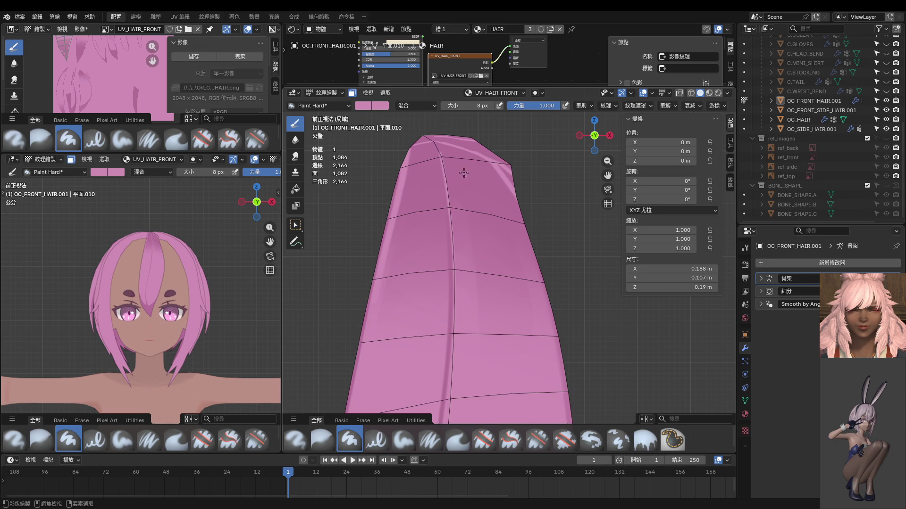
{"action": "left_click_drag", "start_coordinate": [440, 150], "coordinate": [486, 303]}
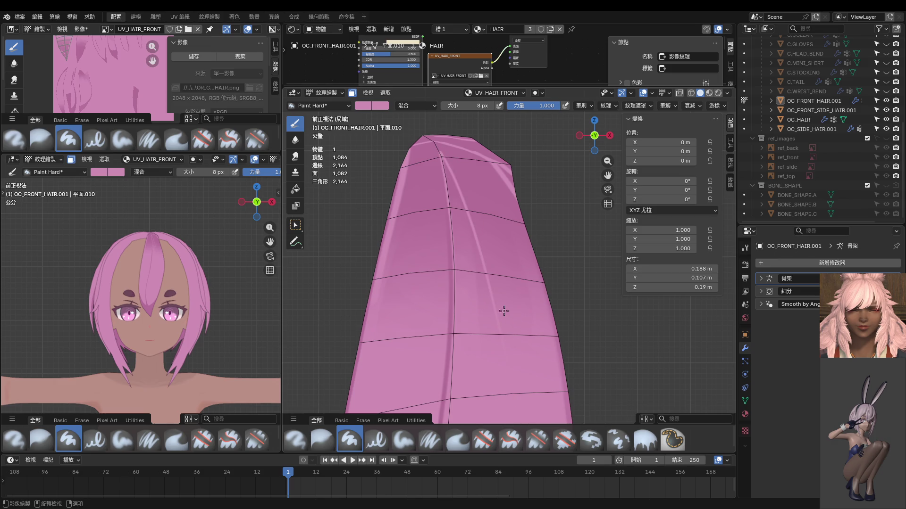
{"action": "scroll", "coordinate": [498, 287], "scroll_direction": "up", "scroll_amount": 4}
{"action": "scroll", "coordinate": [479, 334], "scroll_direction": "up", "scroll_amount": 5, "text": "shift"}
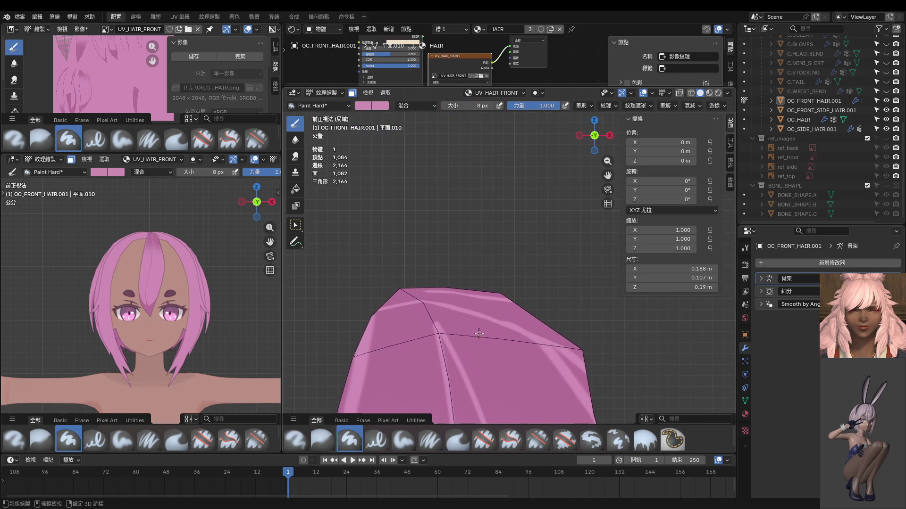
{"action": "scroll", "coordinate": [458, 346], "scroll_direction": "down", "scroll_amount": 2, "text": "shift"}
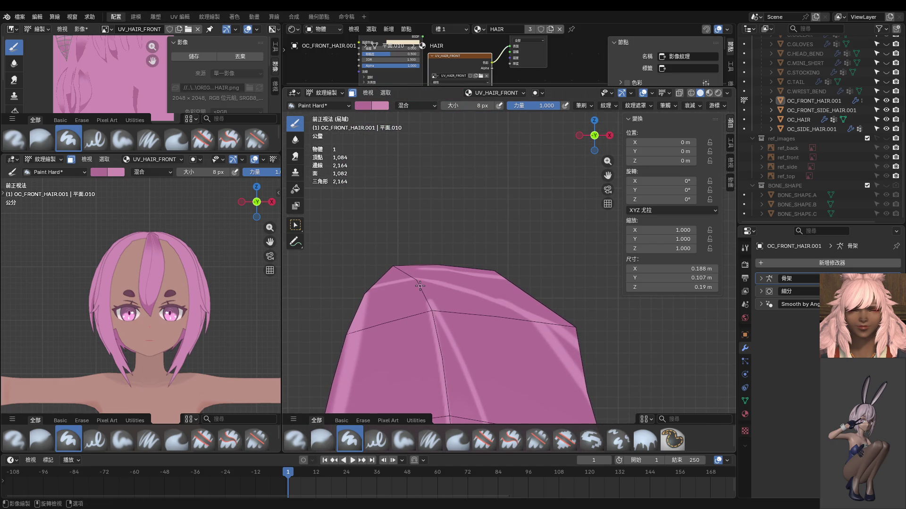
Step: Add a streak from the strand's top cap and two short highlight streaks near the top
{"action": "left_click_drag", "start_coordinate": [422, 285], "coordinate": [480, 390]}
{"action": "scroll", "coordinate": [493, 410], "scroll_direction": "up", "scroll_amount": 3}
{"action": "scroll", "coordinate": [400, 301], "scroll_direction": "down", "scroll_amount": 3, "text": "shift"}
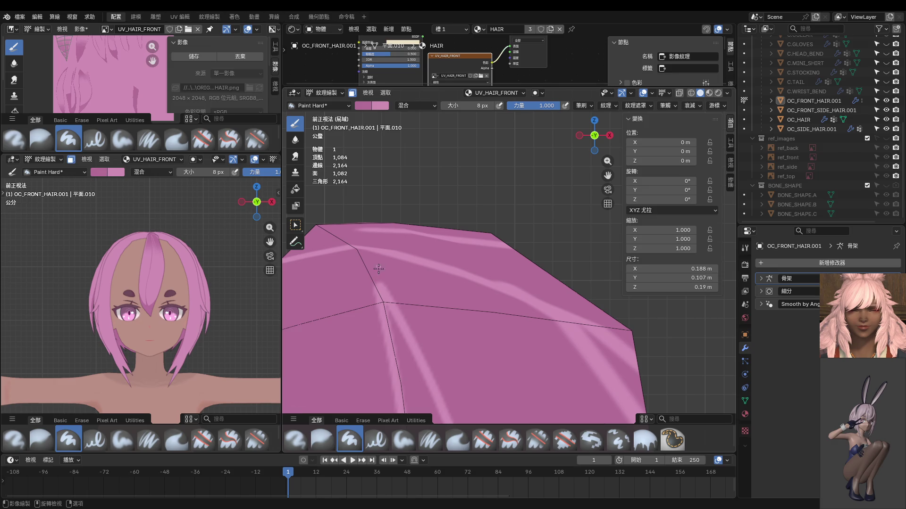
{"action": "scroll", "coordinate": [436, 284], "scroll_direction": "down", "scroll_amount": 2}
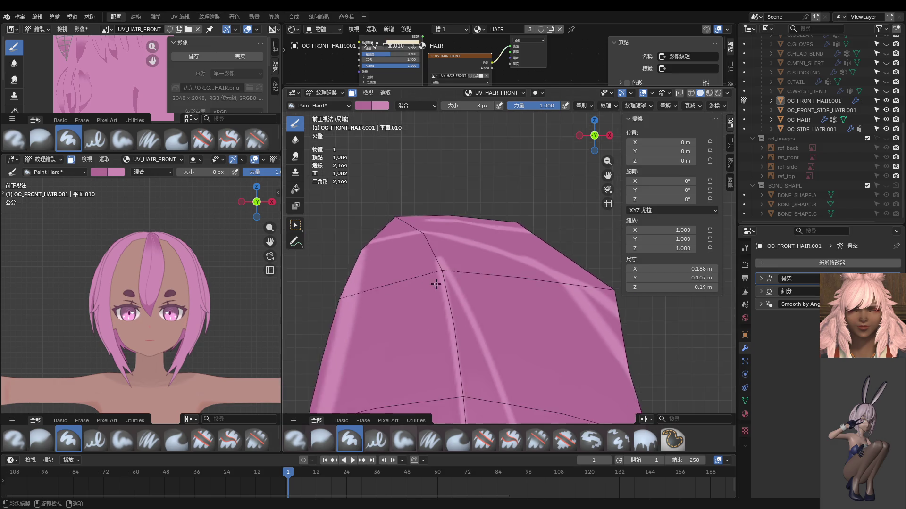
{"action": "middle_click_drag", "start_coordinate": [436, 283], "coordinate": [488, 258]}
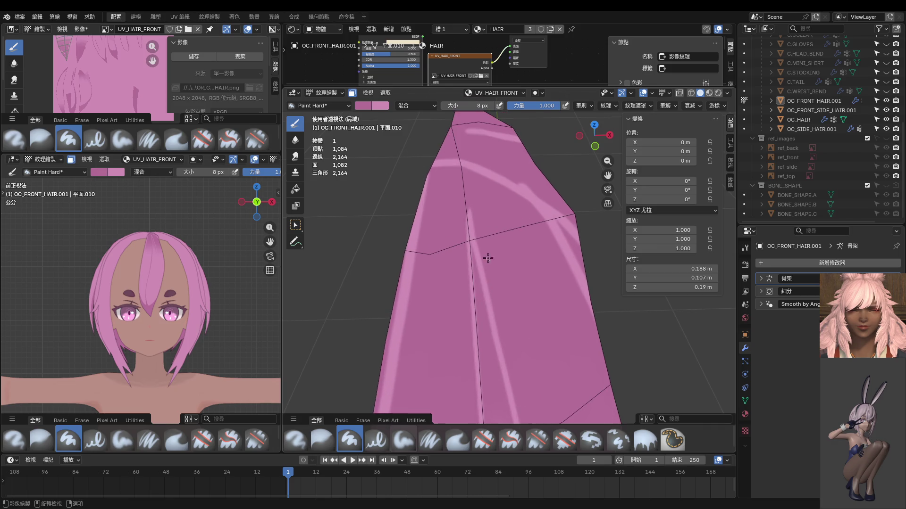
{"action": "middle_click_drag", "start_coordinate": [470, 223], "coordinate": [471, 252], "text": "shift"}
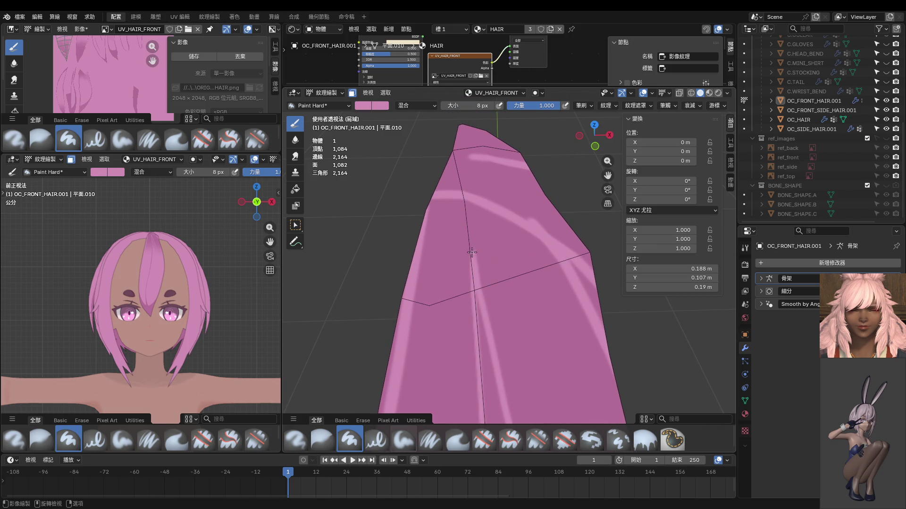
{"action": "left_click_drag", "start_coordinate": [467, 239], "coordinate": [485, 298]}
{"action": "left_click_drag", "start_coordinate": [469, 238], "coordinate": [473, 313]}
Step: Enlarge the brush to 22 px and paint several light strokes down the strand
{"action": "key", "text": "f"}
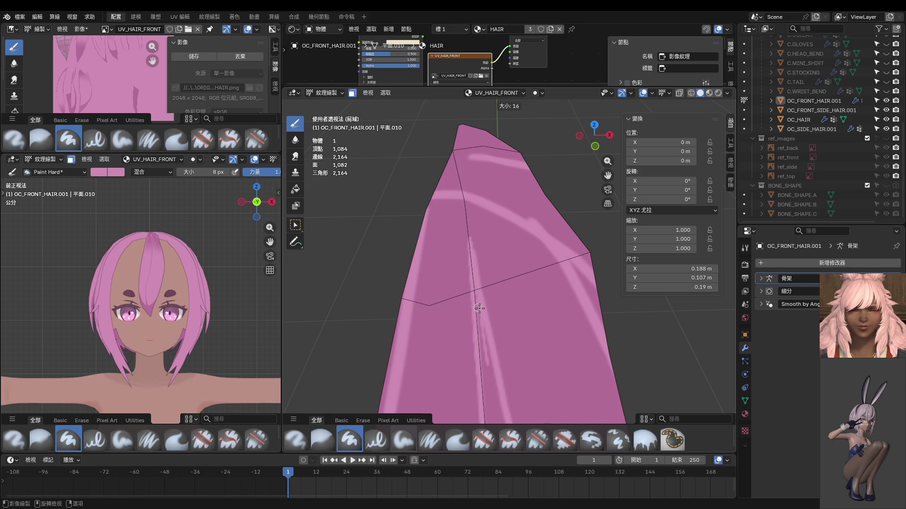
{"action": "left_click", "coordinate": [478, 309]}
{"action": "middle_click_drag", "start_coordinate": [490, 383], "coordinate": [464, 256], "text": "shift"}
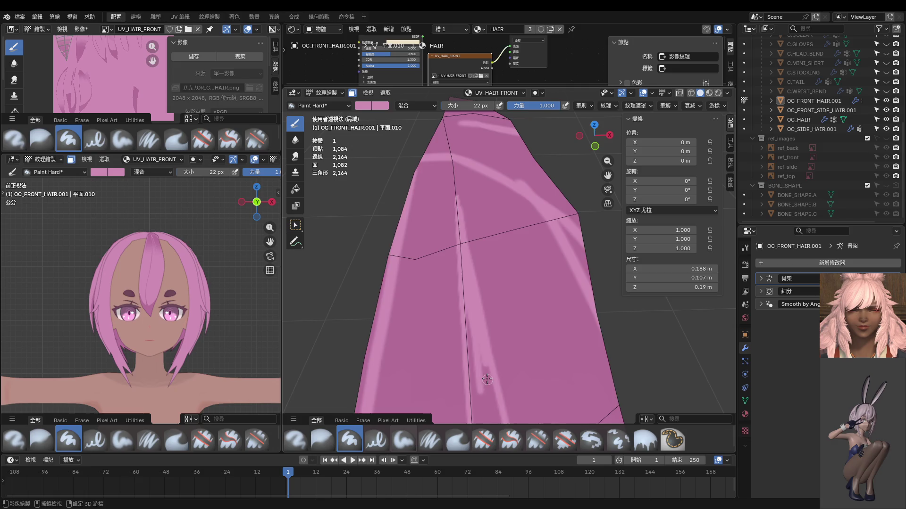
{"action": "middle_click_drag", "start_coordinate": [485, 380], "coordinate": [468, 235], "text": "shift"}
{"action": "left_click_drag", "start_coordinate": [475, 261], "coordinate": [497, 390]}
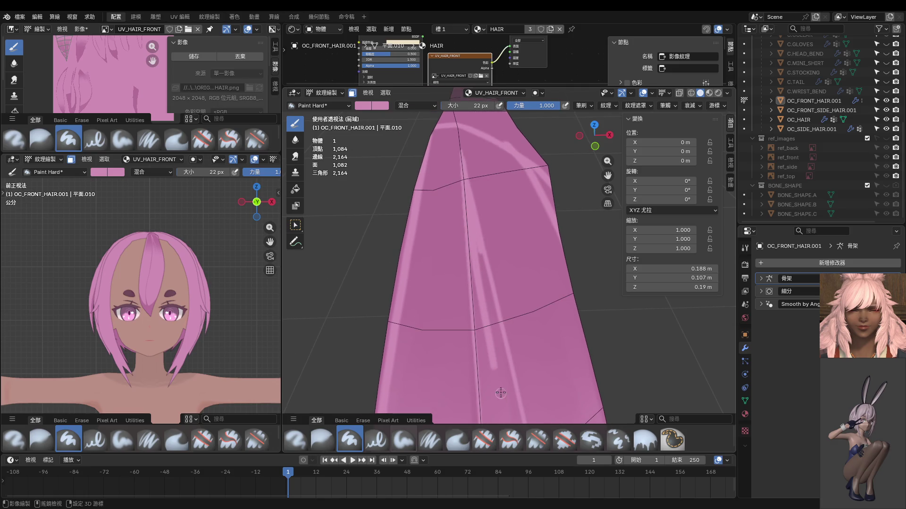
{"action": "middle_click_drag", "start_coordinate": [477, 278], "coordinate": [459, 227], "text": "shift"}
{"action": "left_click_drag", "start_coordinate": [465, 222], "coordinate": [501, 410]}
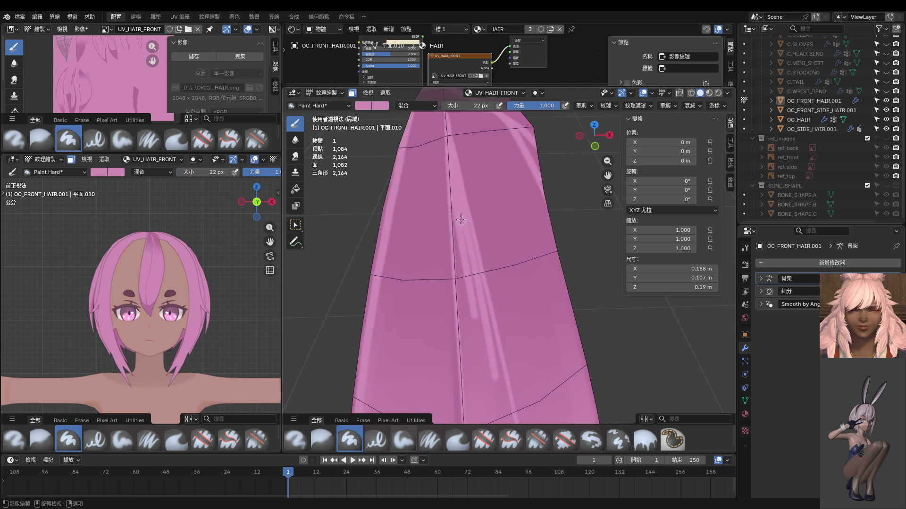
{"action": "left_click_drag", "start_coordinate": [460, 220], "coordinate": [498, 407]}
{"action": "middle_click_drag", "start_coordinate": [477, 242], "coordinate": [459, 179], "text": "shift"}
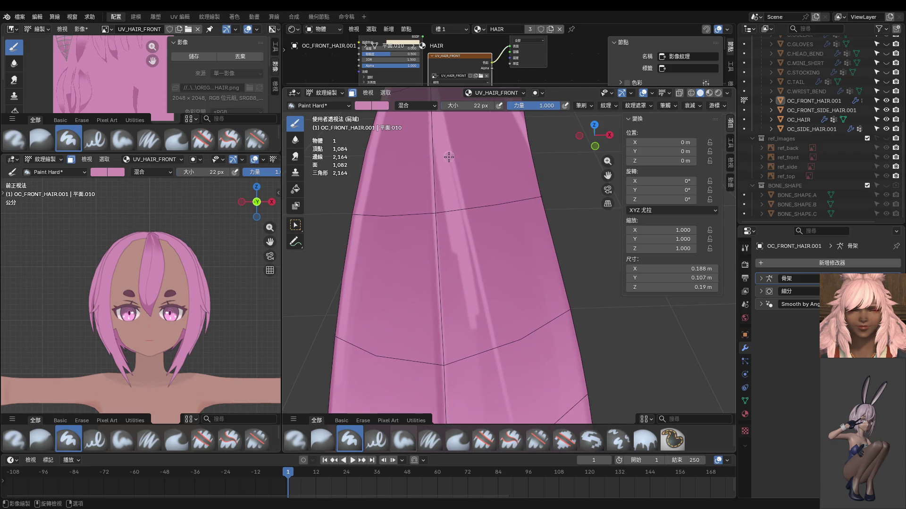
{"action": "left_click_drag", "start_coordinate": [461, 210], "coordinate": [492, 370]}
{"action": "middle_click_drag", "start_coordinate": [442, 243], "coordinate": [477, 255], "text": "shift"}
Step: At 44 px, paint broad light strokes and a faint streak, then zoom out and exit painting
{"action": "left_click", "coordinate": [477, 255]}
{"action": "left_click_drag", "start_coordinate": [474, 148], "coordinate": [509, 395]}
{"action": "left_click_drag", "start_coordinate": [475, 182], "coordinate": [495, 394]}
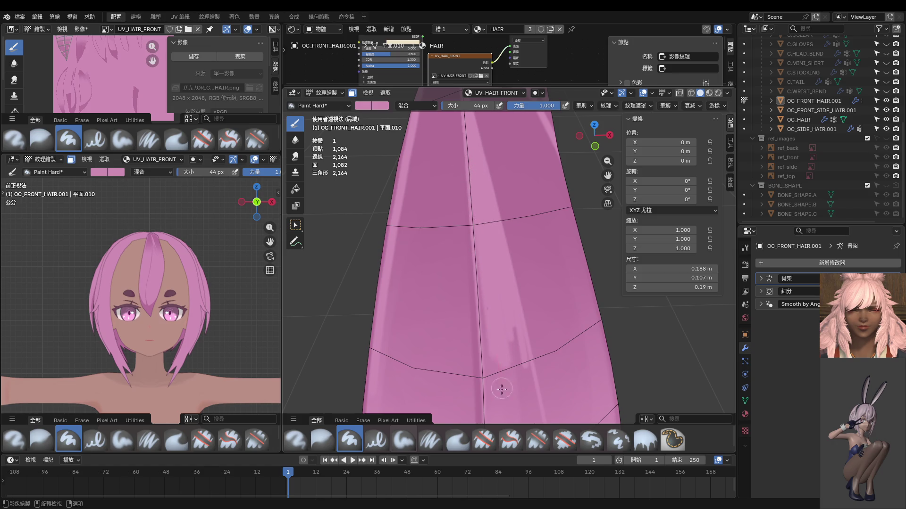
{"action": "middle_click_drag", "start_coordinate": [480, 219], "coordinate": [468, 164], "text": "shift"}
{"action": "left_click_drag", "start_coordinate": [480, 310], "coordinate": [475, 239]}
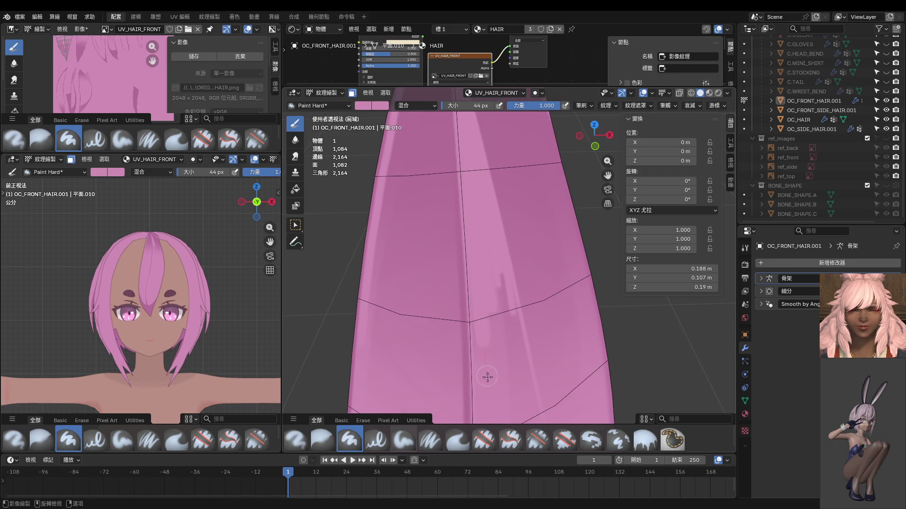
{"action": "middle_click_drag", "start_coordinate": [487, 377], "coordinate": [475, 292], "text": "shift"}
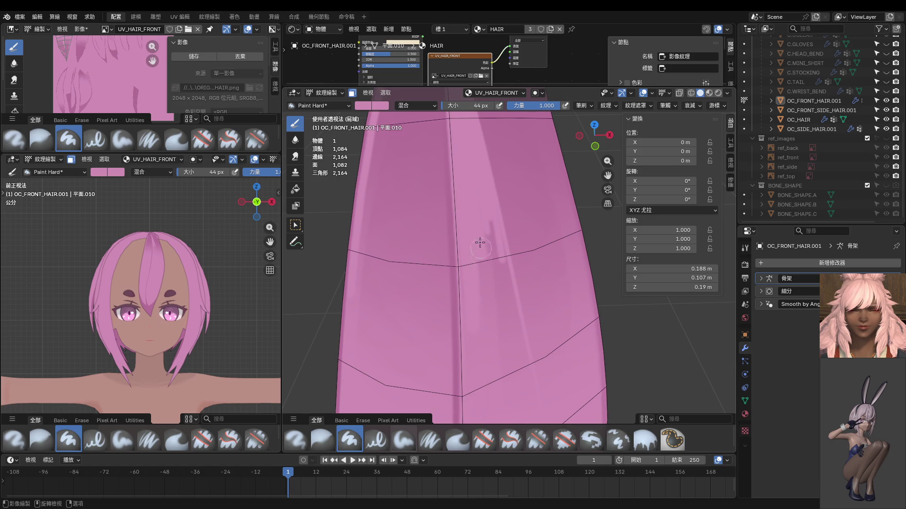
{"action": "scroll", "coordinate": [500, 330], "scroll_direction": "down", "scroll_amount": 2}
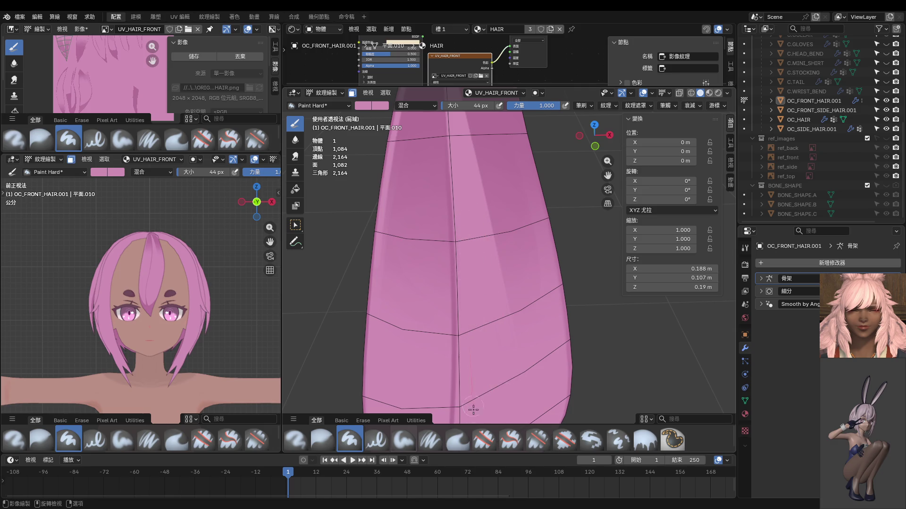
{"action": "scroll", "coordinate": [523, 390], "scroll_direction": "down", "scroll_amount": 3}
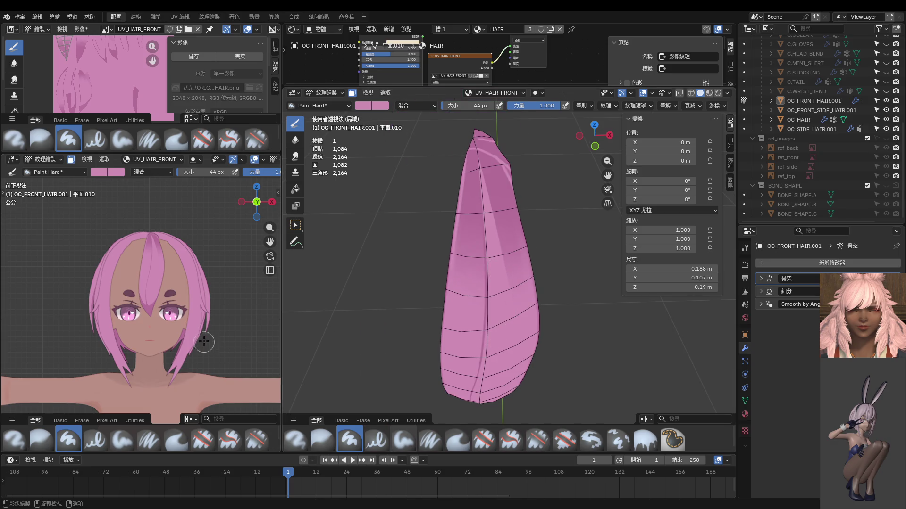
{"action": "key", "text": "ctrl+Tab"}
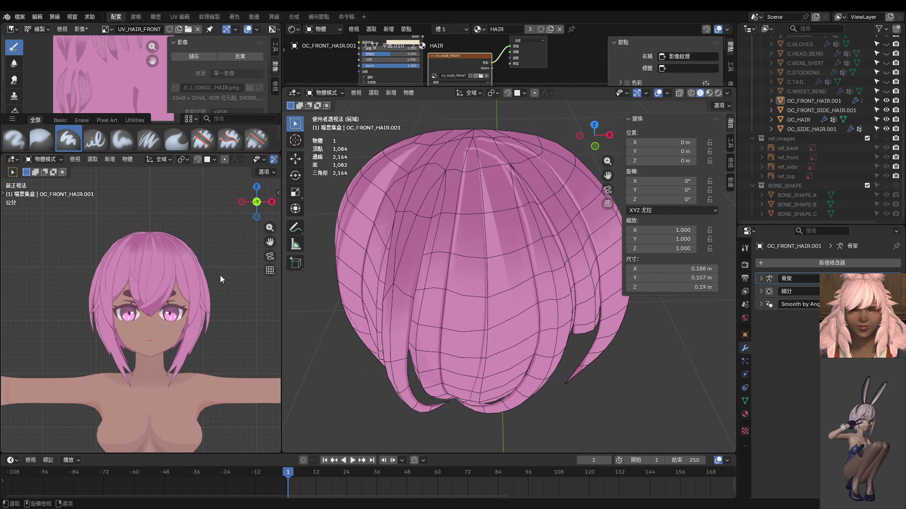
Step: Inspect the whole front hair from below and in front orthographic view, then resume texture painting
{"action": "scroll", "coordinate": [176, 241], "scroll_direction": "up", "scroll_amount": 6}
{"action": "mouse_move", "coordinate": [166, 313]}
{"action": "middle_mouse_down"}
{"action": "mouse_move", "coordinate": [163, 290]}
{"action": "mouse_move", "coordinate": [182, 283]}
{"action": "mouse_move", "coordinate": [179, 344]}
{"action": "mouse_move", "coordinate": [201, 338]}
{"action": "mouse_move", "coordinate": [197, 273]}
{"action": "middle_mouse_up"}
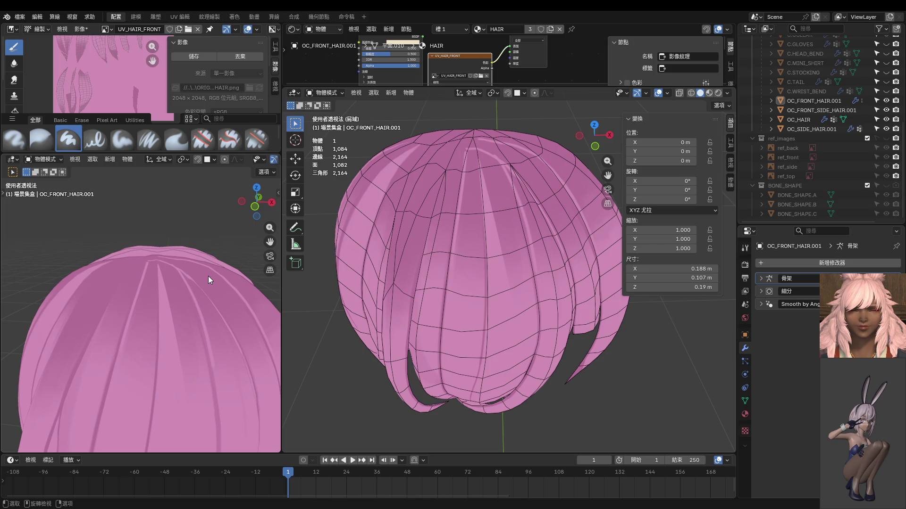
{"action": "key", "text": "KP_1"}
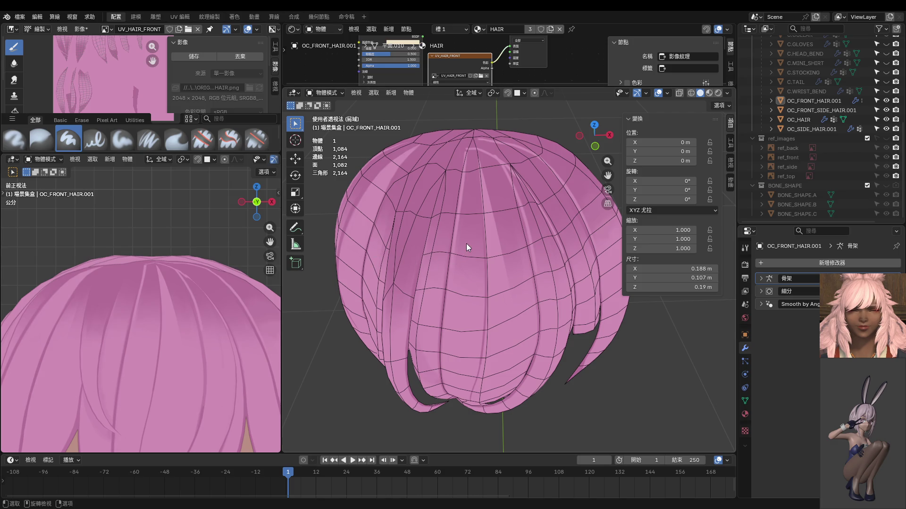
{"action": "mouse_move", "coordinate": [465, 234]}
{"action": "middle_mouse_down"}
{"action": "mouse_move", "coordinate": [473, 184]}
{"action": "mouse_move", "coordinate": [483, 233]}
{"action": "middle_mouse_up"}
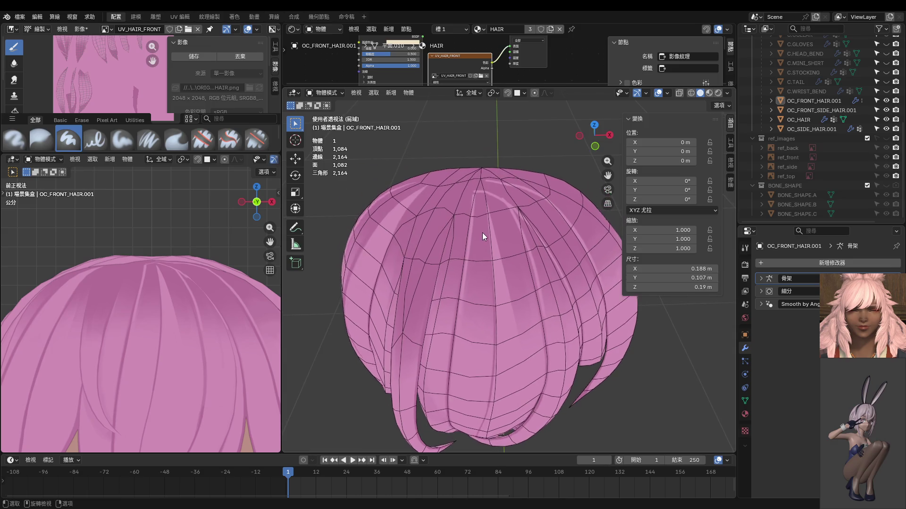
{"action": "scroll", "coordinate": [486, 225], "scroll_direction": "up", "scroll_amount": 5}
{"action": "key", "text": "ctrl+Tab"}
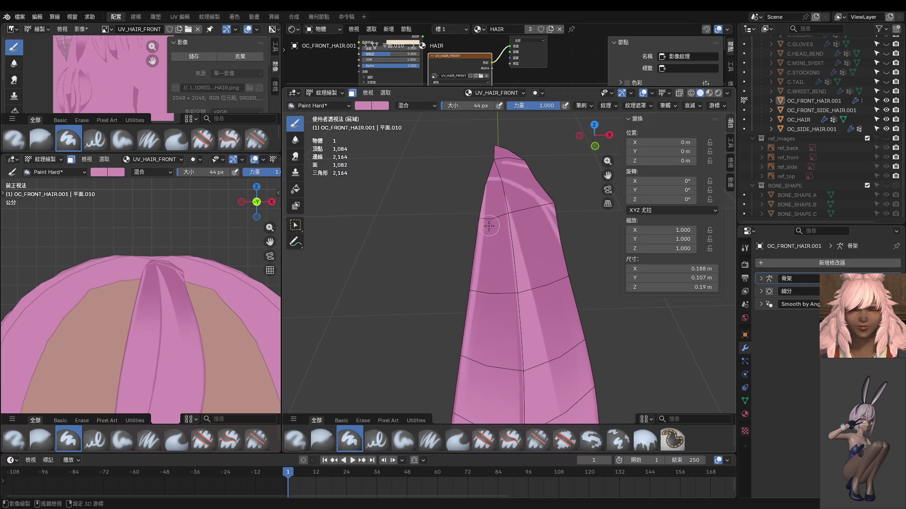
Step: Set the brush to 22 px and cover the white highlight streaks near the strand tip with pink
{"action": "key", "text": "f"}
{"action": "left_click", "coordinate": [480, 233]}
{"action": "middle_click_drag", "start_coordinate": [486, 255], "coordinate": [498, 192]}
{"action": "middle_click_drag", "start_coordinate": [491, 158], "coordinate": [495, 222]}
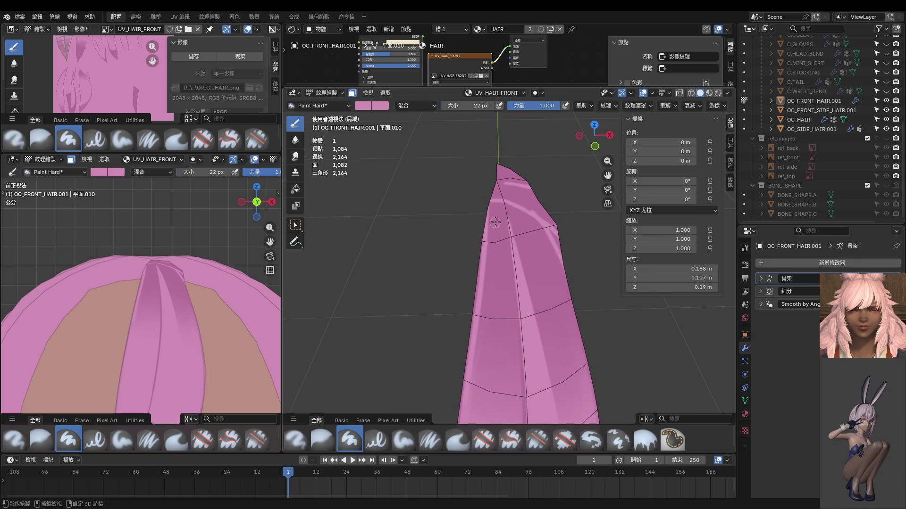
{"action": "mouse_move", "coordinate": [515, 198]}
{"action": "left_mouse_down"}
{"action": "mouse_move", "coordinate": [543, 269]}
{"action": "mouse_move", "coordinate": [554, 233]}
{"action": "left_mouse_up"}
{"action": "middle_click_drag", "start_coordinate": [554, 233], "coordinate": [591, 237]}
{"action": "mouse_move", "coordinate": [576, 256]}
{"action": "left_mouse_down"}
{"action": "mouse_move", "coordinate": [574, 331]}
{"action": "mouse_move", "coordinate": [573, 217]}
{"action": "mouse_move", "coordinate": [597, 260]}
{"action": "left_mouse_up"}
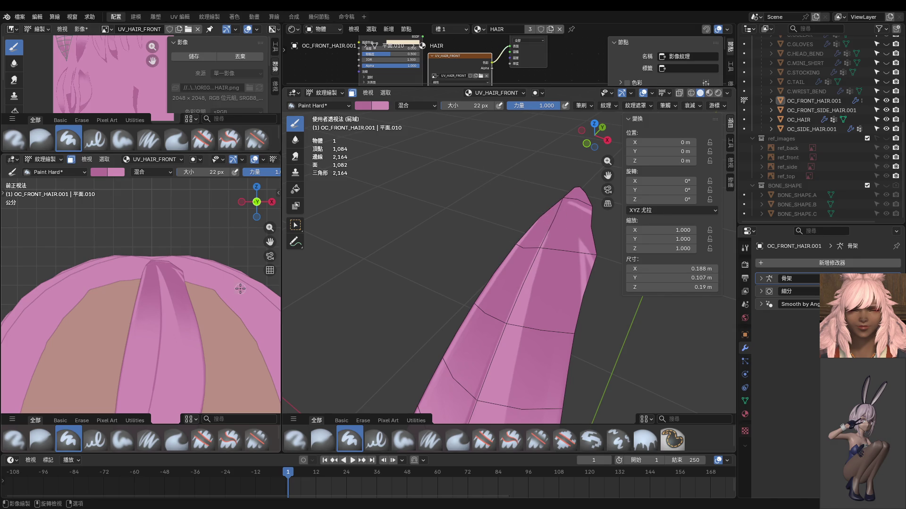
{"action": "key", "text": "ctrl+Tab"}
Step: In Edit Mode, reveal all hidden hair strands with Alt+H and L, then return to Texture Paint
{"action": "left_click", "coordinate": [136, 302]}
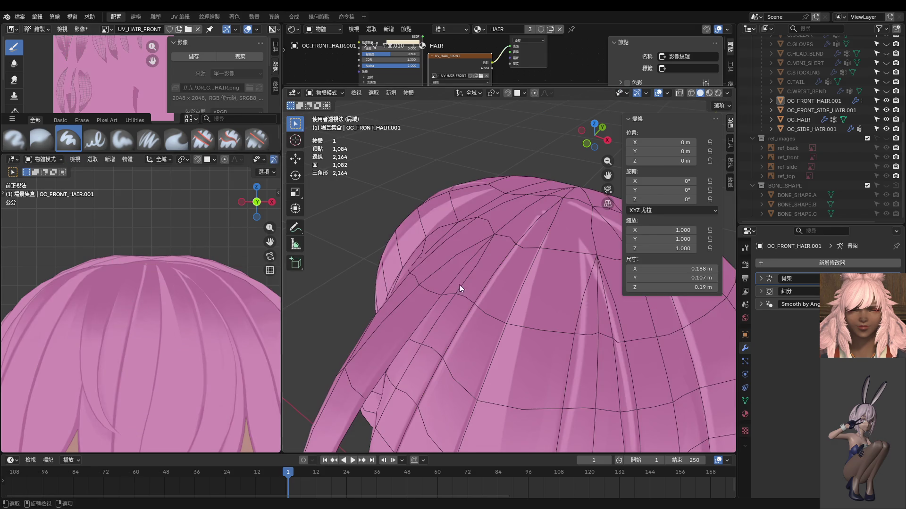
{"action": "mouse_move", "coordinate": [459, 285]}
{"action": "middle_mouse_down"}
{"action": "mouse_move", "coordinate": [525, 240]}
{"action": "mouse_move", "coordinate": [550, 188]}
{"action": "mouse_move", "coordinate": [515, 255]}
{"action": "mouse_move", "coordinate": [552, 230]}
{"action": "middle_mouse_up"}
{"action": "key", "text": "ctrl+Tab"}
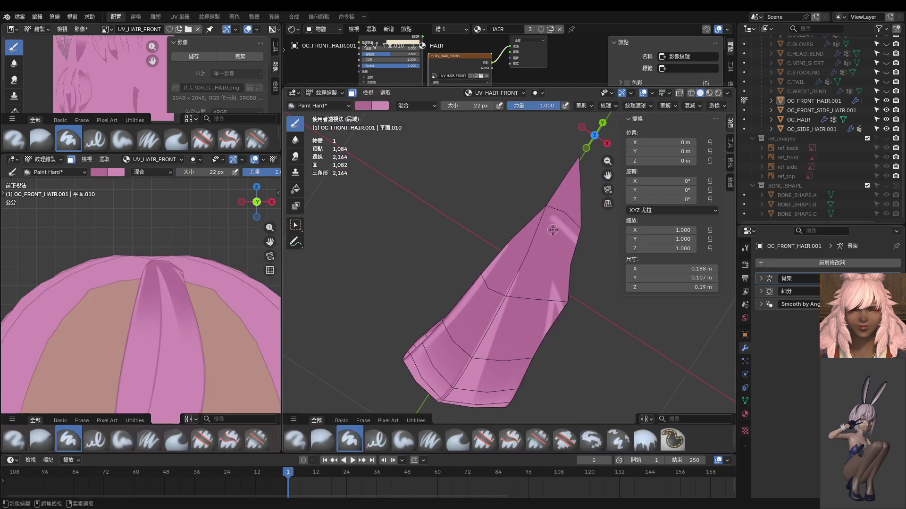
{"action": "key", "text": "Tab"}
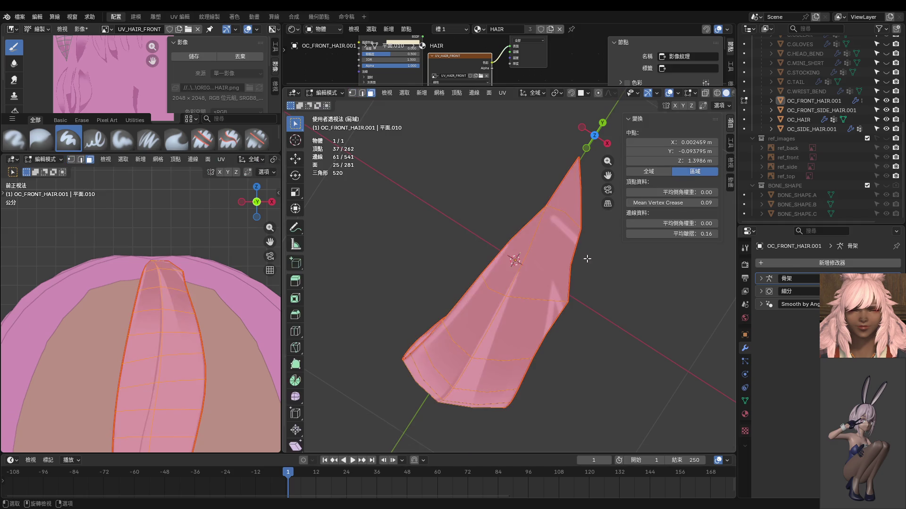
{"action": "key", "text": "alt+h"}
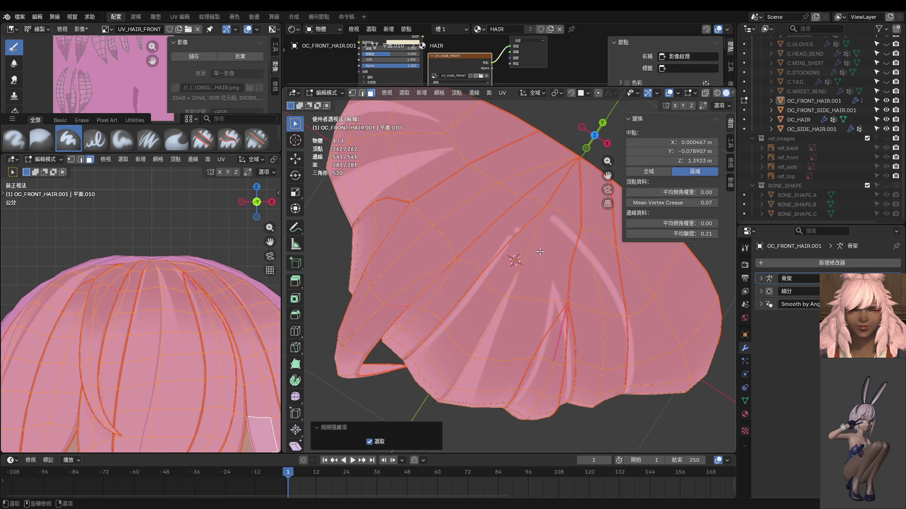
{"action": "key", "text": "l"}
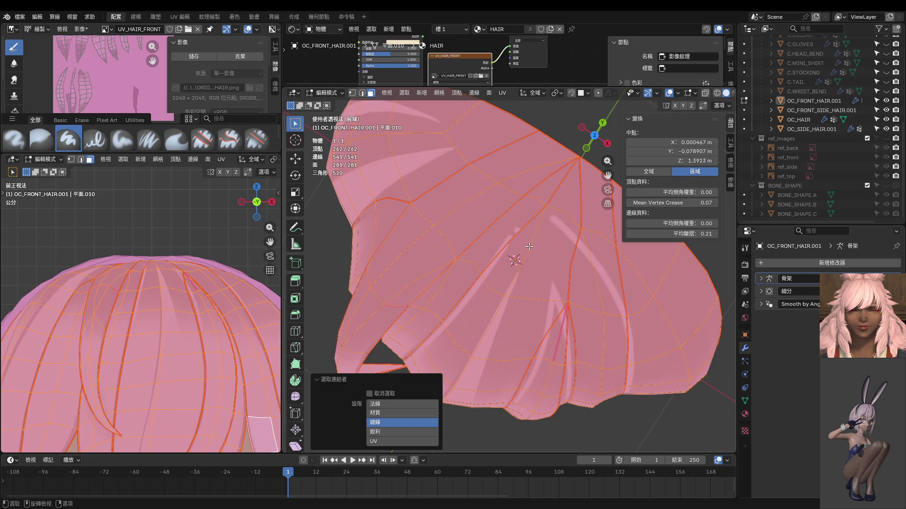
{"action": "key", "text": "ctrl+Tab"}
{"action": "left_click", "coordinate": [509, 218]}
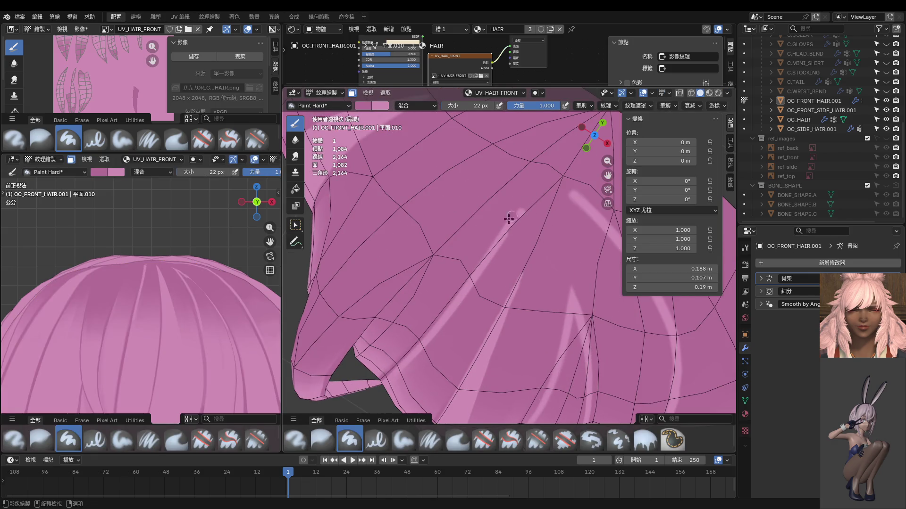
Step: Undo the last stroke and repaint a long light streak from the top of the front hair downward
{"action": "key", "text": "ctrl+z"}
{"action": "mouse_move", "coordinate": [488, 272]}
{"action": "middle_mouse_down"}
{"action": "mouse_move", "coordinate": [521, 251]}
{"action": "mouse_move", "coordinate": [592, 241]}
{"action": "middle_mouse_up"}
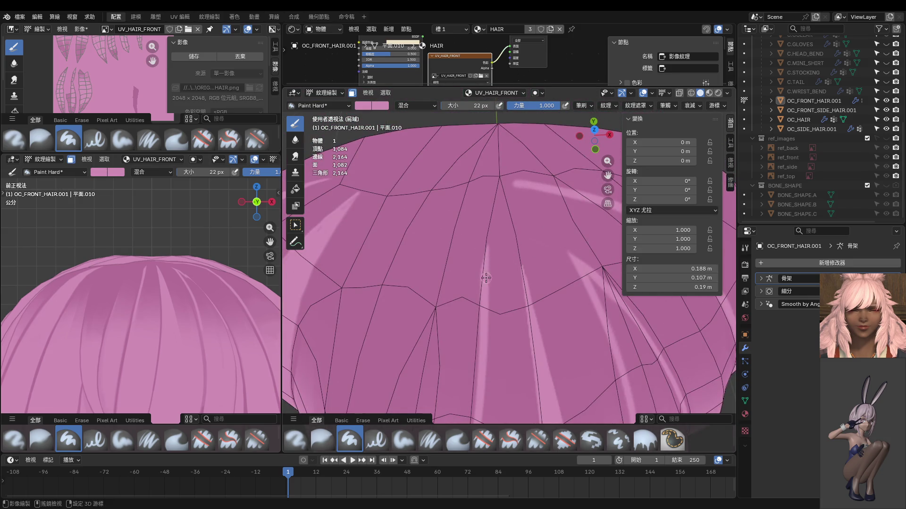
{"action": "scroll", "coordinate": [486, 278], "scroll_direction": "down", "scroll_amount": 5}
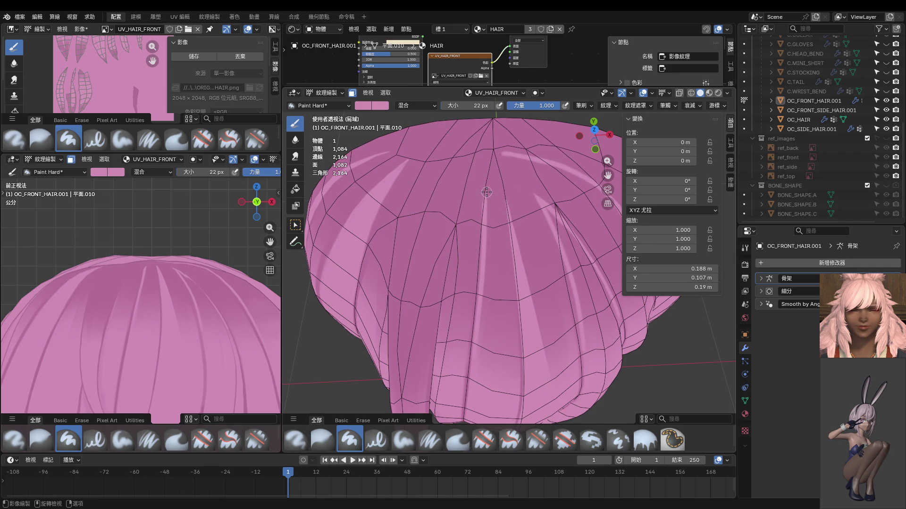
{"action": "left_click_drag", "start_coordinate": [487, 192], "coordinate": [479, 311]}
{"action": "key", "text": "ctrl+z"}
{"action": "left_click_drag", "start_coordinate": [490, 188], "coordinate": [490, 377]}
{"action": "middle_click_drag", "start_coordinate": [498, 405], "coordinate": [524, 299]}
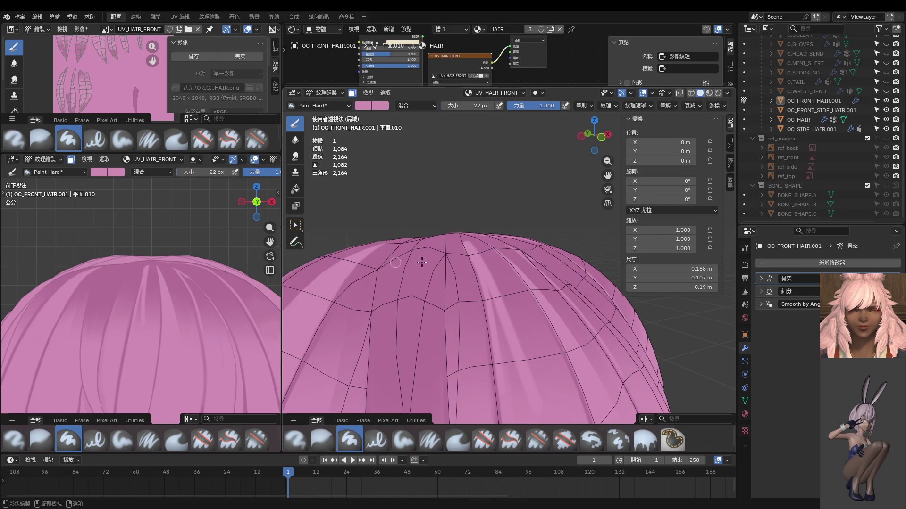
{"action": "key", "text": "KP_1"}
{"action": "scroll", "coordinate": [127, 295], "scroll_direction": "down", "scroll_amount": 4}
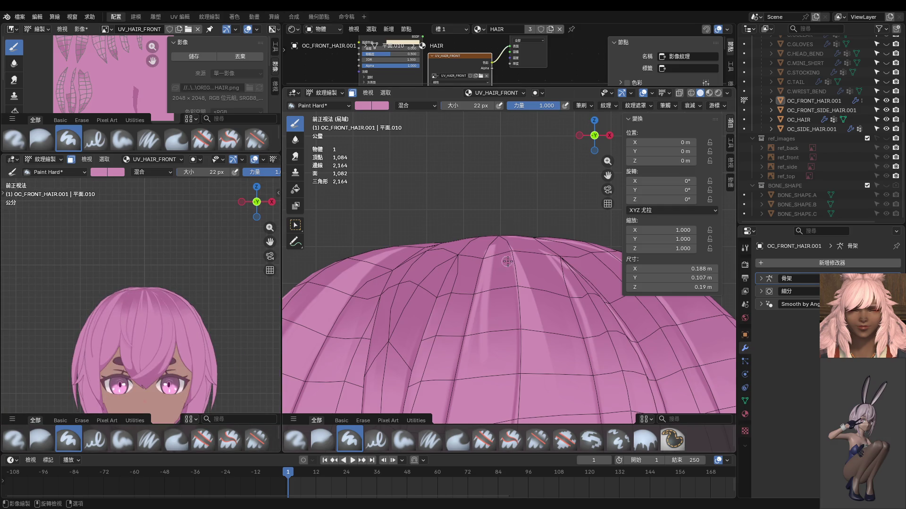
{"action": "middle_click_drag", "start_coordinate": [499, 251], "coordinate": [518, 195]}
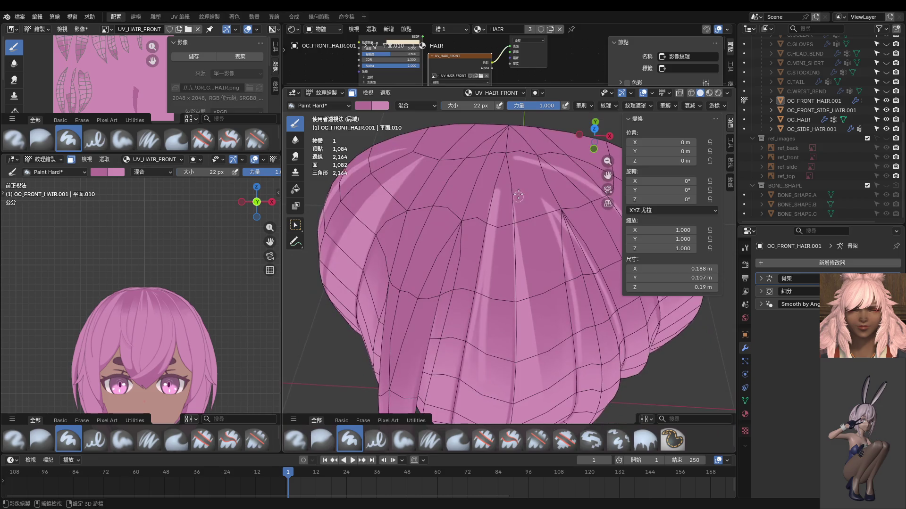
{"action": "scroll", "coordinate": [481, 254], "scroll_direction": "up", "scroll_amount": 4}
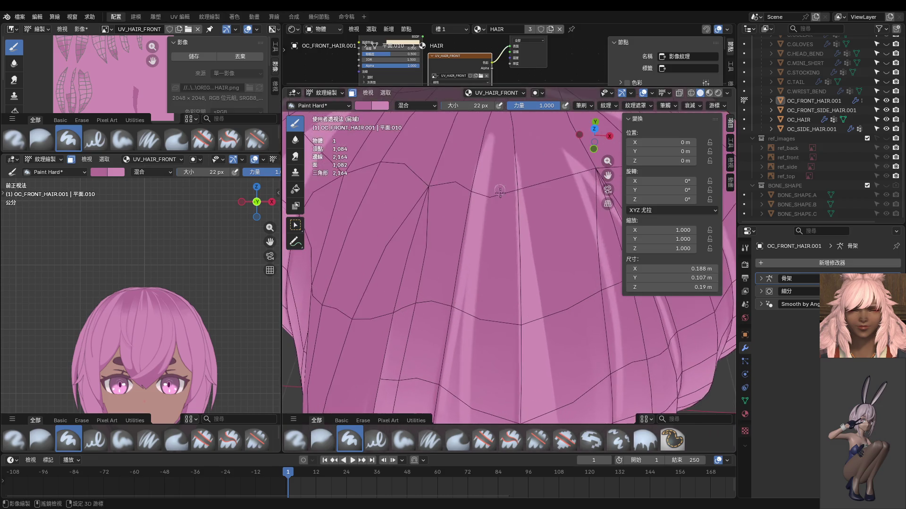
Step: Reshape the light highlight streak by undoing and repainting it twice
{"action": "key", "text": "ctrl+z"}
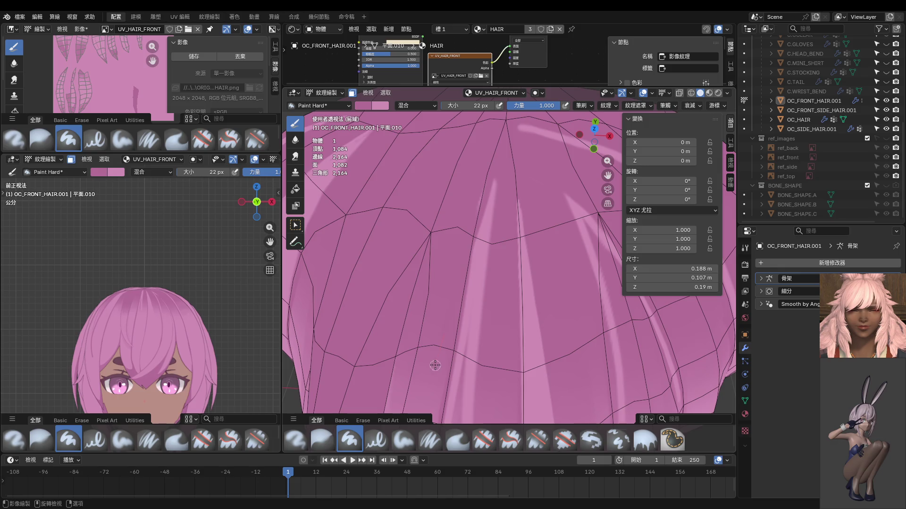
{"action": "mouse_move", "coordinate": [471, 248]}
{"action": "left_mouse_down"}
{"action": "mouse_move", "coordinate": [489, 178]}
{"action": "mouse_move", "coordinate": [476, 235]}
{"action": "left_mouse_up"}
{"action": "key", "text": "ctrl+z"}
{"action": "key", "text": "ctrl+z"}
{"action": "mouse_move", "coordinate": [472, 273]}
{"action": "left_mouse_down"}
{"action": "mouse_move", "coordinate": [485, 186]}
{"action": "mouse_move", "coordinate": [472, 258]}
{"action": "left_mouse_up"}
Step: Test three darker strokes down over the highlight streak, undoing each one
{"action": "left_click_drag", "start_coordinate": [492, 193], "coordinate": [479, 342]}
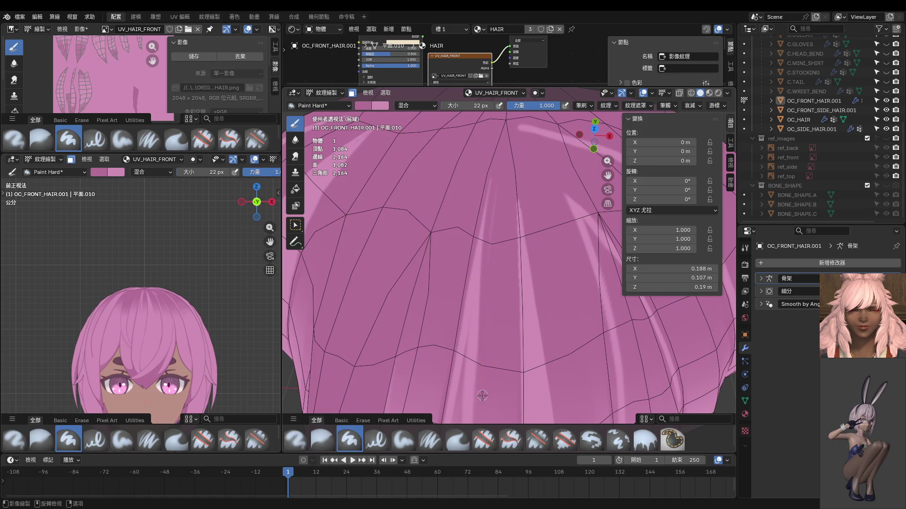
{"action": "key", "text": "ctrl+z"}
{"action": "left_click_drag", "start_coordinate": [498, 183], "coordinate": [470, 390]}
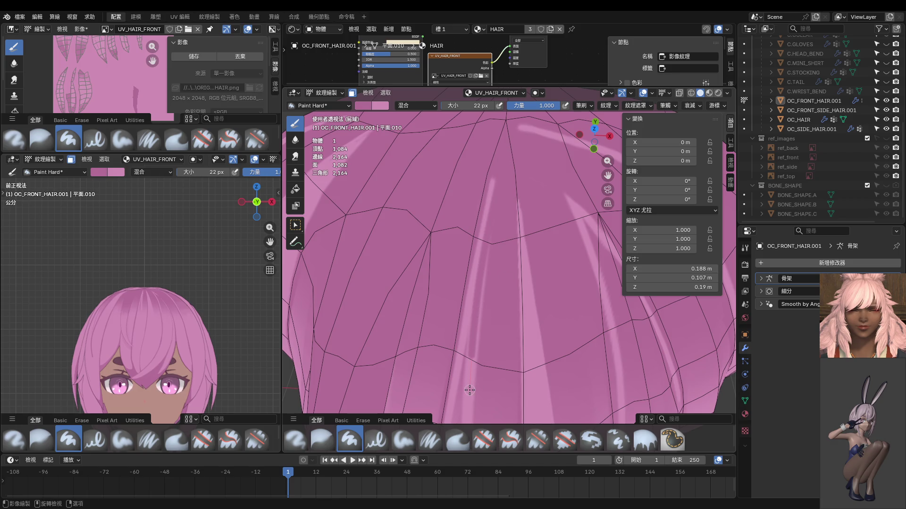
{"action": "key", "text": "ctrl+z"}
{"action": "left_click_drag", "start_coordinate": [493, 176], "coordinate": [479, 406]}
{"action": "key", "text": "ctrl+z"}
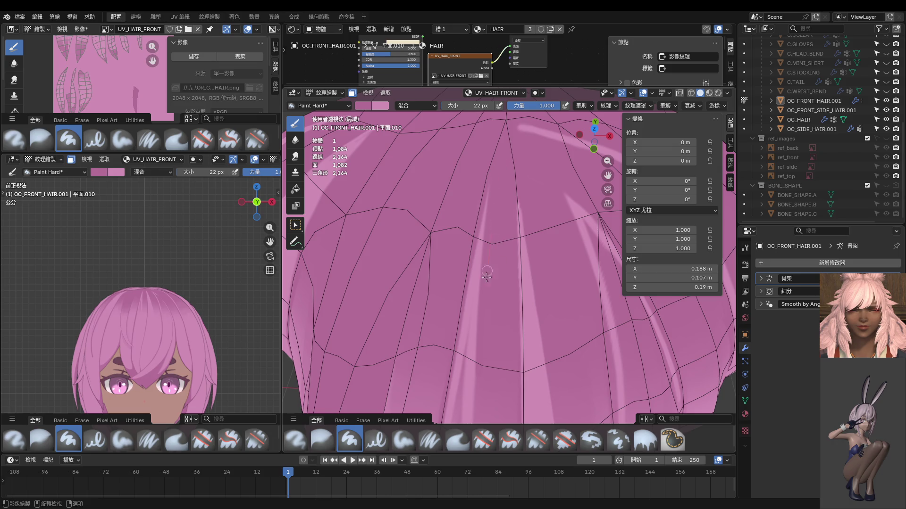
{"action": "scroll", "coordinate": [486, 291], "scroll_direction": "down", "scroll_amount": 4}
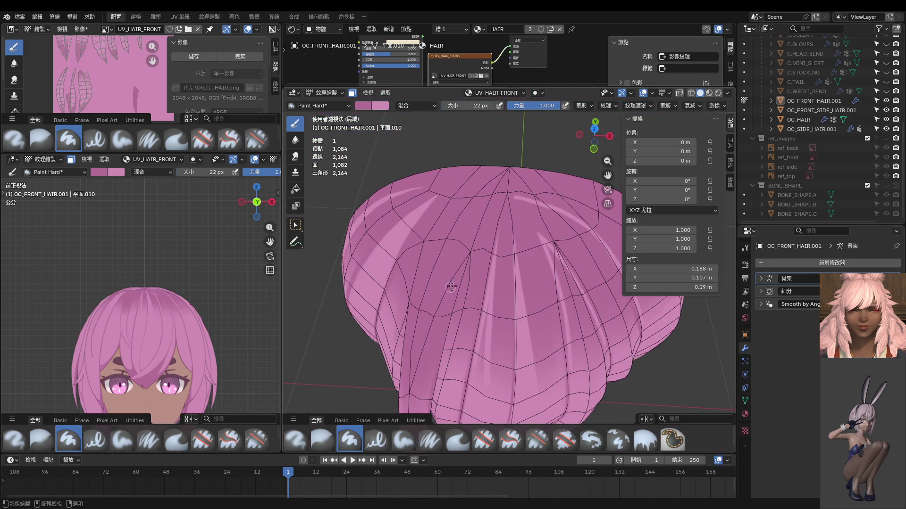
{"action": "scroll", "coordinate": [451, 286], "scroll_direction": "up", "scroll_amount": 4}
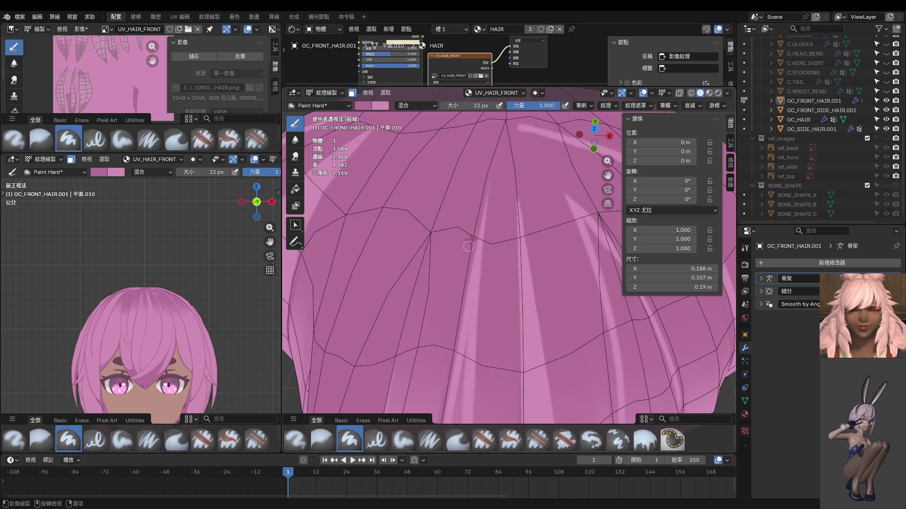
{"action": "scroll", "coordinate": [488, 233], "scroll_direction": "down", "scroll_amount": 2}
Step: In front orthographic view, paint a dark strand line down the hair and undo it
{"action": "key", "text": "KP_1"}
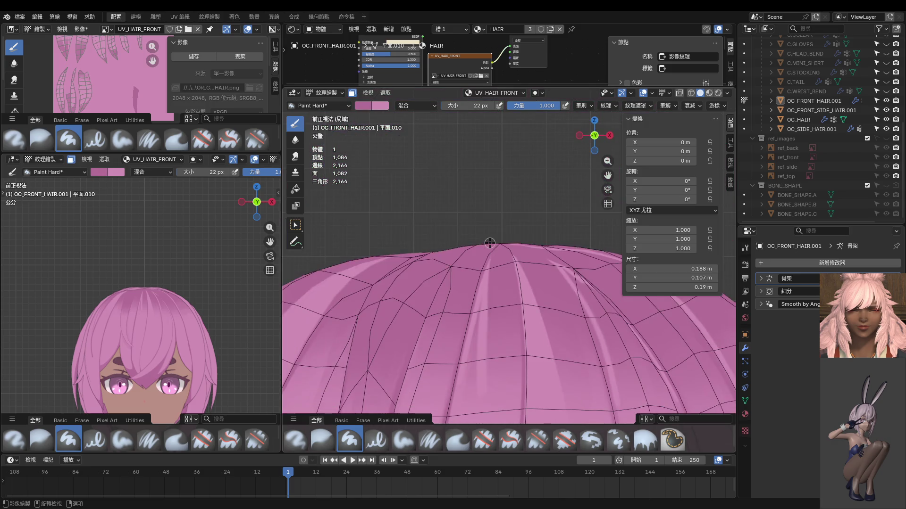
{"action": "scroll", "coordinate": [525, 283], "scroll_direction": "up", "scroll_amount": 3}
{"action": "middle_click_drag", "start_coordinate": [525, 283], "coordinate": [524, 243], "text": "shift"}
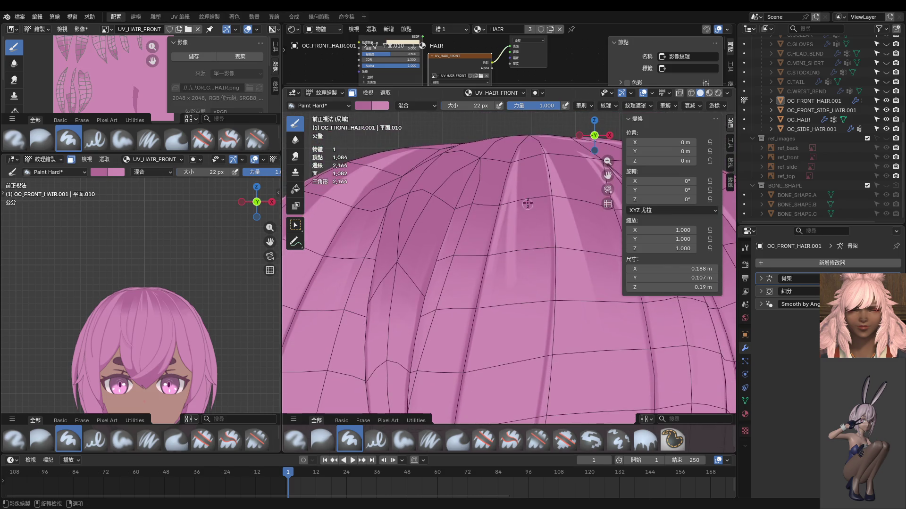
{"action": "left_click_drag", "start_coordinate": [509, 189], "coordinate": [494, 377]}
{"action": "key", "text": "ctrl+z"}
{"action": "key", "text": "ctrl+z"}
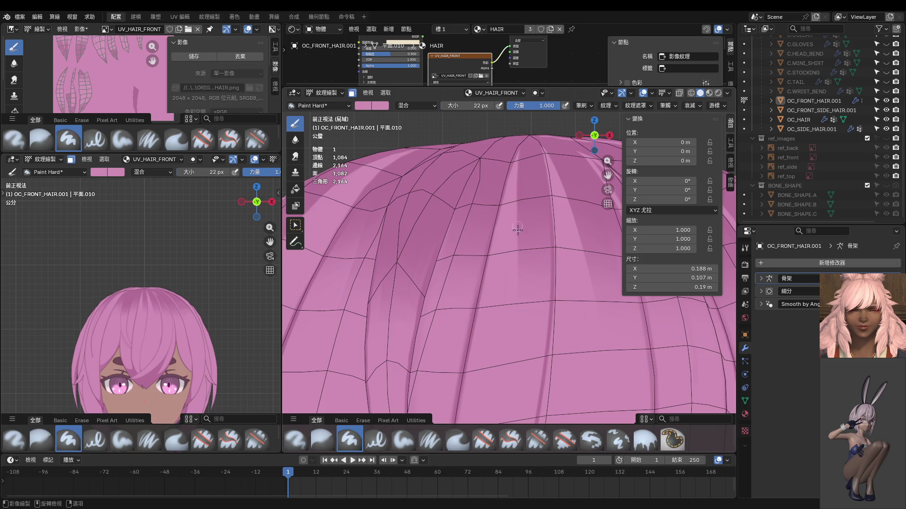
Step: Paint faint light streaks down the strands at the top of the hair dome
{"action": "left_click_drag", "start_coordinate": [511, 307], "coordinate": [509, 351]}
{"action": "scroll", "coordinate": [521, 270], "scroll_direction": "up", "scroll_amount": 3}
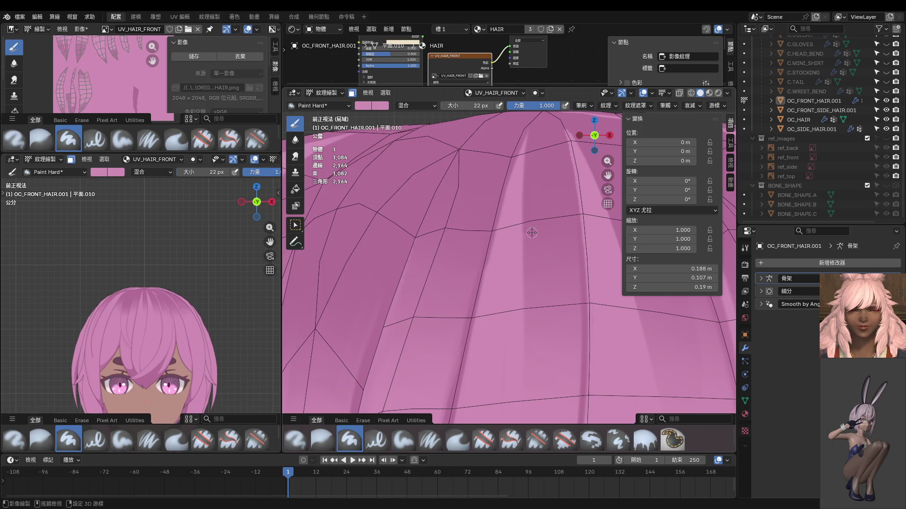
{"action": "middle_click_drag", "start_coordinate": [529, 223], "coordinate": [545, 252]}
{"action": "scroll", "coordinate": [164, 288], "scroll_direction": "up", "scroll_amount": 5}
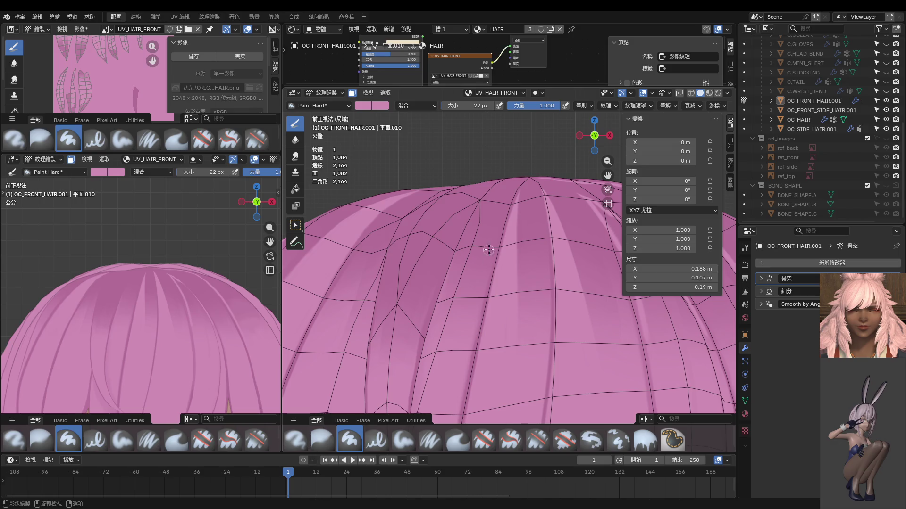
{"action": "middle_click_drag", "start_coordinate": [510, 238], "coordinate": [518, 226], "text": "shift"}
{"action": "left_click_drag", "start_coordinate": [521, 218], "coordinate": [514, 368]}
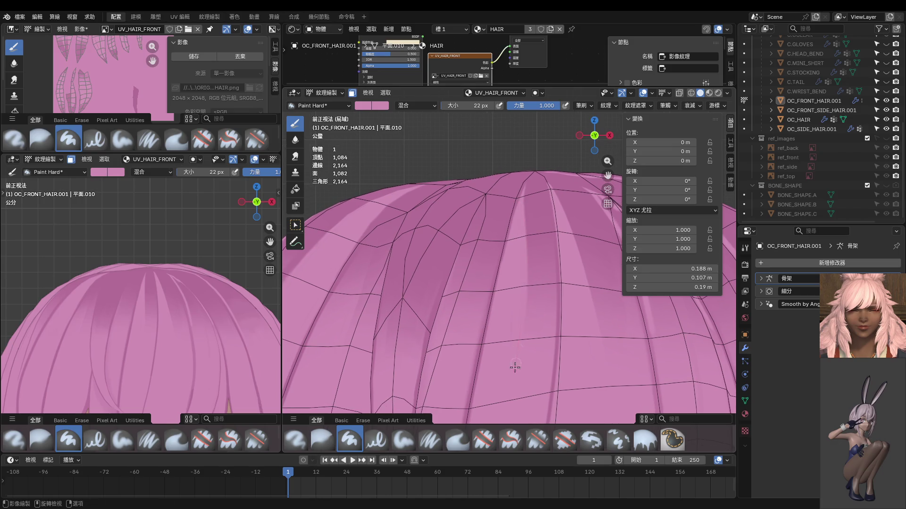
{"action": "middle_click_drag", "start_coordinate": [519, 271], "coordinate": [522, 208]}
{"action": "scroll", "coordinate": [521, 208], "scroll_direction": "up", "scroll_amount": 3}
{"action": "scroll", "coordinate": [536, 273], "scroll_direction": "down", "scroll_amount": 2}
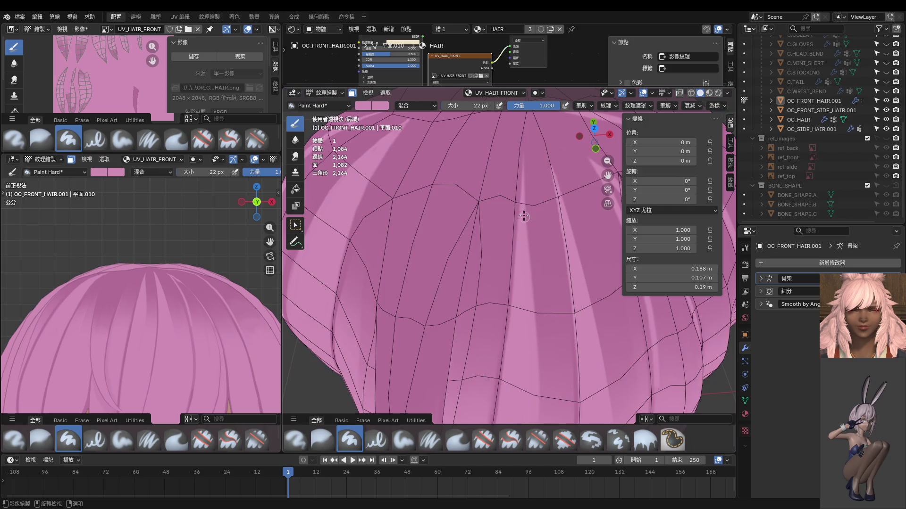
Step: Shrink the paint brush to 8 px and paint a thin light stroke down the hair
{"action": "key", "text": "f"}
{"action": "mouse_move", "coordinate": [521, 198]}
{"action": "middle_mouse_down"}
{"action": "mouse_move", "coordinate": [526, 283]}
{"action": "mouse_move", "coordinate": [527, 164]}
{"action": "middle_mouse_up"}
{"action": "mouse_move", "coordinate": [525, 190]}
{"action": "left_mouse_down"}
{"action": "mouse_move", "coordinate": [541, 311]}
{"action": "mouse_move", "coordinate": [538, 403]}
{"action": "left_mouse_up"}
{"action": "scroll", "coordinate": [529, 264], "scroll_direction": "down", "scroll_amount": 3}
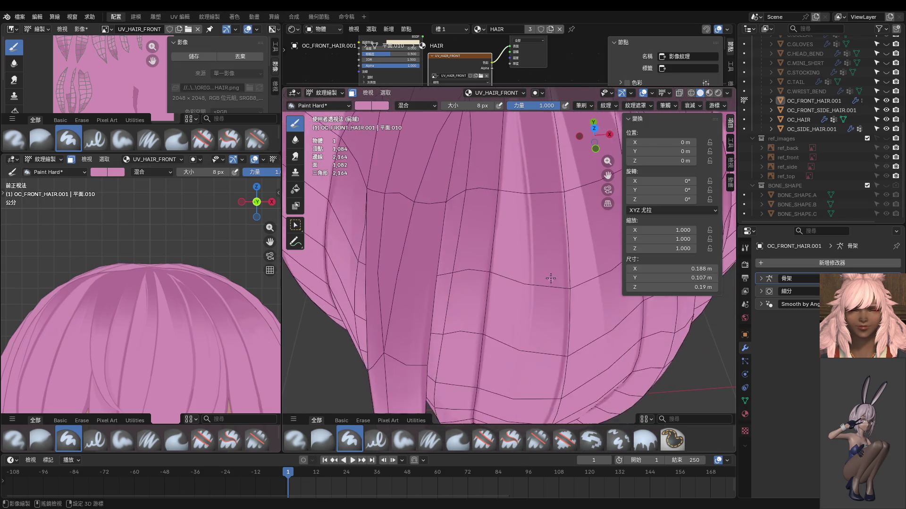
{"action": "middle_click_drag", "start_coordinate": [528, 264], "coordinate": [533, 241]}
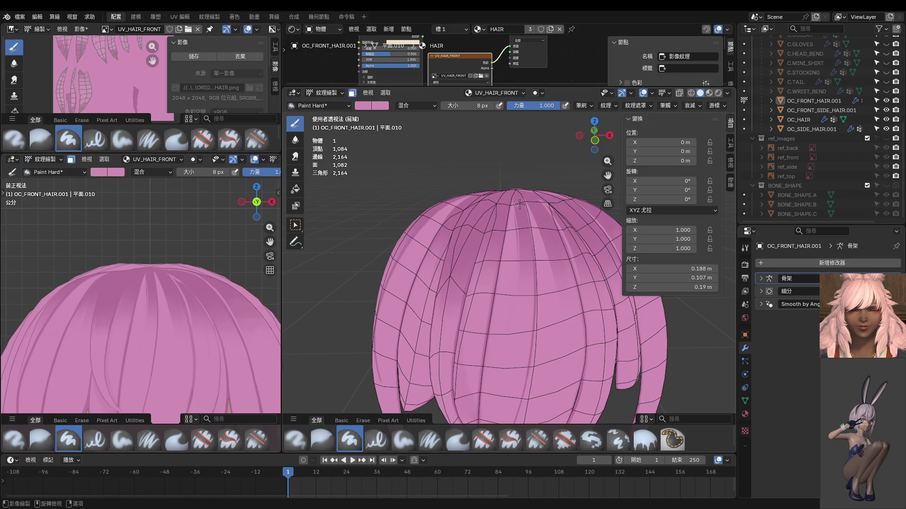
{"action": "mouse_move", "coordinate": [519, 203]}
{"action": "middle_mouse_down"}
{"action": "mouse_move", "coordinate": [521, 268]}
{"action": "mouse_move", "coordinate": [527, 184]}
{"action": "middle_mouse_up"}
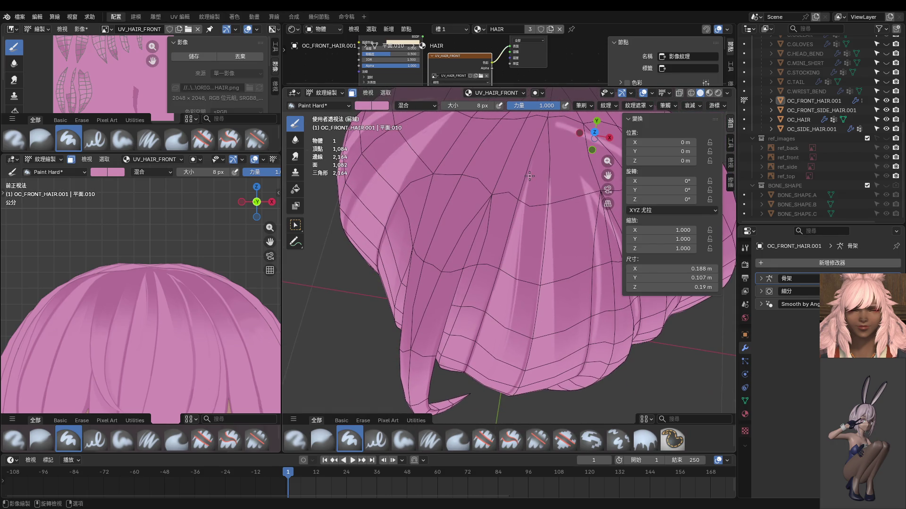
{"action": "left_click_drag", "start_coordinate": [529, 175], "coordinate": [519, 330]}
{"action": "key", "text": "ctrl+z"}
{"action": "left_click_drag", "start_coordinate": [531, 174], "coordinate": [495, 423]}
{"action": "mouse_move", "coordinate": [505, 393]}
{"action": "middle_mouse_down"}
{"action": "mouse_move", "coordinate": [509, 334]}
{"action": "mouse_move", "coordinate": [495, 319]}
{"action": "middle_mouse_up"}
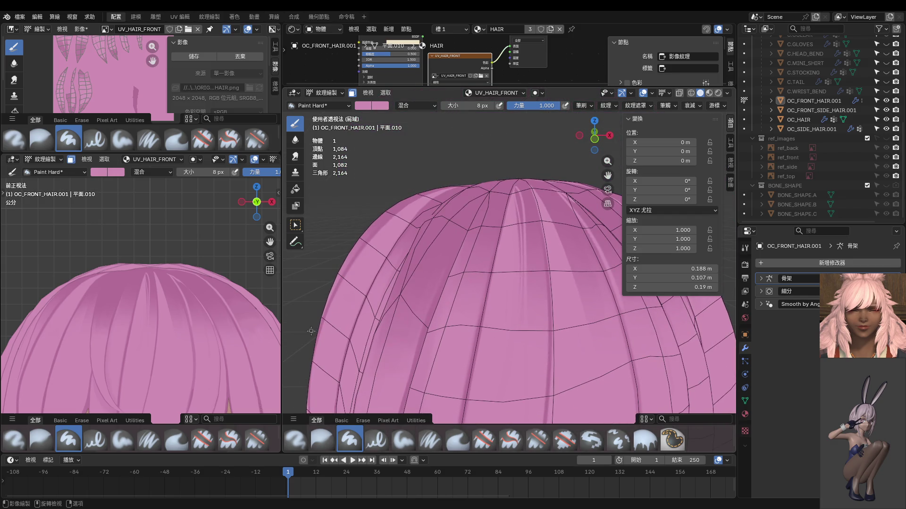
{"action": "key", "text": "ctrl+z"}
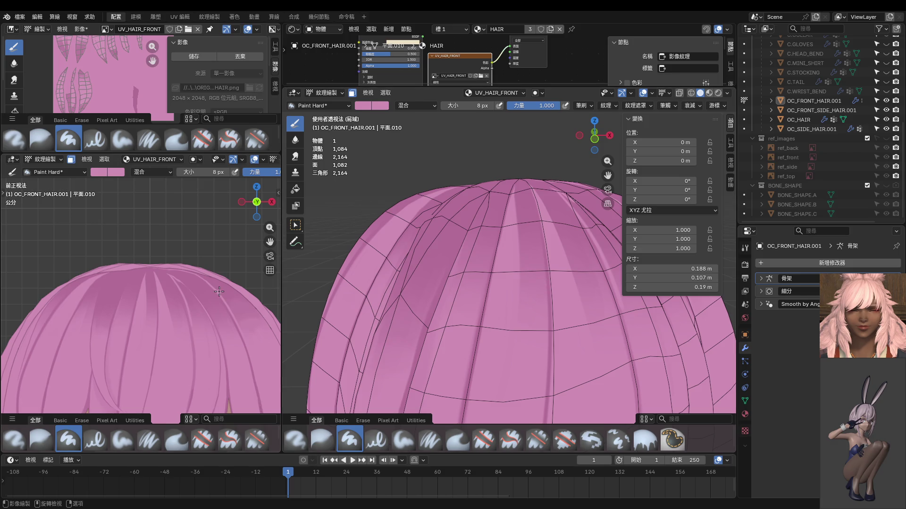
{"action": "scroll", "coordinate": [210, 283], "scroll_direction": "down", "scroll_amount": 3}
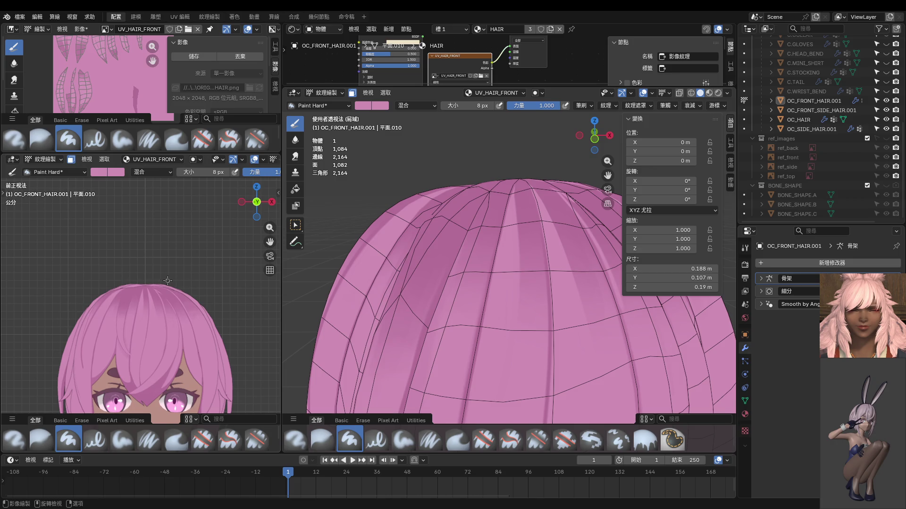
{"action": "scroll", "coordinate": [174, 304], "scroll_direction": "up", "scroll_amount": 5}
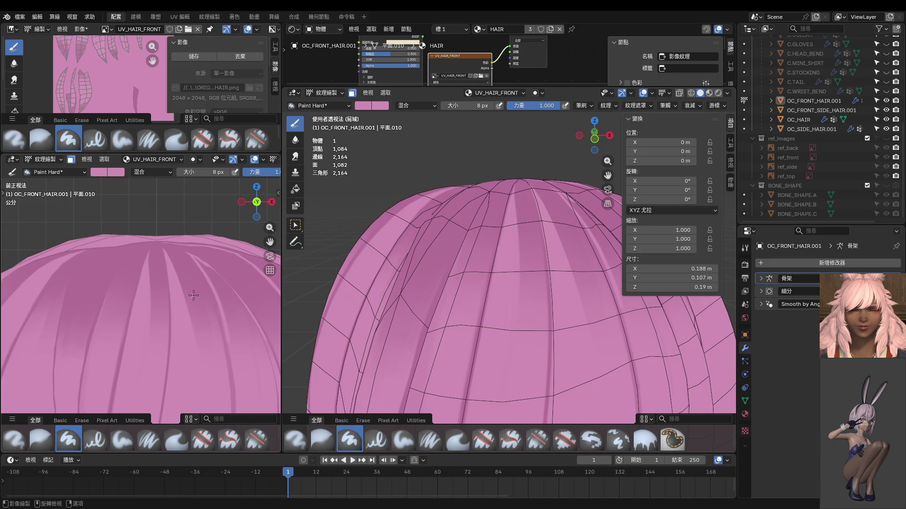
{"action": "scroll", "coordinate": [160, 262], "scroll_direction": "down", "scroll_amount": 2}
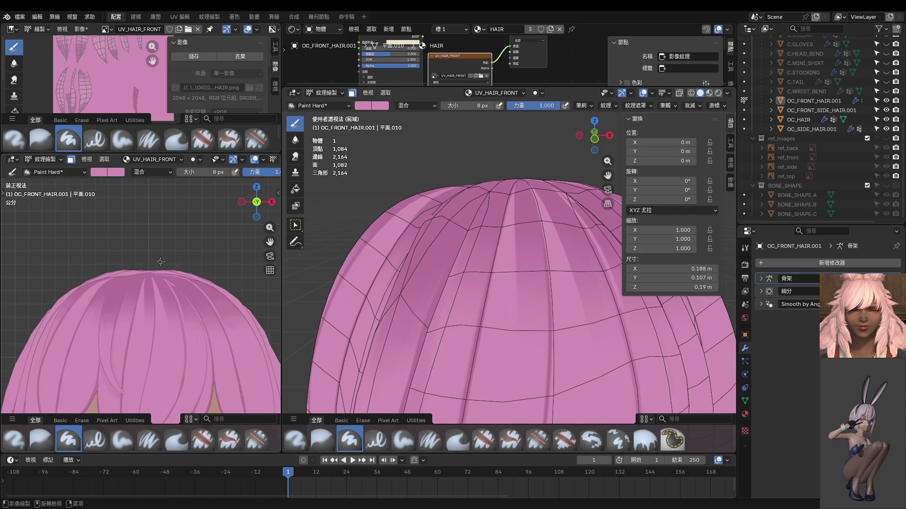
{"action": "scroll", "coordinate": [161, 262], "scroll_direction": "down", "scroll_amount": 2}
{"action": "key", "text": "ctrl"}
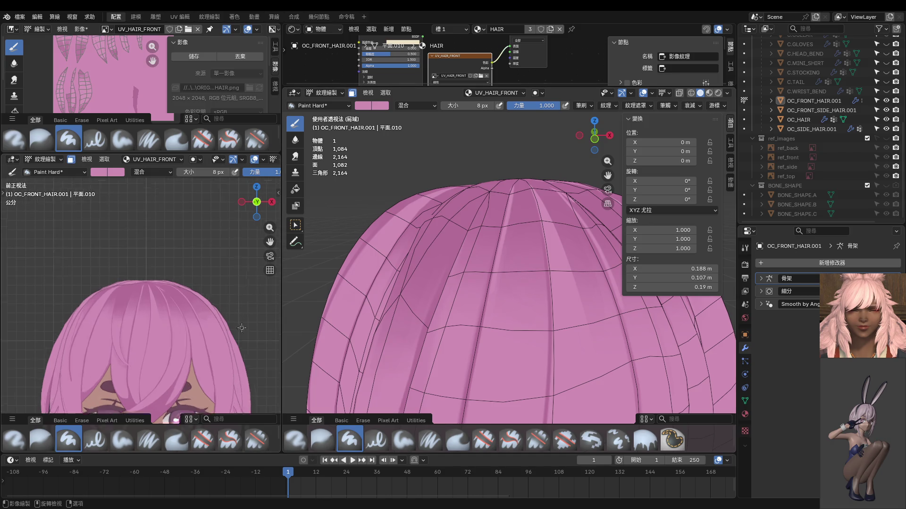
{"action": "scroll", "coordinate": [508, 234], "scroll_direction": "up", "scroll_amount": 1}
{"action": "scroll", "coordinate": [508, 234], "scroll_direction": "up", "scroll_amount": 1}
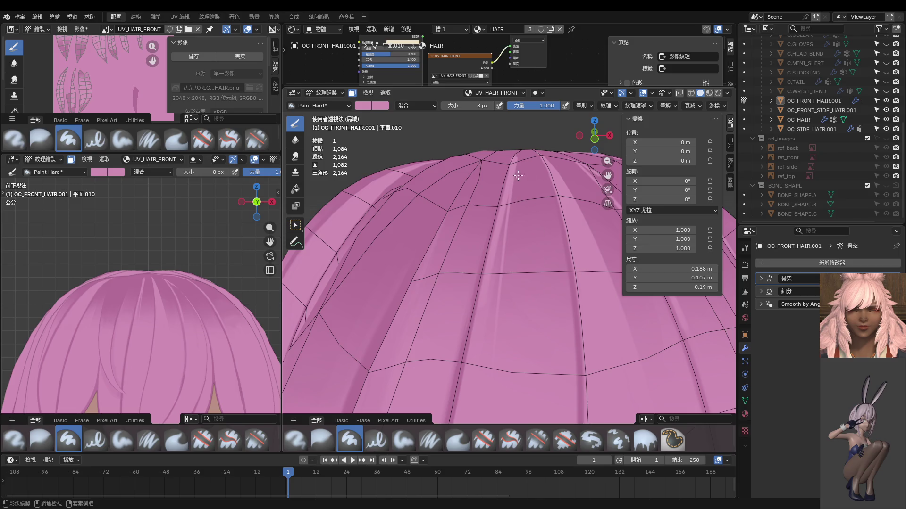
Step: Paint faint light streaks down the front hair in both viewports
{"action": "left_click_drag", "start_coordinate": [515, 161], "coordinate": [498, 299]}
{"action": "scroll", "coordinate": [103, 305], "scroll_direction": "up", "scroll_amount": 6}
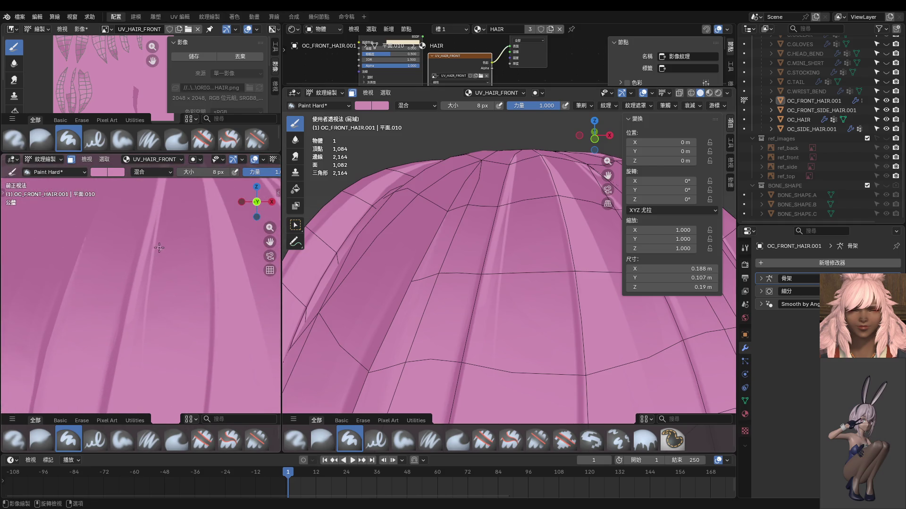
{"action": "left_click_drag", "start_coordinate": [151, 227], "coordinate": [141, 299]}
Step: Enlarge the brush to 24 px, undo a stray stroke, and view the hair from the top
{"action": "key", "text": "f"}
{"action": "left_click", "coordinate": [149, 250]}
{"action": "left_click_drag", "start_coordinate": [148, 235], "coordinate": [108, 409]}
{"action": "key", "text": "ctrl+z"}
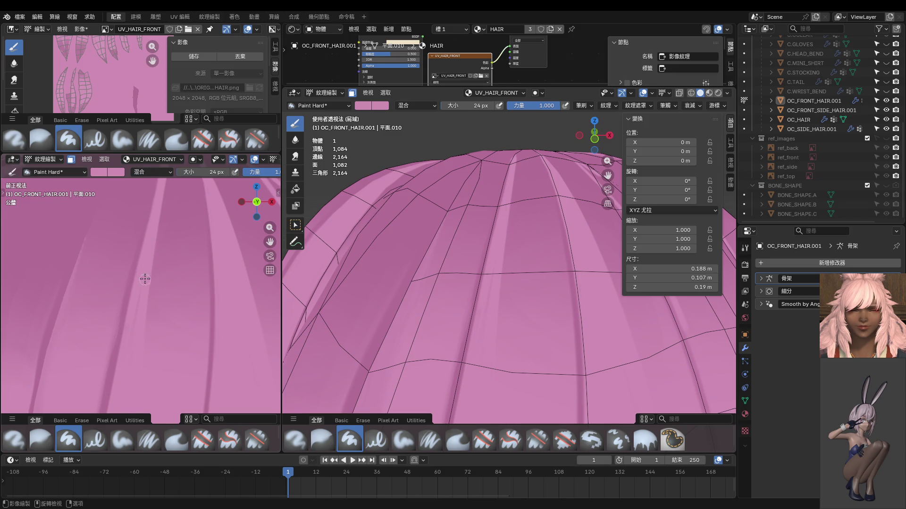
{"action": "middle_click_drag", "start_coordinate": [156, 242], "coordinate": [167, 317]}
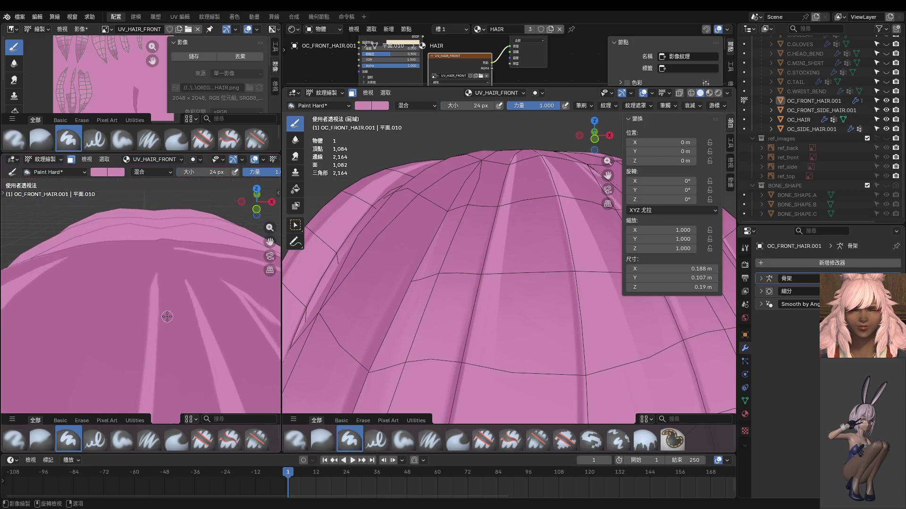
{"action": "key", "text": "KP_7"}
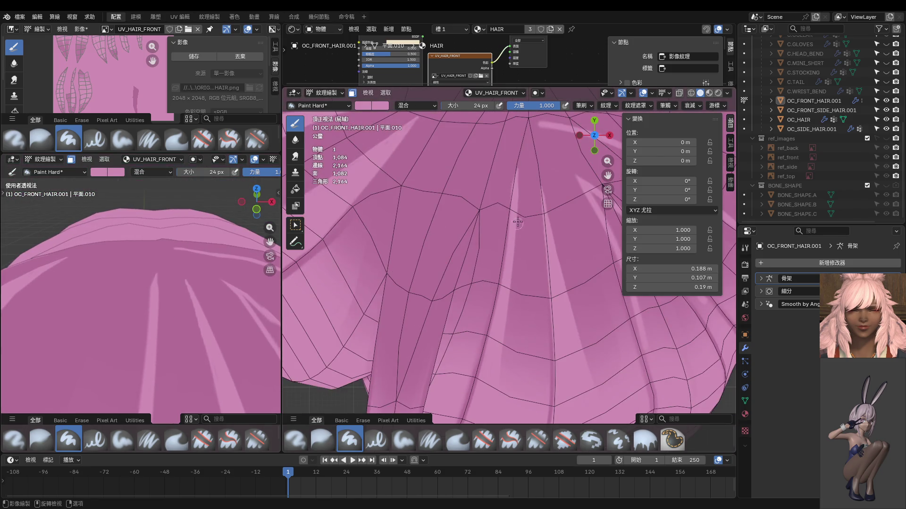
{"action": "scroll", "coordinate": [517, 221], "scroll_direction": "up", "scroll_amount": 2}
{"action": "scroll", "coordinate": [529, 203], "scroll_direction": "up", "scroll_amount": 2}
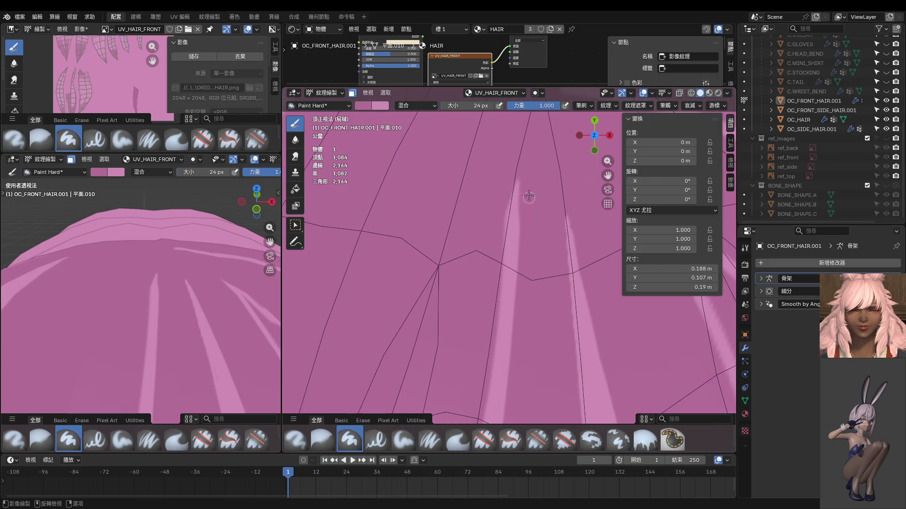
Step: Repaint the light hair stripe, retrying strokes until its left edge is slightly darkened
{"action": "left_click_drag", "start_coordinate": [522, 156], "coordinate": [522, 377]}
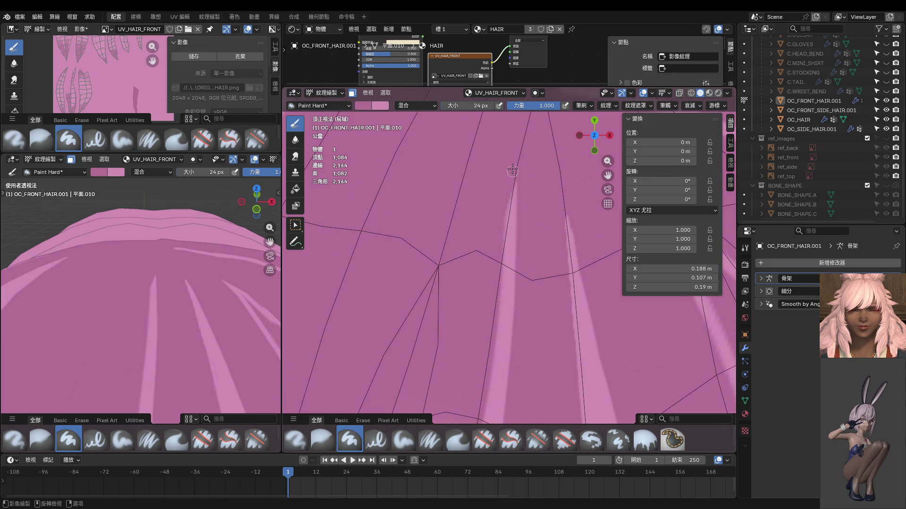
{"action": "left_click_drag", "start_coordinate": [502, 152], "coordinate": [483, 377]}
{"action": "key", "text": "ctrl+z"}
{"action": "left_click_drag", "start_coordinate": [514, 156], "coordinate": [478, 381]}
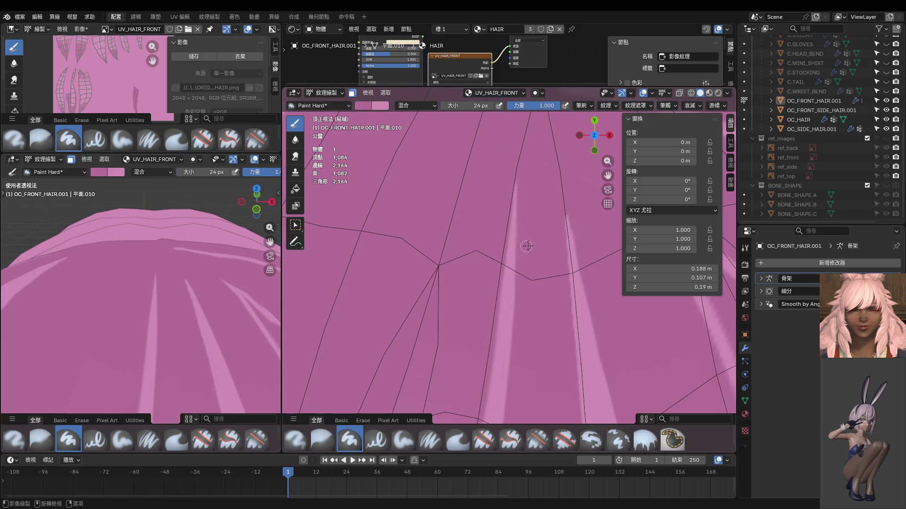
{"action": "key", "text": "ctrl+z"}
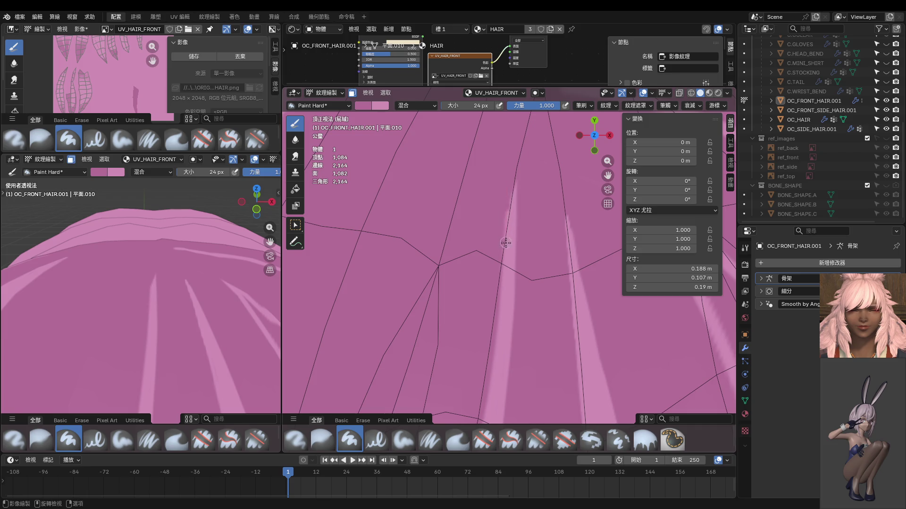
{"action": "left_click_drag", "start_coordinate": [508, 208], "coordinate": [482, 371]}
{"action": "key", "text": "ctrl+z"}
{"action": "left_click_drag", "start_coordinate": [511, 195], "coordinate": [475, 383]}
{"action": "key", "text": "ctrl+z"}
{"action": "left_click_drag", "start_coordinate": [511, 198], "coordinate": [482, 353]}
Step: Undo the last edge-darkening stroke and switch both viewports to front view
{"action": "scroll", "coordinate": [198, 318], "scroll_direction": "down", "scroll_amount": 3}
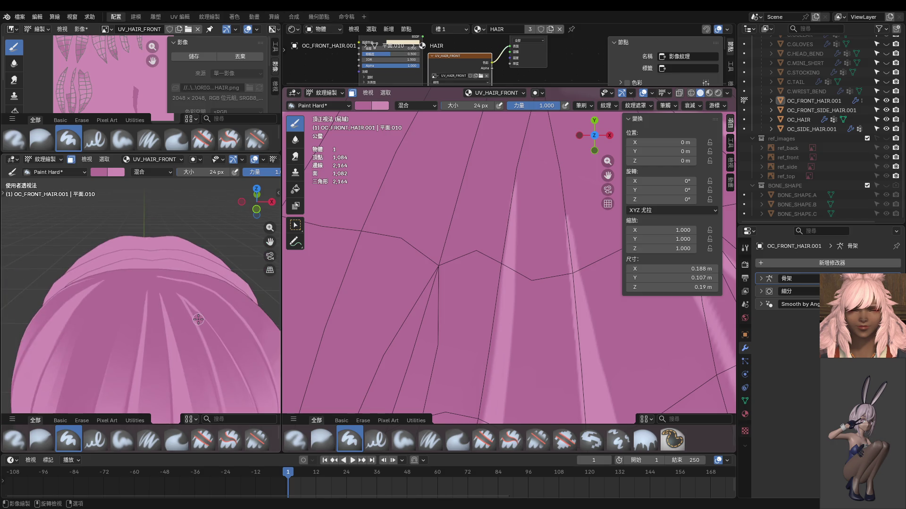
{"action": "key", "text": "KP_1"}
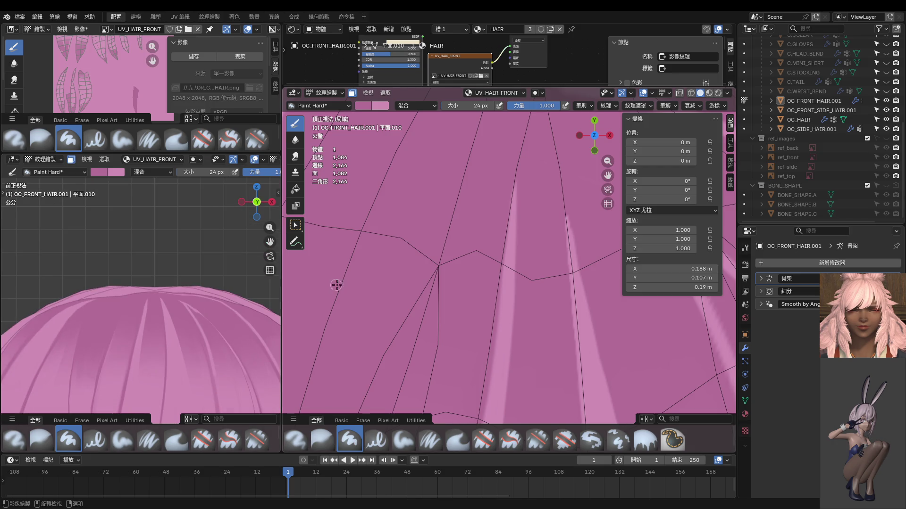
{"action": "key", "text": "ctrl+z"}
{"action": "key", "text": "KP_1"}
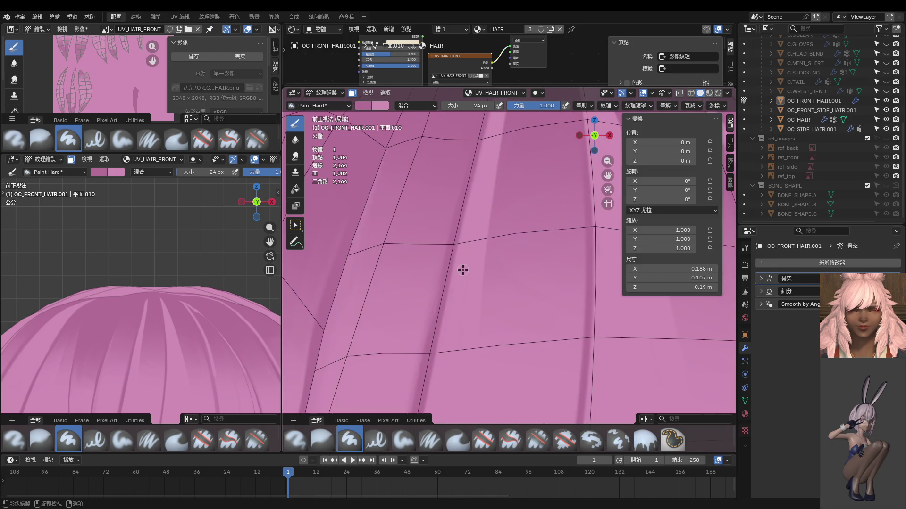
Step: Paint darker pink along the left and right edges of the highlight streak
{"action": "scroll", "coordinate": [472, 245], "scroll_direction": "down", "scroll_amount": 4}
{"action": "scroll", "coordinate": [493, 256], "scroll_direction": "up", "scroll_amount": 1}
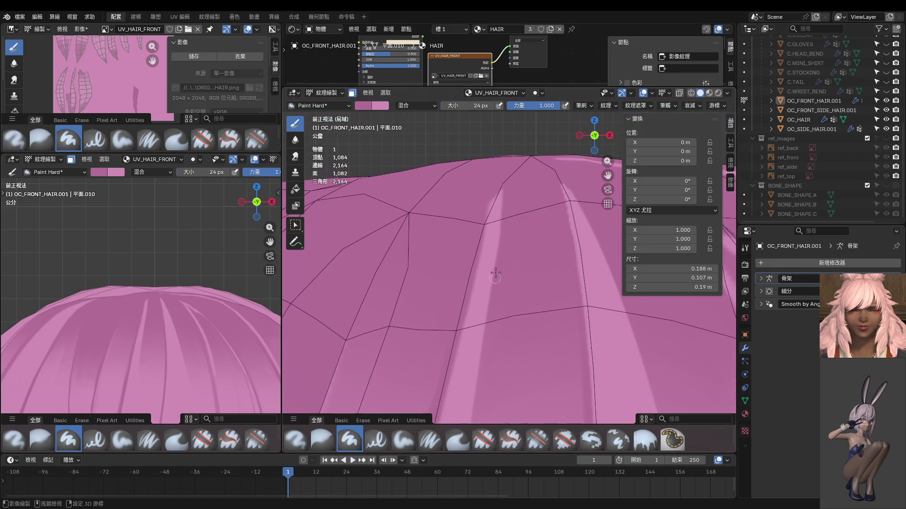
{"action": "left_click_drag", "start_coordinate": [491, 198], "coordinate": [470, 301]}
{"action": "key", "text": "ctrl+z"}
{"action": "key", "text": "ctrl+shift+z"}
{"action": "scroll", "coordinate": [491, 283], "scroll_direction": "up", "scroll_amount": 2}
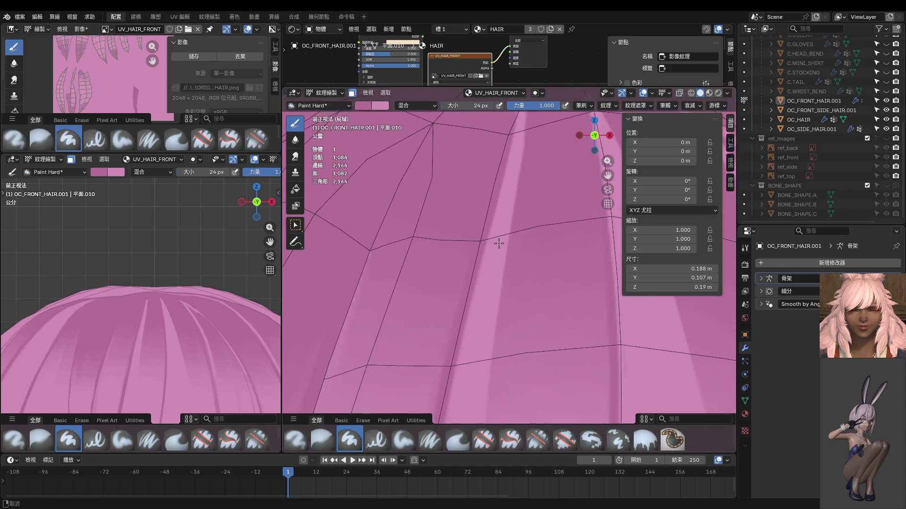
{"action": "scroll", "coordinate": [481, 371], "scroll_direction": "down", "scroll_amount": 2}
{"action": "scroll", "coordinate": [519, 293], "scroll_direction": "up", "scroll_amount": 2}
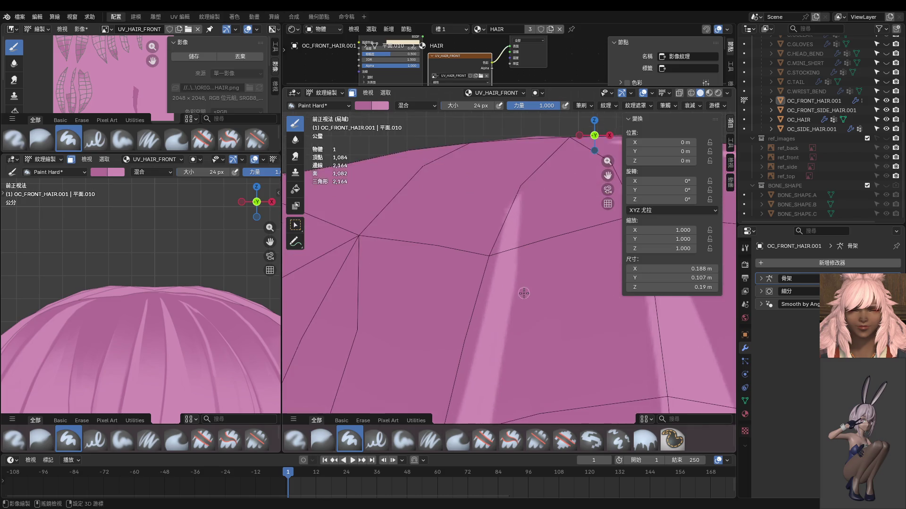
{"action": "key", "text": "ctrl+z"}
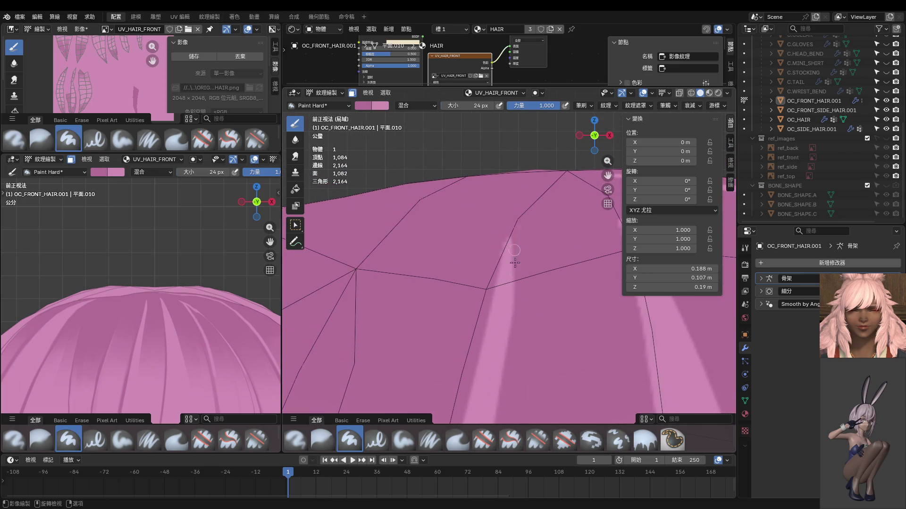
{"action": "mouse_move", "coordinate": [514, 263]}
{"action": "left_mouse_down"}
{"action": "mouse_move", "coordinate": [513, 395]}
{"action": "mouse_move", "coordinate": [485, 333]}
{"action": "left_mouse_up"}
{"action": "key", "text": "ctrl+z"}
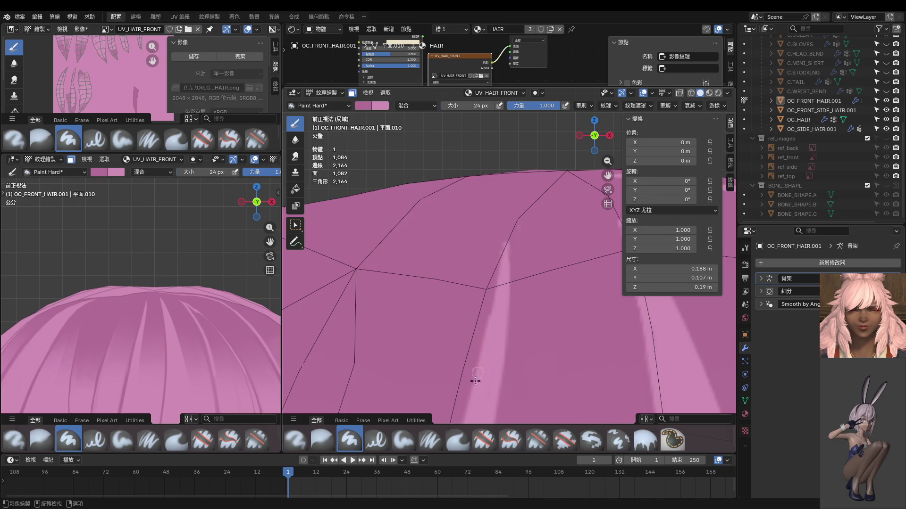
Step: Narrow the light streak with repeated darker pink strokes down its length
{"action": "middle_click_drag", "start_coordinate": [488, 337], "coordinate": [503, 267], "text": "shift"}
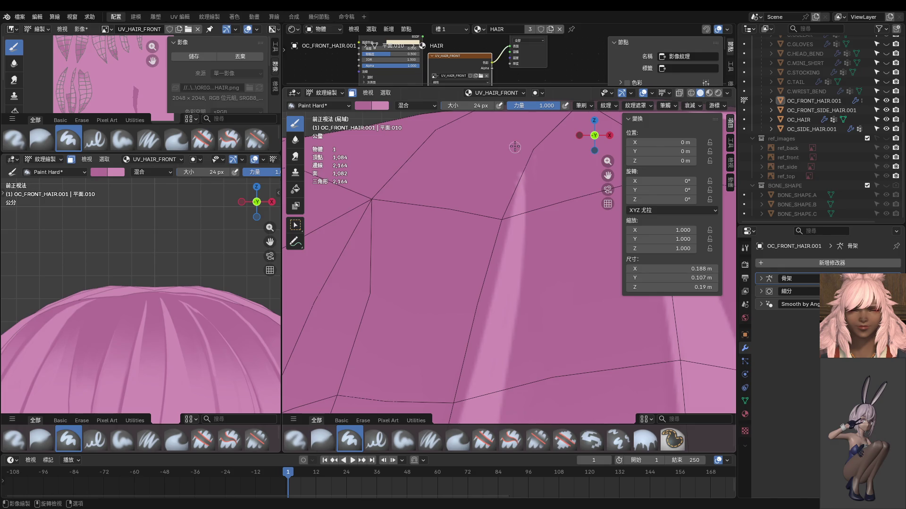
{"action": "mouse_move", "coordinate": [511, 212]}
{"action": "left_mouse_down"}
{"action": "mouse_move", "coordinate": [483, 343]}
{"action": "mouse_move", "coordinate": [450, 420]}
{"action": "left_mouse_up"}
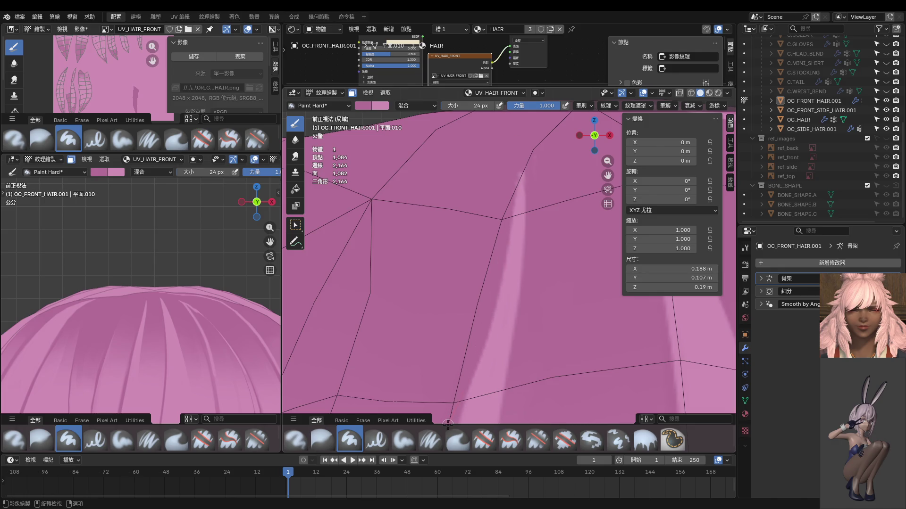
{"action": "key", "text": "ctrl+z"}
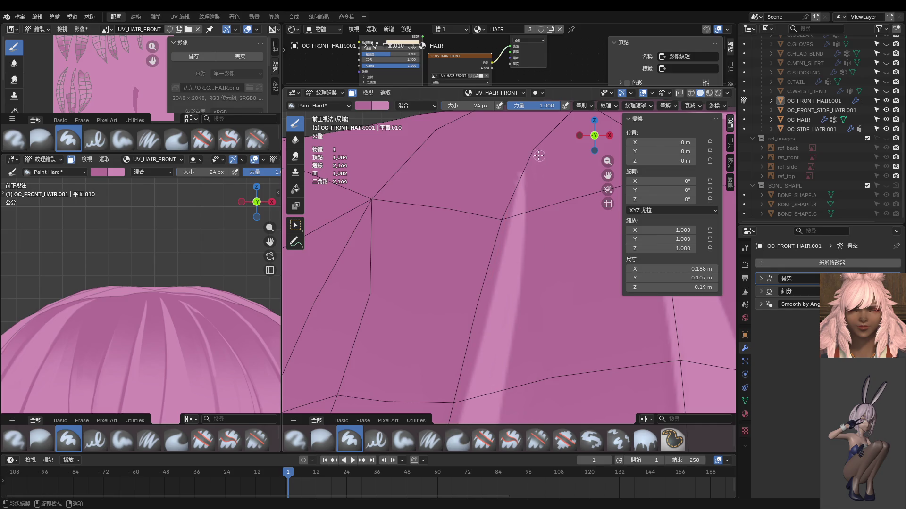
{"action": "left_click_drag", "start_coordinate": [525, 173], "coordinate": [506, 398]}
{"action": "scroll", "coordinate": [532, 342], "scroll_direction": "down", "scroll_amount": 3}
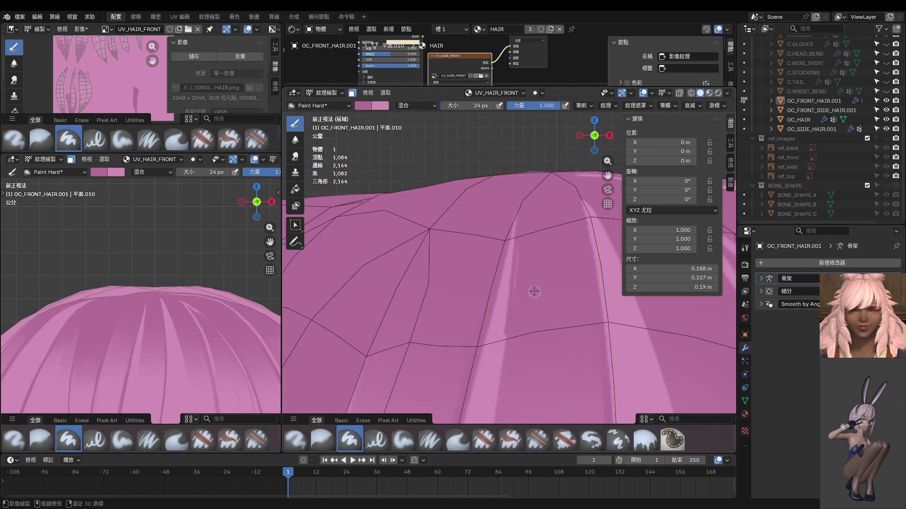
{"action": "middle_click_drag", "start_coordinate": [534, 291], "coordinate": [536, 238], "text": "shift"}
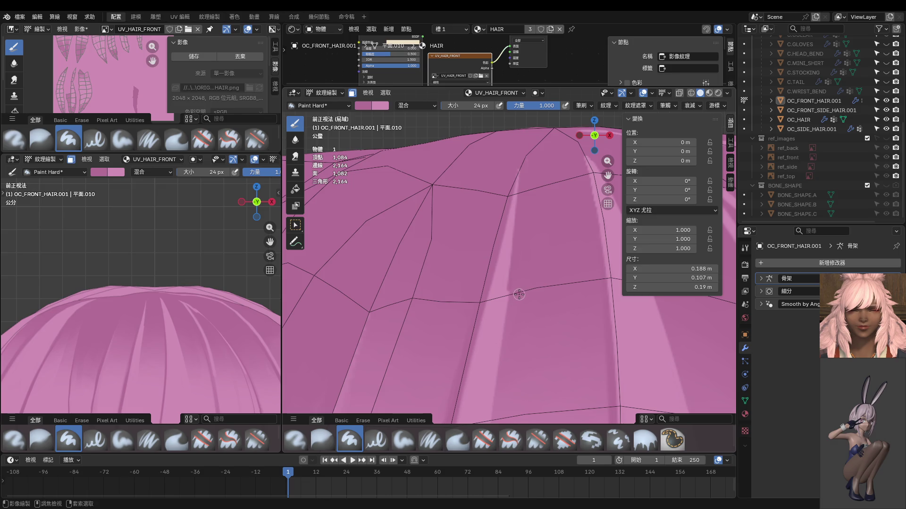
{"action": "key", "text": "ctrl+z"}
{"action": "left_click_drag", "start_coordinate": [519, 150], "coordinate": [507, 377]}
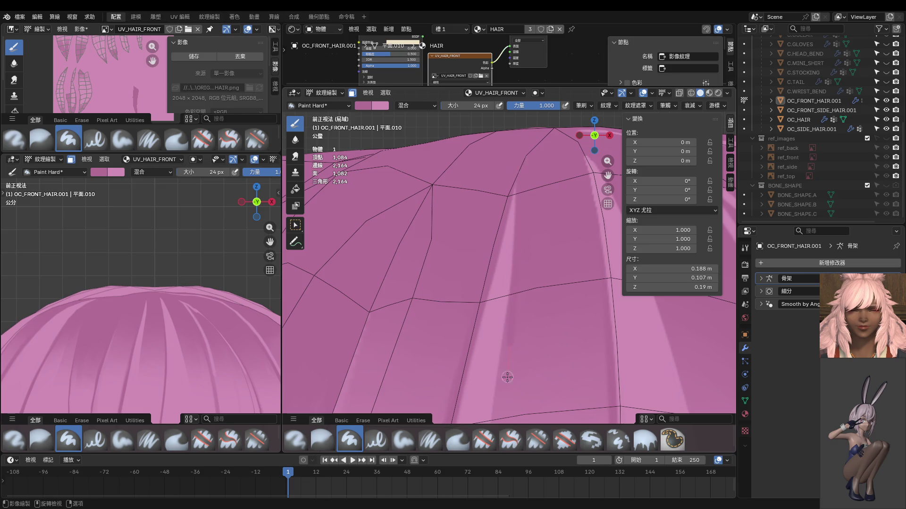
{"action": "key", "text": "ctrl+z"}
{"action": "left_click_drag", "start_coordinate": [517, 152], "coordinate": [508, 333]}
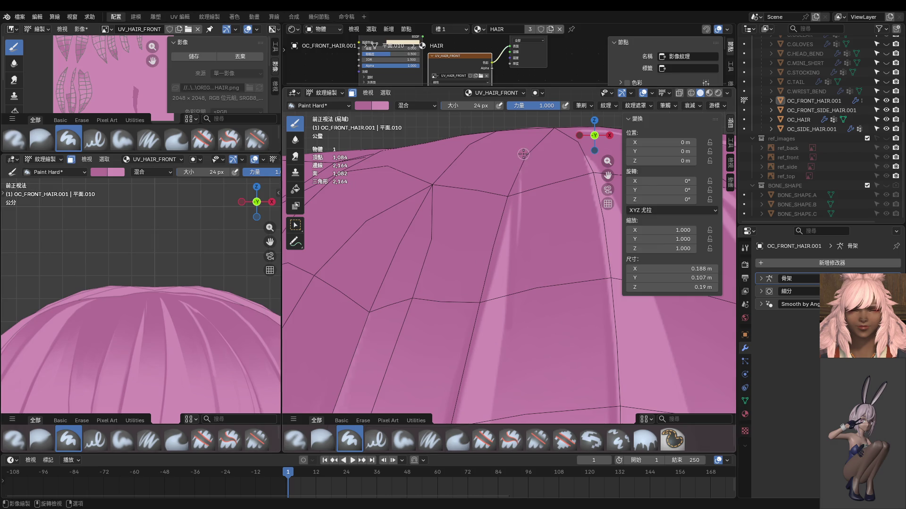
{"action": "left_click_drag", "start_coordinate": [523, 153], "coordinate": [521, 284]}
Step: Shrink the brush to 10 px and paint a thin pink stroke along the streak
{"action": "scroll", "coordinate": [188, 331], "scroll_direction": "down", "scroll_amount": 8}
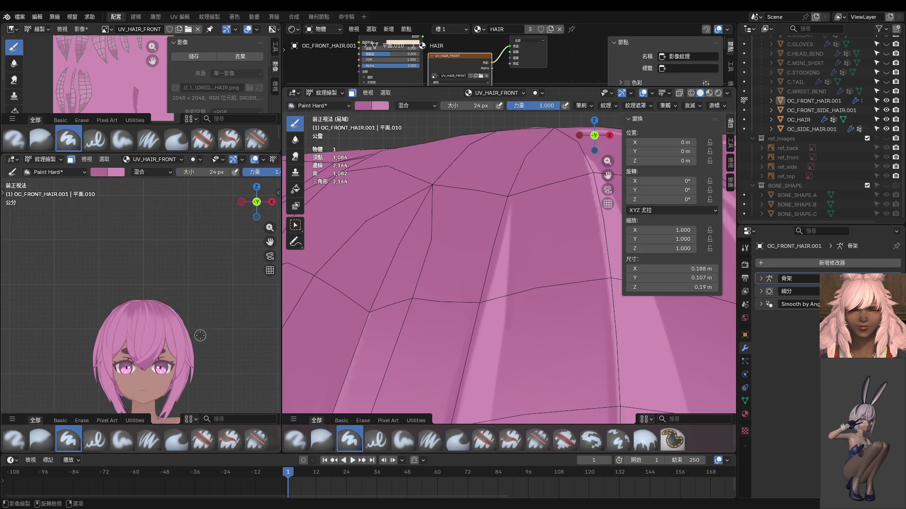
{"action": "scroll", "coordinate": [189, 331], "scroll_direction": "up", "scroll_amount": 6}
{"action": "scroll", "coordinate": [188, 331], "scroll_direction": "up", "scroll_amount": 5}
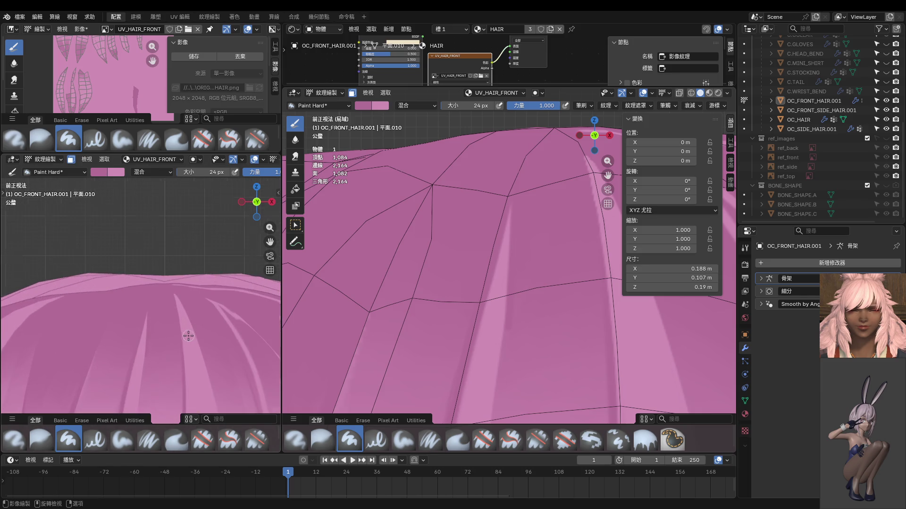
{"action": "scroll", "coordinate": [187, 281], "scroll_direction": "up", "scroll_amount": 4}
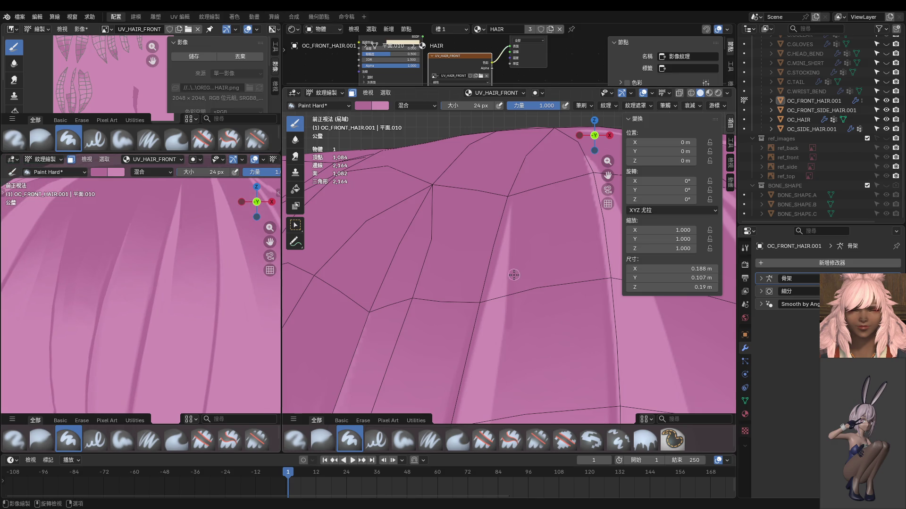
{"action": "key", "text": "bracketleft"}
{"action": "key", "text": "bracketleft"}
{"action": "key", "text": "bracketleft"}
{"action": "mouse_move", "coordinate": [511, 319]}
{"action": "middle_mouse_down"}
{"action": "mouse_move", "coordinate": [538, 293]}
{"action": "mouse_move", "coordinate": [524, 200]}
{"action": "middle_mouse_up"}
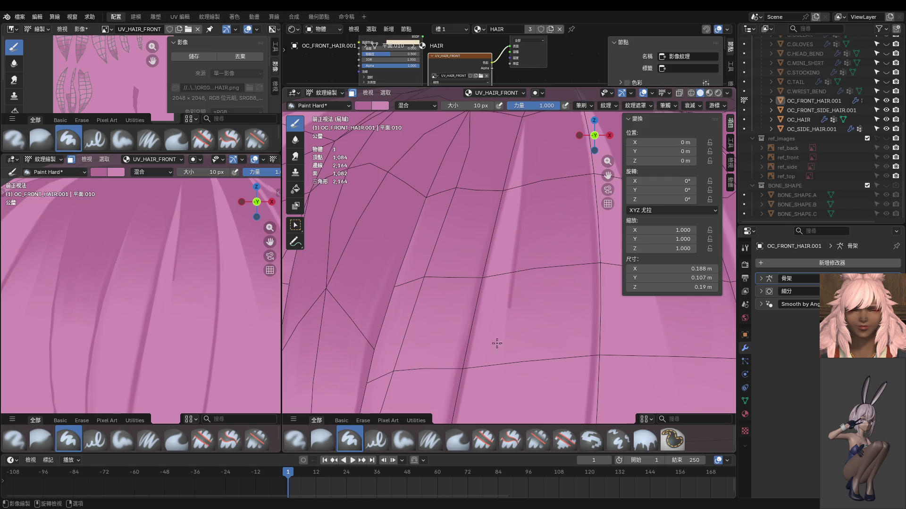
{"action": "scroll", "coordinate": [240, 313], "scroll_direction": "down", "scroll_amount": 8}
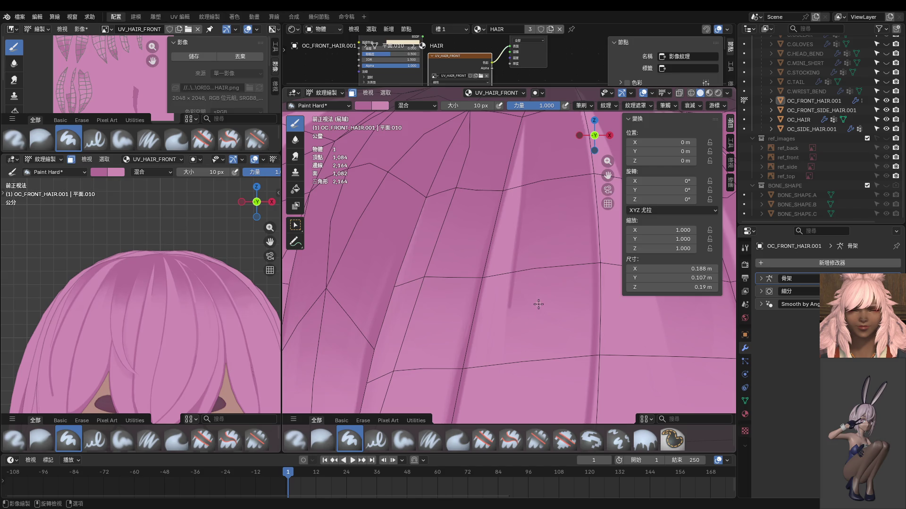
{"action": "key", "text": "ctrl+z"}
{"action": "mouse_move", "coordinate": [531, 186]}
{"action": "middle_mouse_down"}
{"action": "mouse_move", "coordinate": [521, 269]}
{"action": "mouse_move", "coordinate": [516, 202]}
{"action": "middle_mouse_up"}
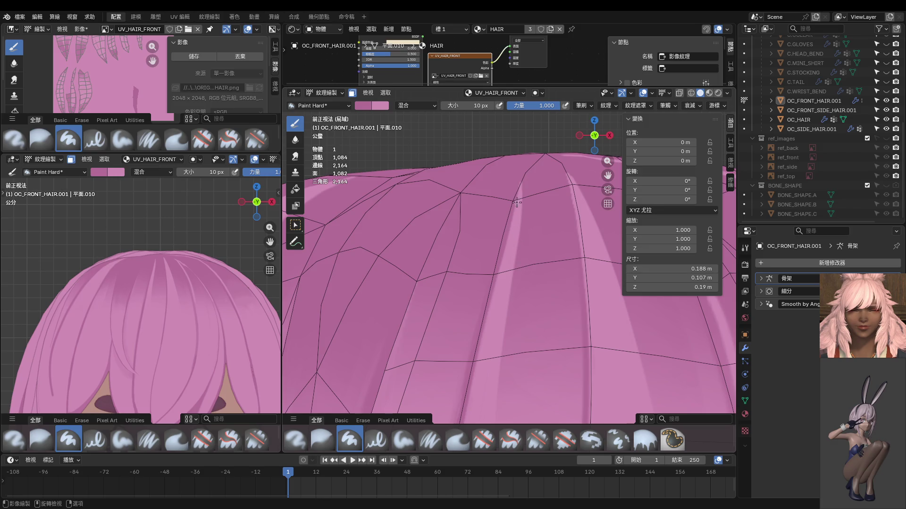
{"action": "left_click_drag", "start_coordinate": [517, 176], "coordinate": [512, 328]}
{"action": "key", "text": "ctrl+z"}
{"action": "left_click_drag", "start_coordinate": [514, 203], "coordinate": [515, 296]}
Step: Enlarge the brush to 44 px and paint darker pink over the highlight streak
{"action": "middle_click_drag", "start_coordinate": [515, 308], "coordinate": [529, 250]}
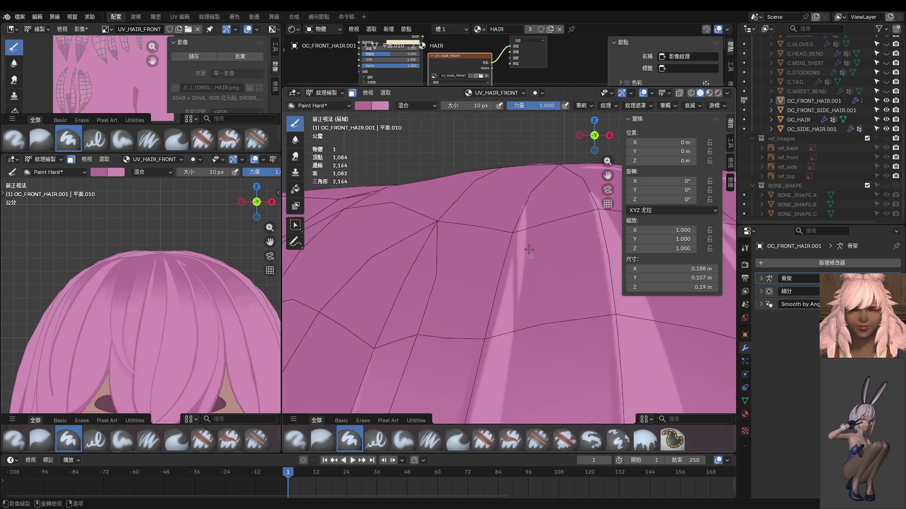
{"action": "key", "text": "f"}
{"action": "left_click", "coordinate": [537, 239]}
{"action": "left_click_drag", "start_coordinate": [520, 218], "coordinate": [524, 334]}
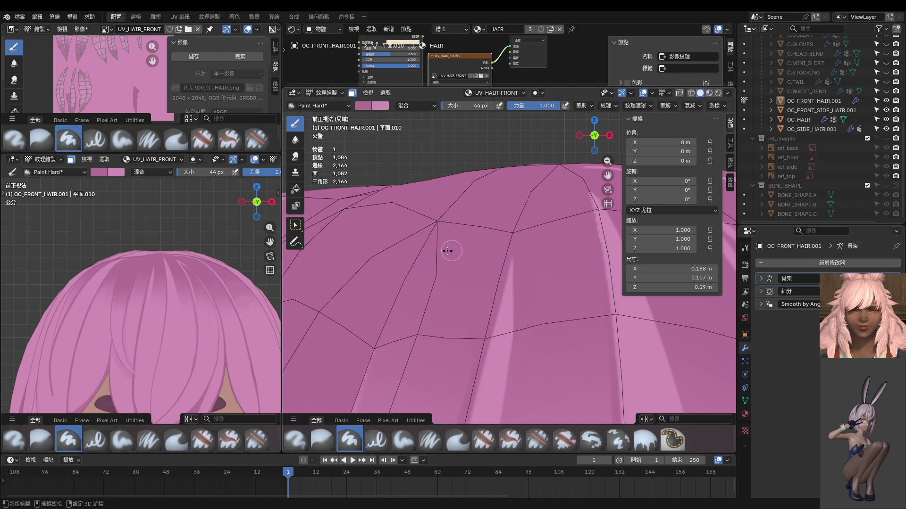
{"action": "middle_click_drag", "start_coordinate": [547, 234], "coordinate": [524, 258]}
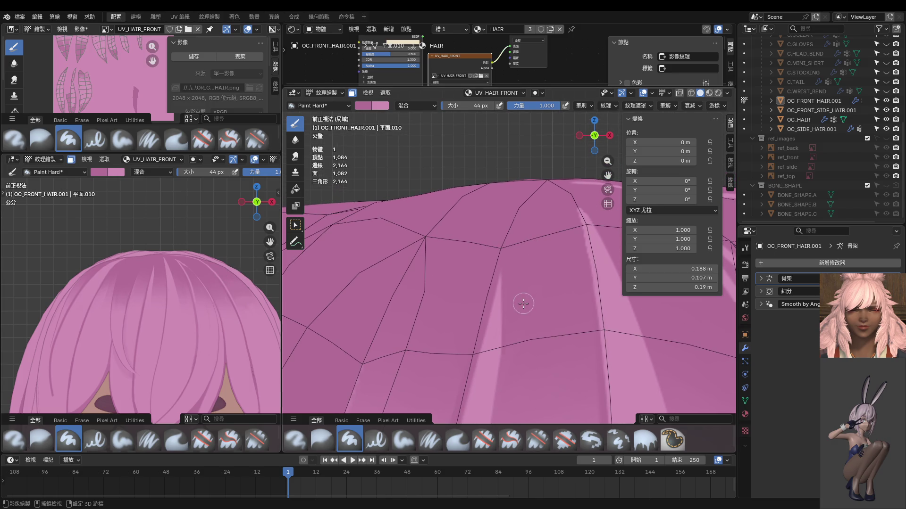
Step: Extend the light streak further up the hair and lower brush strength to 0.436
{"action": "middle_click_drag", "start_coordinate": [523, 301], "coordinate": [519, 187], "text": "ctrl"}
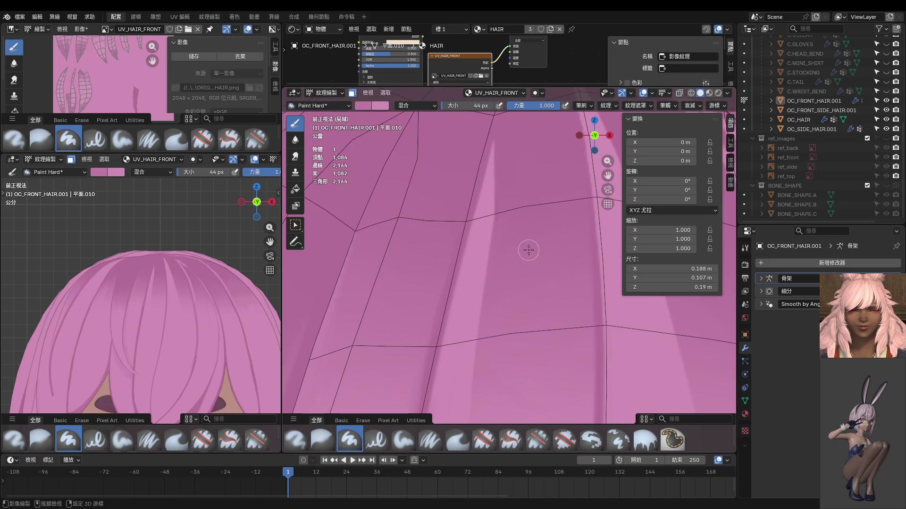
{"action": "scroll", "coordinate": [530, 250], "scroll_direction": "down", "scroll_amount": 1}
{"action": "left_click_drag", "start_coordinate": [501, 226], "coordinate": [491, 277]}
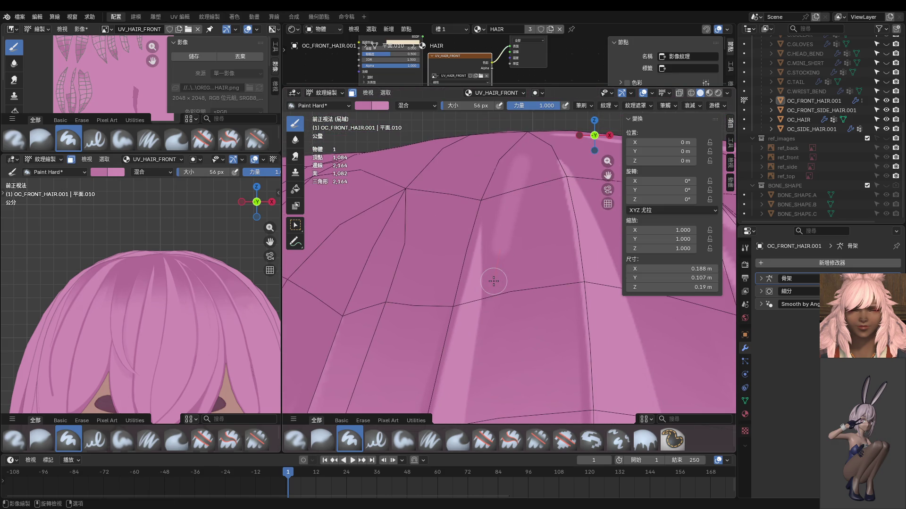
{"action": "key", "text": "shift+f"}
{"action": "left_click", "coordinate": [500, 267]}
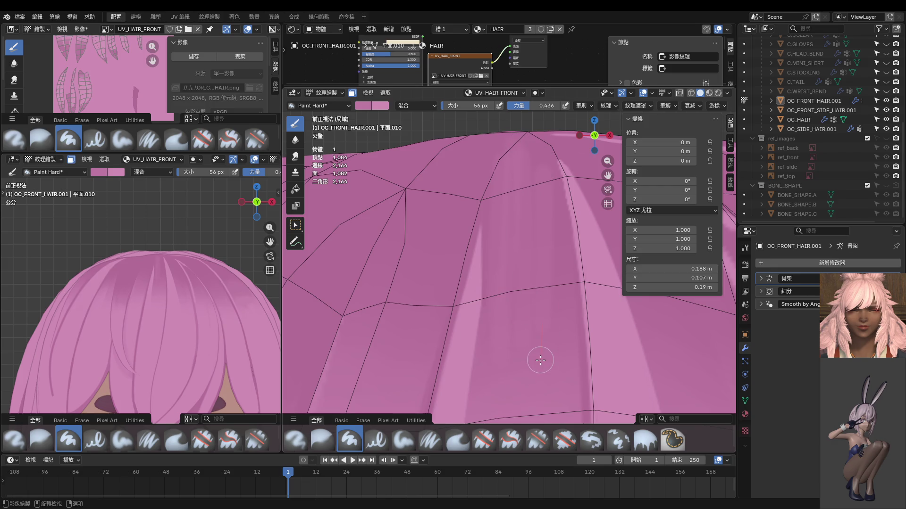
Step: Restore brush strength to 1.000, set brush size to 14 px, and frame the hair top
{"action": "middle_click_drag", "start_coordinate": [538, 350], "coordinate": [537, 336], "text": "ctrl"}
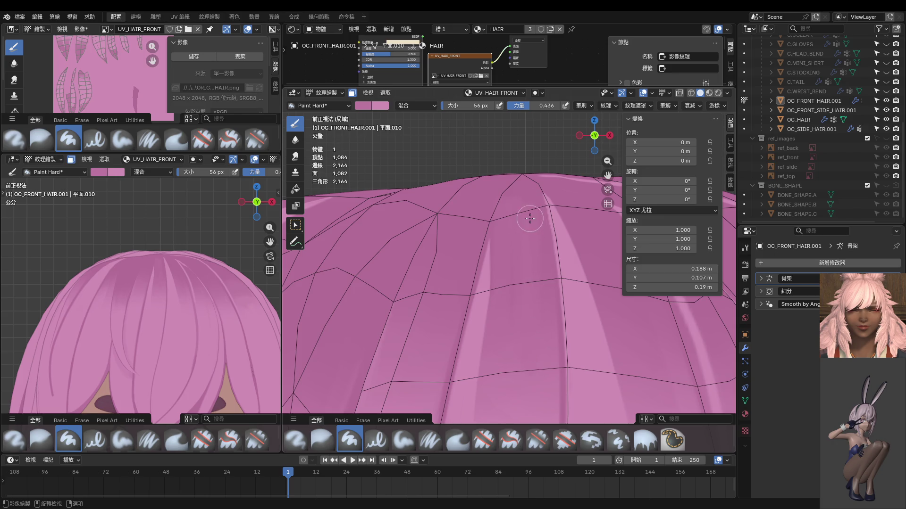
{"action": "middle_click_drag", "start_coordinate": [535, 378], "coordinate": [491, 283]}
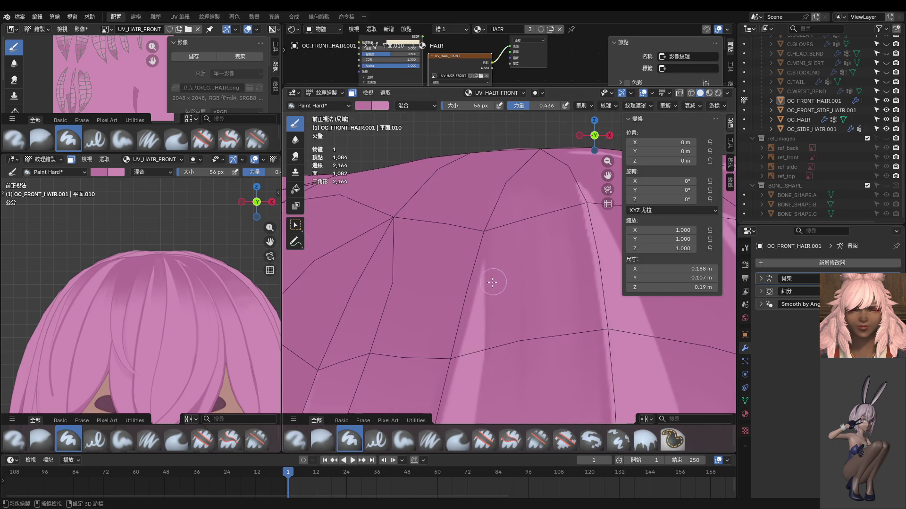
{"action": "key", "text": "shift+f"}
{"action": "left_click", "coordinate": [522, 316]}
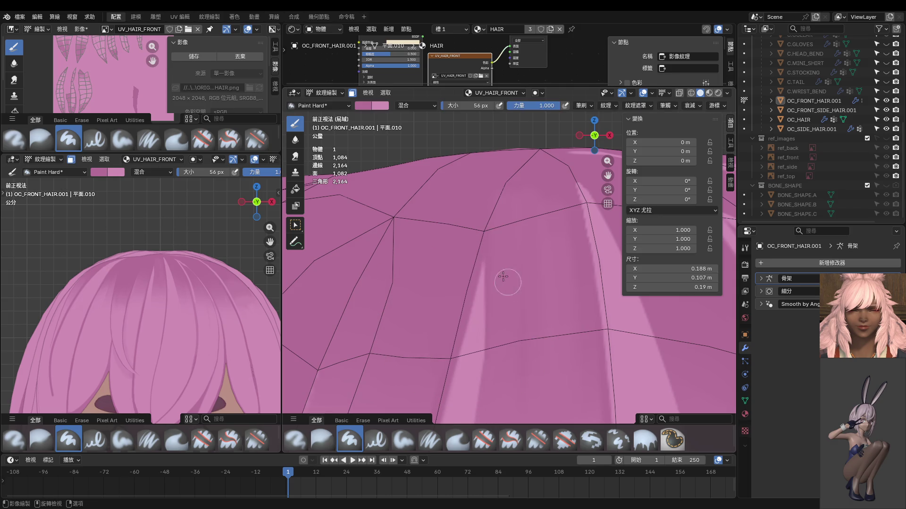
{"action": "middle_click_drag", "start_coordinate": [481, 263], "coordinate": [461, 319]}
{"action": "key", "text": "f"}
{"action": "left_click", "coordinate": [462, 320]}
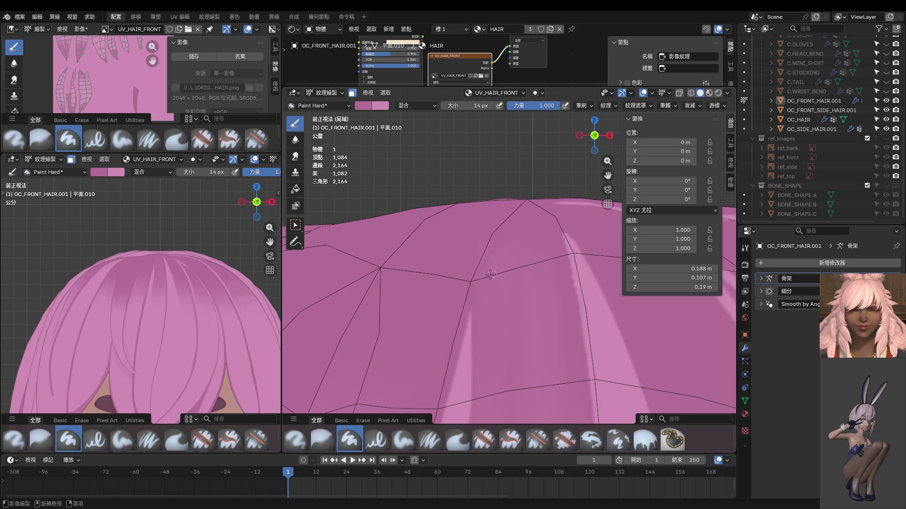
{"action": "scroll", "coordinate": [216, 302], "scroll_direction": "up", "scroll_amount": 3}
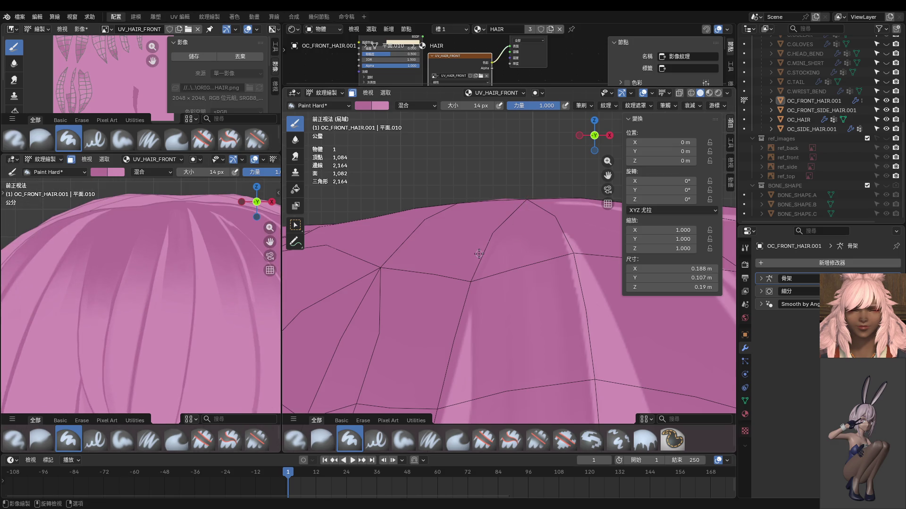
{"action": "mouse_move", "coordinate": [503, 278]}
{"action": "middle_mouse_down"}
{"action": "mouse_move", "coordinate": [517, 322]}
{"action": "mouse_move", "coordinate": [495, 311]}
{"action": "mouse_move", "coordinate": [507, 321]}
{"action": "mouse_move", "coordinate": [519, 295]}
{"action": "middle_mouse_up"}
Step: Set the brush radius to 72 px and orbit both viewports to frame the hair crown from behind
{"action": "key", "text": "f"}
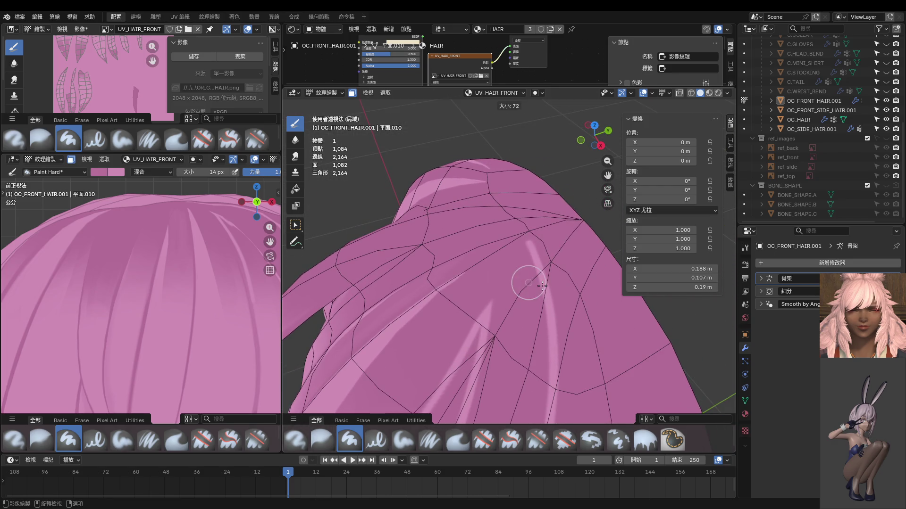
{"action": "left_click", "coordinate": [529, 274]}
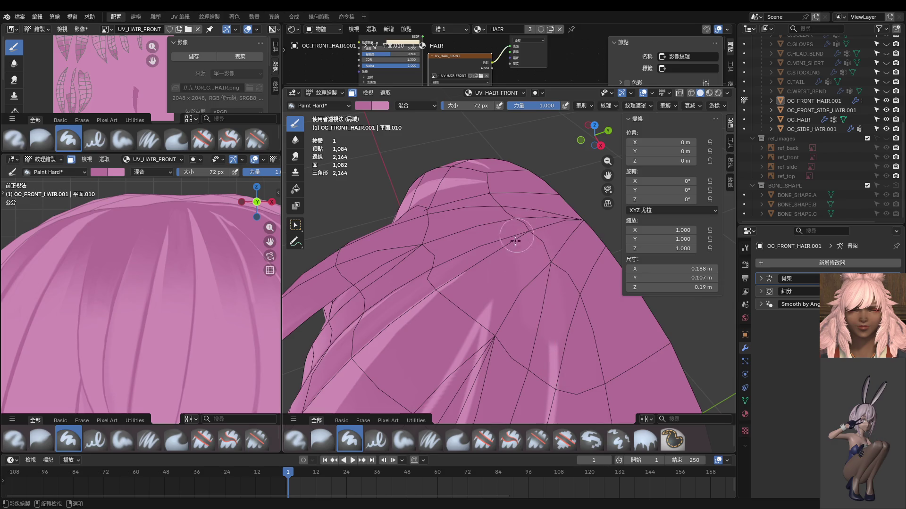
{"action": "mouse_move", "coordinate": [506, 283]}
{"action": "middle_mouse_down"}
{"action": "mouse_move", "coordinate": [523, 330]}
{"action": "mouse_move", "coordinate": [534, 245]}
{"action": "middle_mouse_up"}
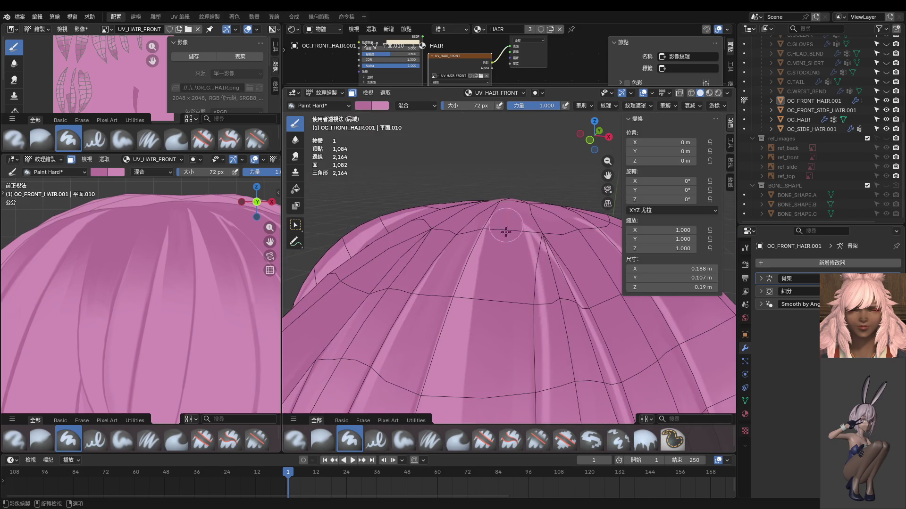
{"action": "middle_click_drag", "start_coordinate": [503, 321], "coordinate": [474, 321]}
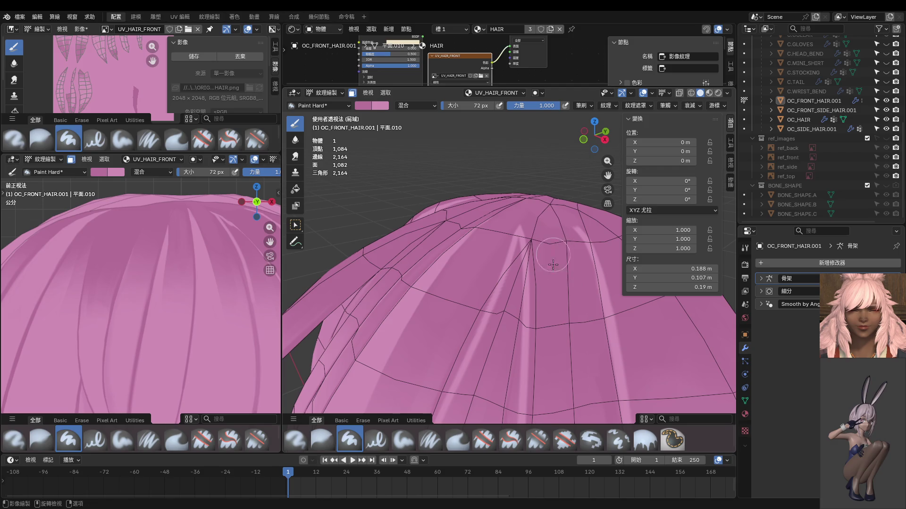
{"action": "middle_click_drag", "start_coordinate": [580, 389], "coordinate": [547, 312], "text": "shift"}
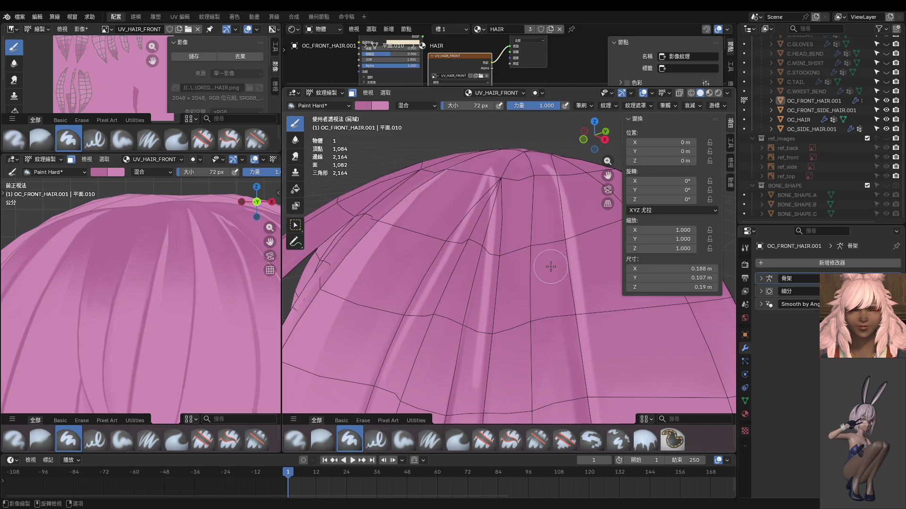
{"action": "scroll", "coordinate": [550, 268], "scroll_direction": "down", "scroll_amount": 4}
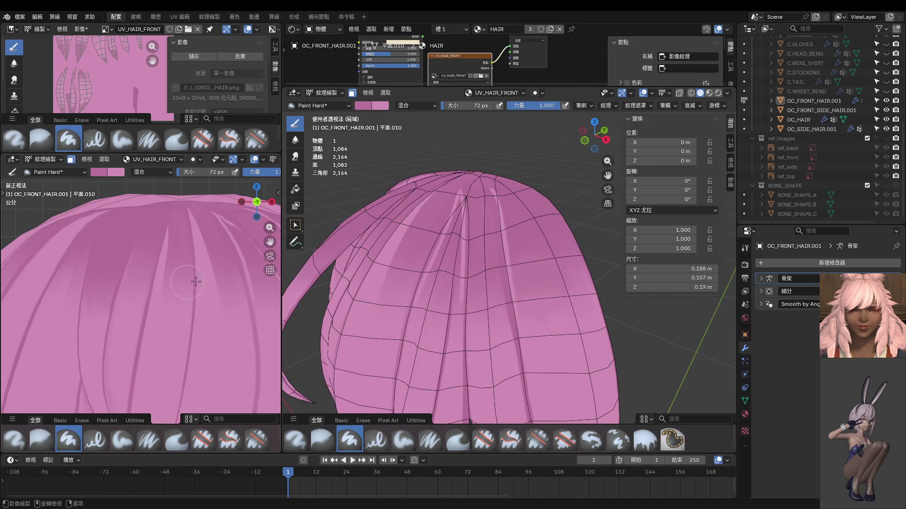
{"action": "mouse_move", "coordinate": [192, 283]}
{"action": "middle_mouse_down"}
{"action": "mouse_move", "coordinate": [198, 325]}
{"action": "mouse_move", "coordinate": [166, 228]}
{"action": "middle_mouse_up"}
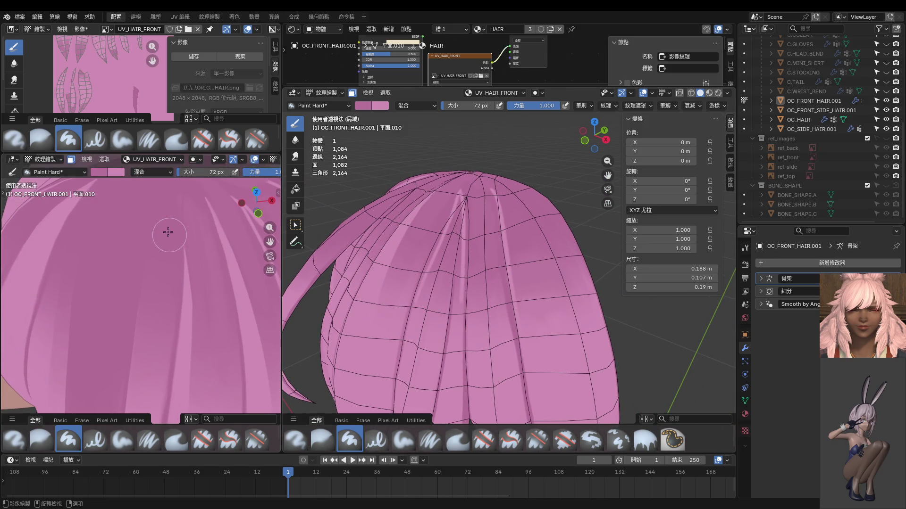
{"action": "mouse_move", "coordinate": [99, 332]}
{"action": "middle_mouse_down"}
{"action": "mouse_move", "coordinate": [125, 313]}
{"action": "mouse_move", "coordinate": [125, 332]}
{"action": "mouse_move", "coordinate": [138, 269]}
{"action": "mouse_move", "coordinate": [99, 304]}
{"action": "mouse_move", "coordinate": [116, 239]}
{"action": "mouse_move", "coordinate": [131, 257]}
{"action": "middle_mouse_up"}
Step: Shrink the brush to 30 px, undo a darker smudge, and view the hair top from above
{"action": "key", "text": "f"}
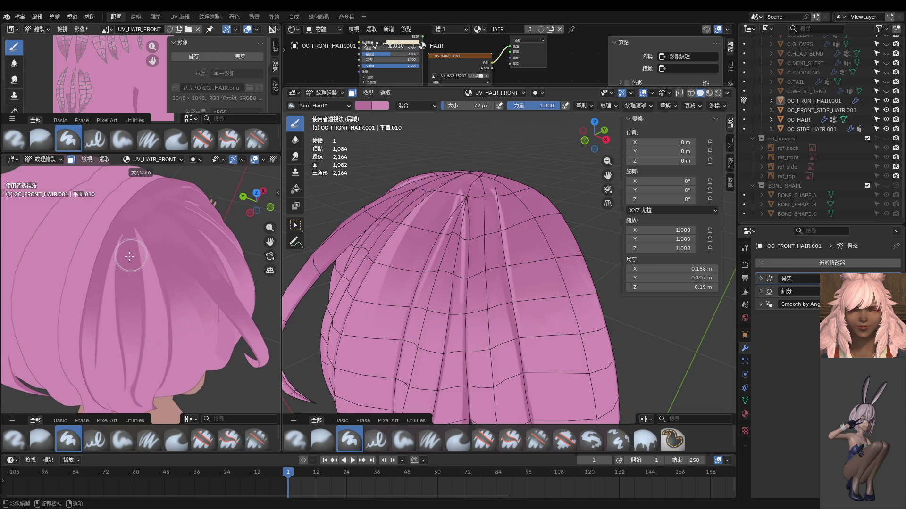
{"action": "left_click", "coordinate": [134, 244]}
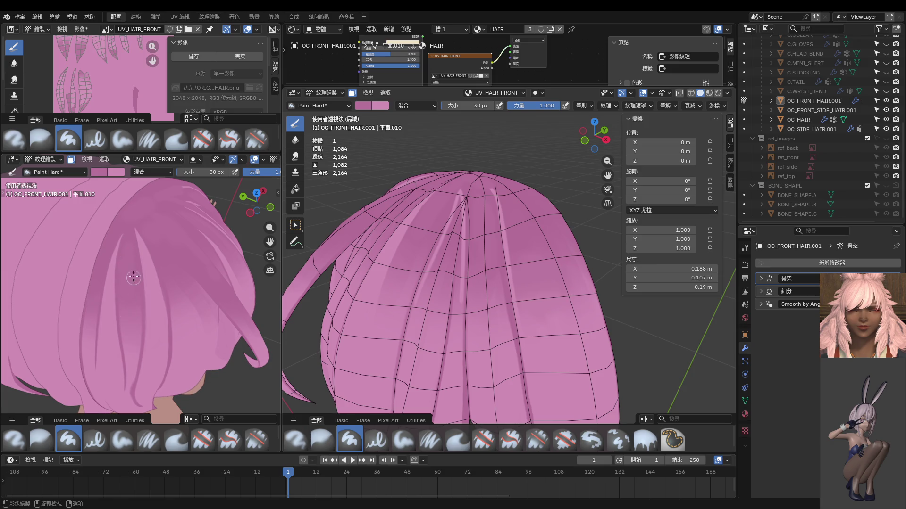
{"action": "middle_click_drag", "start_coordinate": [130, 322], "coordinate": [109, 292]}
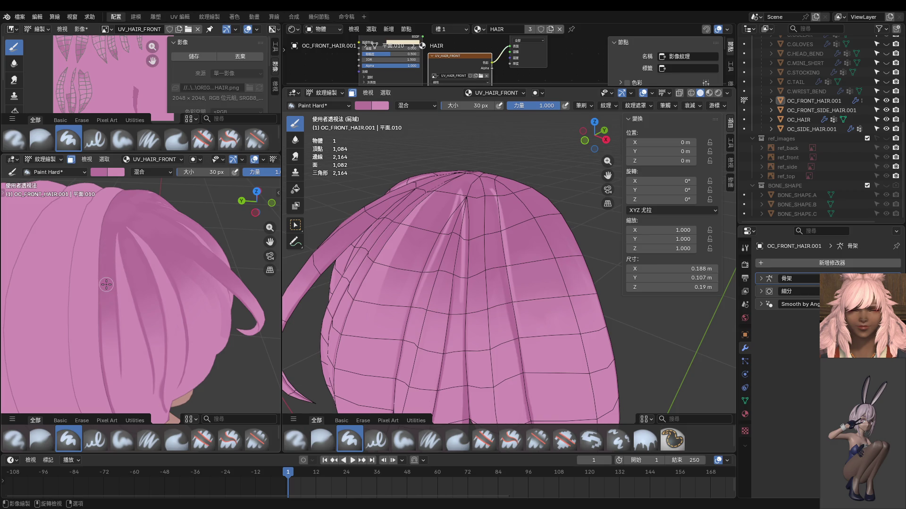
{"action": "scroll", "coordinate": [108, 284], "scroll_direction": "up", "scroll_amount": 4}
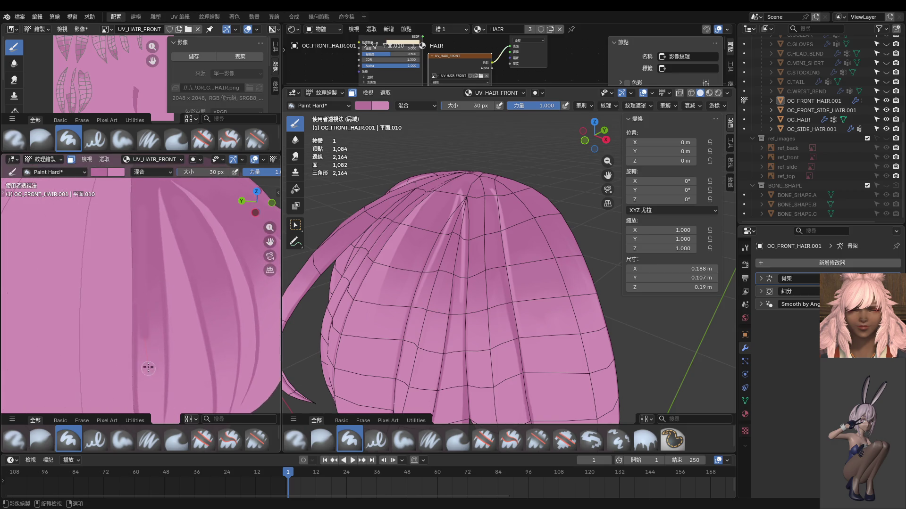
{"action": "key", "text": "ctrl+z"}
{"action": "scroll", "coordinate": [149, 313], "scroll_direction": "up", "scroll_amount": 5, "text": "shift"}
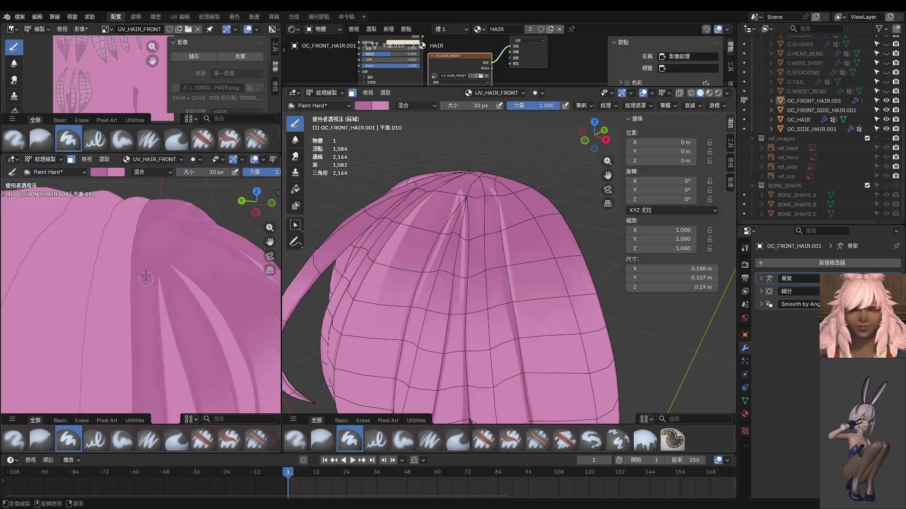
{"action": "middle_click_drag", "start_coordinate": [154, 206], "coordinate": [161, 333]}
{"action": "middle_click_drag", "start_coordinate": [152, 367], "coordinate": [177, 223]}
{"action": "mouse_move", "coordinate": [147, 317]}
{"action": "middle_mouse_down"}
{"action": "mouse_move", "coordinate": [133, 330]}
{"action": "mouse_move", "coordinate": [142, 289]}
{"action": "mouse_move", "coordinate": [182, 315]}
{"action": "mouse_move", "coordinate": [141, 243]}
{"action": "middle_mouse_up"}
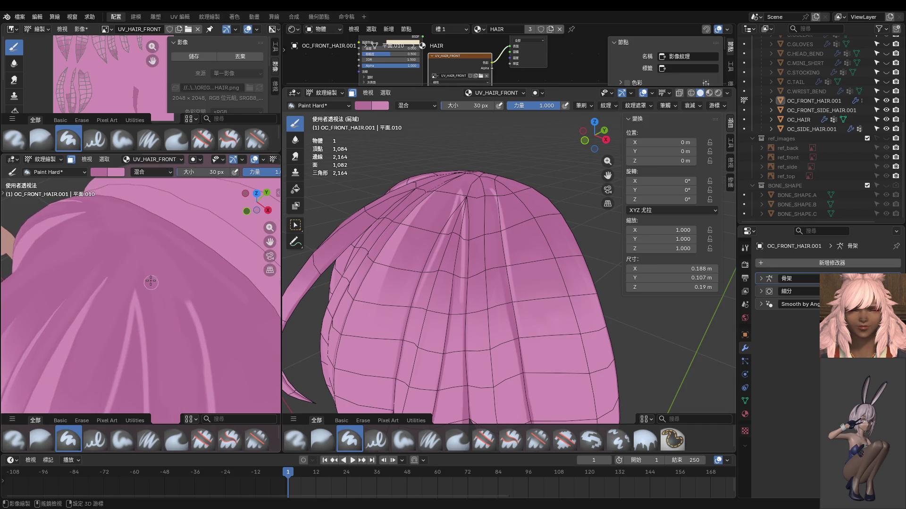
{"action": "middle_click_drag", "start_coordinate": [151, 282], "coordinate": [153, 309], "text": "ctrl"}
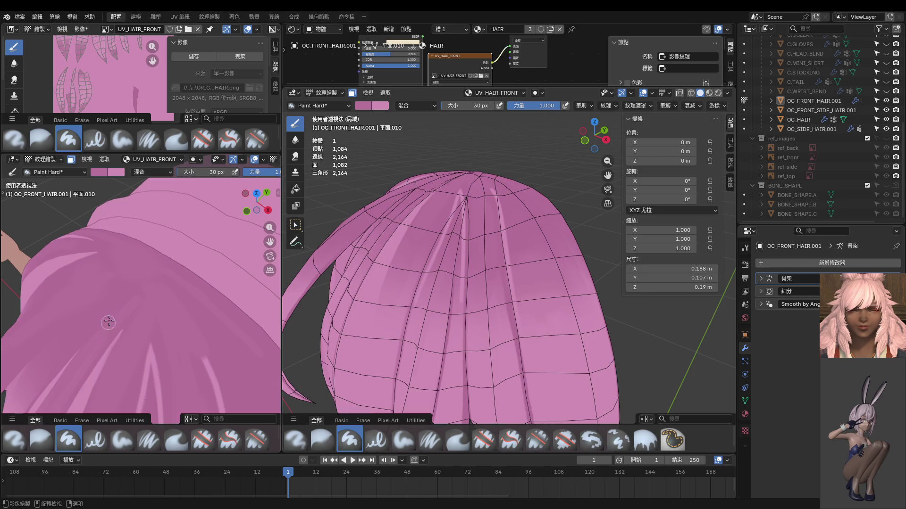
{"action": "middle_click_drag", "start_coordinate": [88, 348], "coordinate": [151, 317], "text": "shift"}
{"action": "middle_click_drag", "start_coordinate": [159, 293], "coordinate": [170, 306]}
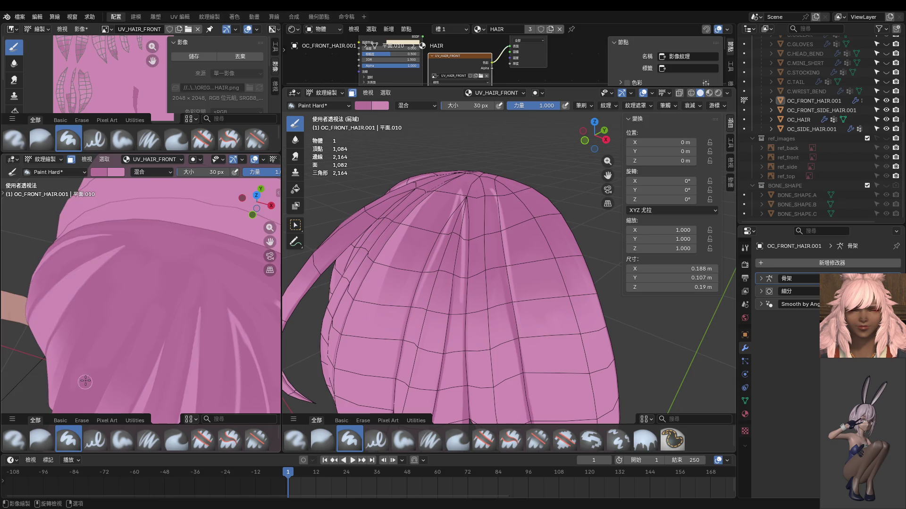
{"action": "middle_click_drag", "start_coordinate": [85, 384], "coordinate": [132, 340]}
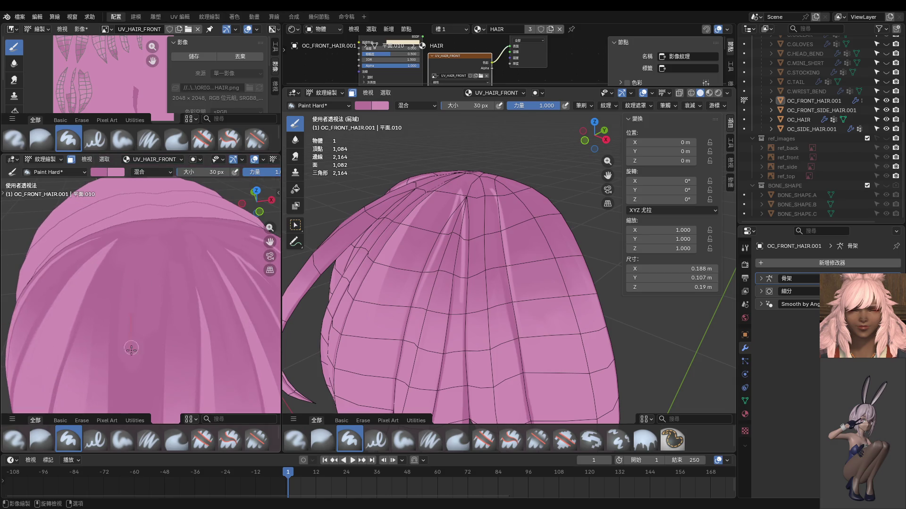
{"action": "scroll", "coordinate": [152, 322], "scroll_direction": "down", "scroll_amount": 2}
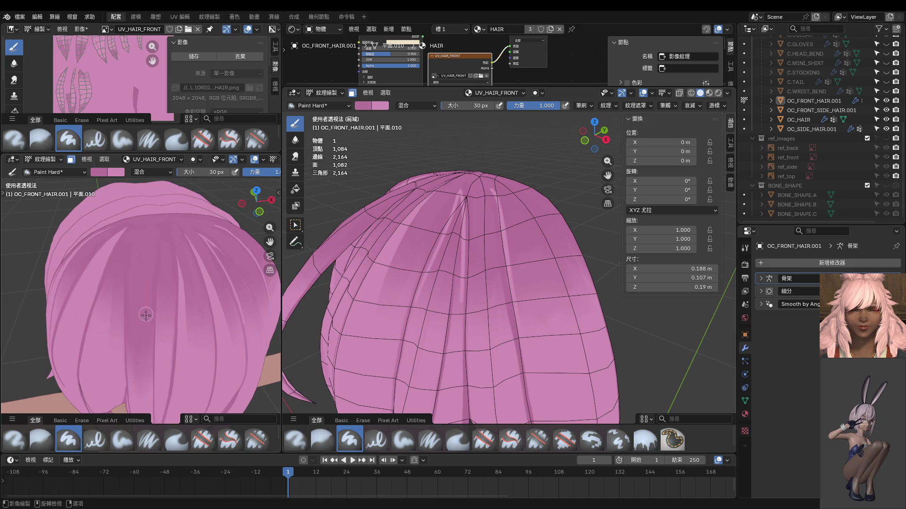
Step: Paint thin strokes along and across the hair strands from several angles
{"action": "left_click_drag", "start_coordinate": [145, 313], "coordinate": [138, 304]}
{"action": "middle_click_drag", "start_coordinate": [142, 272], "coordinate": [135, 266]}
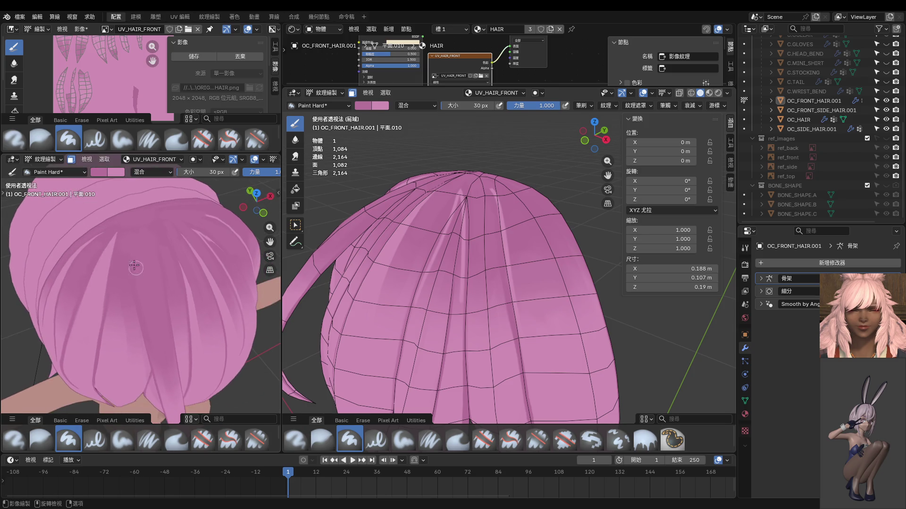
{"action": "mouse_move", "coordinate": [153, 308]}
{"action": "left_mouse_down"}
{"action": "mouse_move", "coordinate": [137, 276]}
{"action": "mouse_move", "coordinate": [159, 356]}
{"action": "left_mouse_up"}
{"action": "middle_click_drag", "start_coordinate": [169, 350], "coordinate": [125, 298]}
{"action": "mouse_move", "coordinate": [124, 299]}
{"action": "left_mouse_down"}
{"action": "mouse_move", "coordinate": [116, 267]}
{"action": "mouse_move", "coordinate": [161, 345]}
{"action": "mouse_move", "coordinate": [125, 278]}
{"action": "mouse_move", "coordinate": [132, 300]}
{"action": "left_mouse_up"}
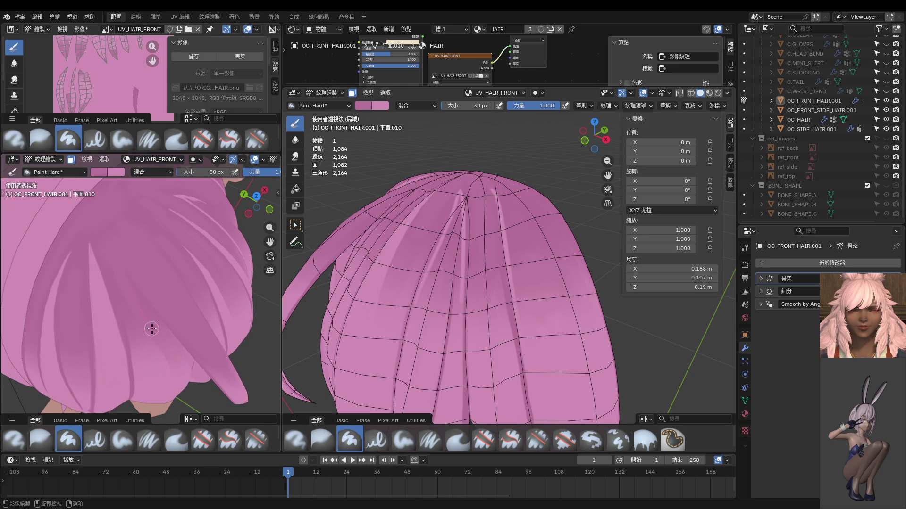
{"action": "middle_click_drag", "start_coordinate": [163, 337], "coordinate": [123, 257]}
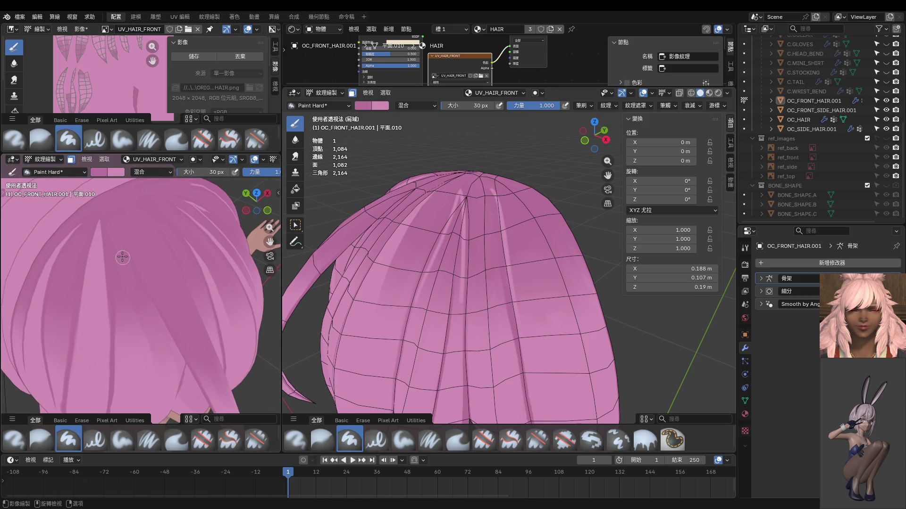
{"action": "mouse_move", "coordinate": [142, 302]}
{"action": "left_mouse_down"}
{"action": "mouse_move", "coordinate": [116, 242]}
{"action": "mouse_move", "coordinate": [130, 330]}
{"action": "left_mouse_up"}
{"action": "mouse_move", "coordinate": [151, 318]}
{"action": "middle_mouse_down"}
{"action": "mouse_move", "coordinate": [147, 281]}
{"action": "mouse_move", "coordinate": [152, 318]}
{"action": "mouse_move", "coordinate": [126, 298]}
{"action": "middle_mouse_up"}
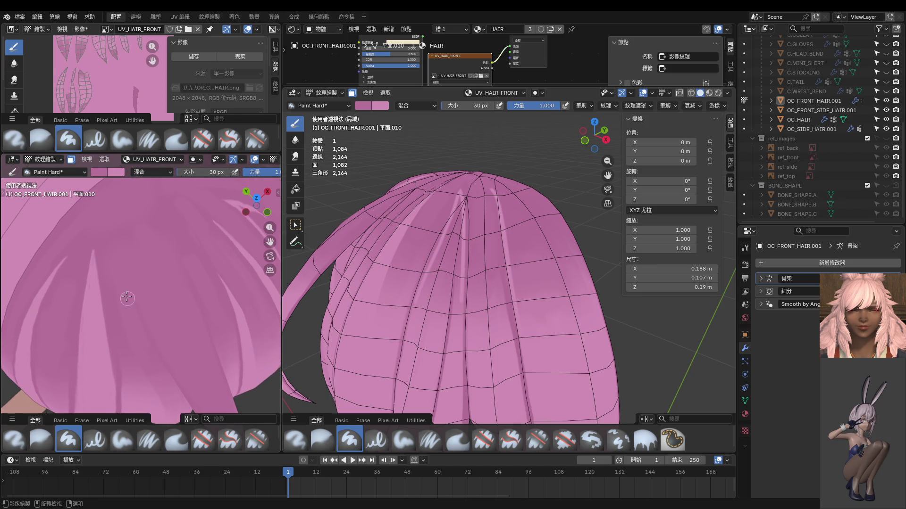
{"action": "mouse_move", "coordinate": [131, 353]}
{"action": "left_mouse_down"}
{"action": "mouse_move", "coordinate": [109, 253]}
{"action": "mouse_move", "coordinate": [148, 371]}
{"action": "left_mouse_up"}
{"action": "scroll", "coordinate": [158, 356], "scroll_direction": "down", "scroll_amount": 3}
Step: Paint short dark strand lines at the top of the hair near the roots
{"action": "middle_click_drag", "start_coordinate": [160, 353], "coordinate": [159, 311]}
{"action": "scroll", "coordinate": [189, 310], "scroll_direction": "down", "scroll_amount": 1}
{"action": "key", "text": "KP_1"}
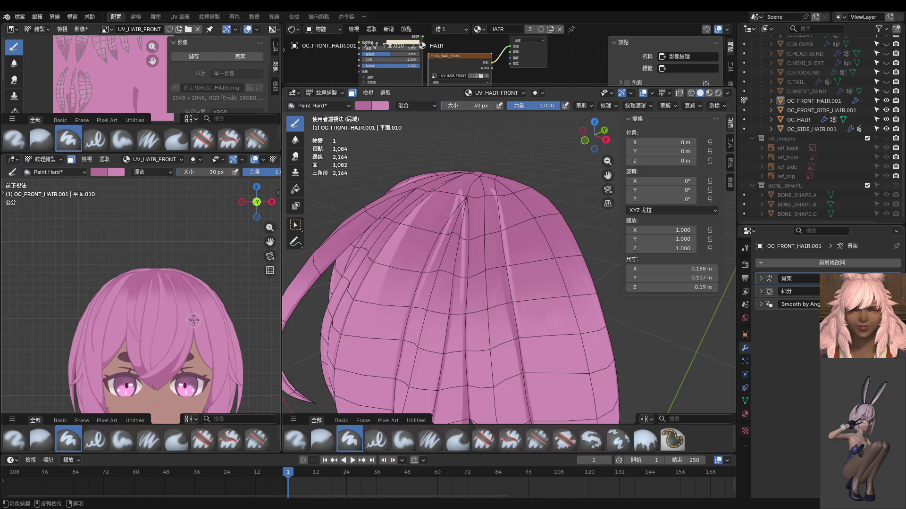
{"action": "scroll", "coordinate": [188, 330], "scroll_direction": "up", "scroll_amount": 6}
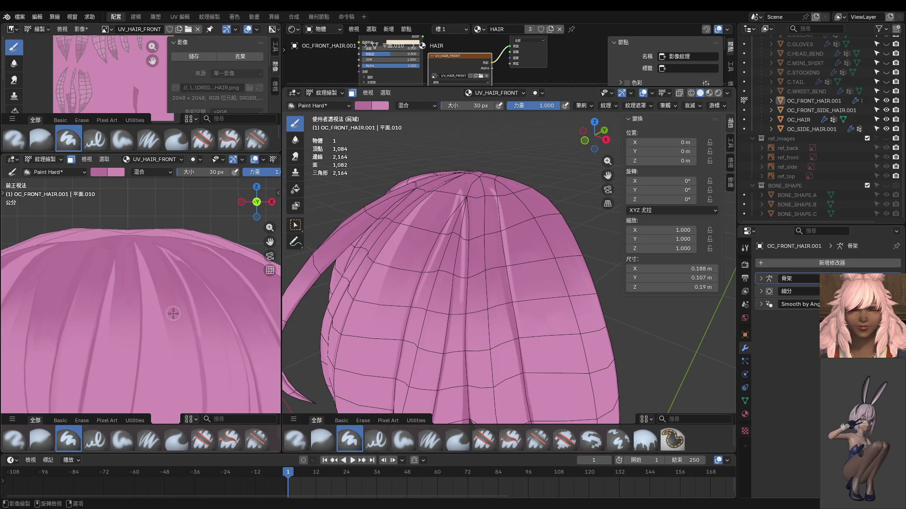
{"action": "middle_click_drag", "start_coordinate": [180, 329], "coordinate": [142, 336], "text": "shift"}
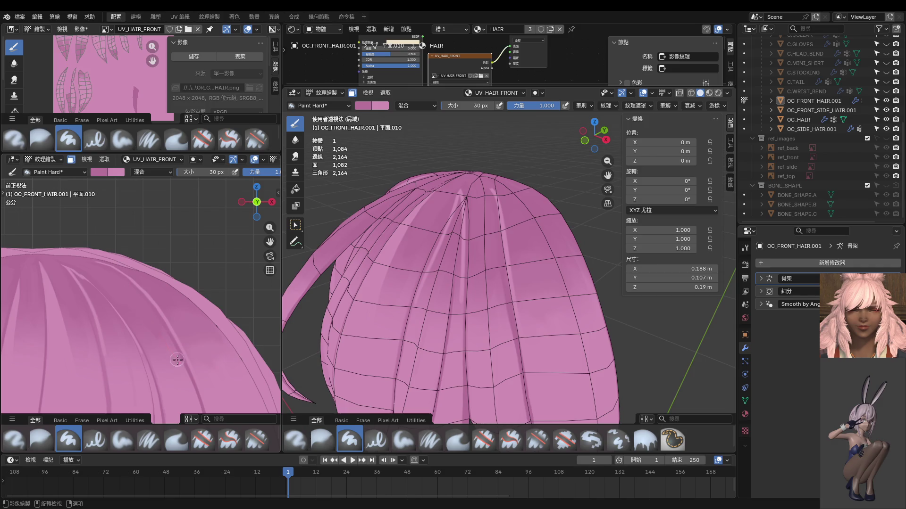
{"action": "middle_click_drag", "start_coordinate": [178, 360], "coordinate": [146, 352]}
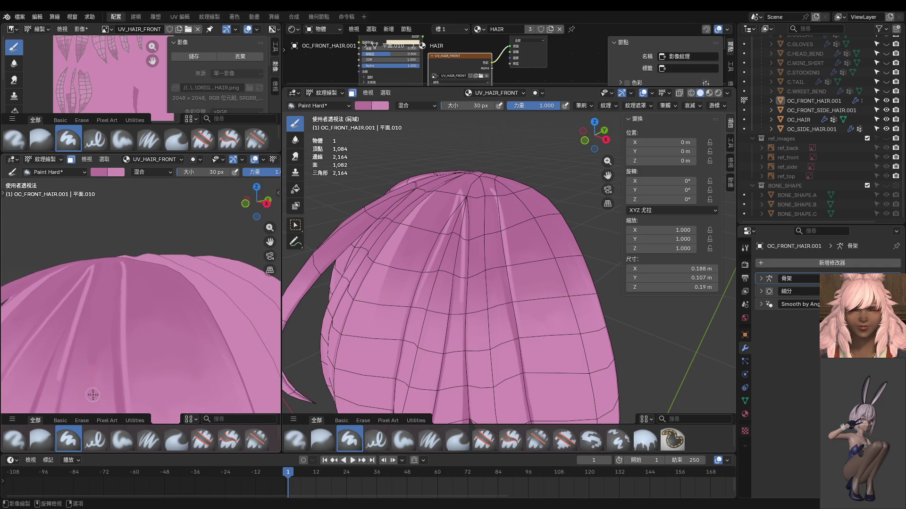
{"action": "middle_click_drag", "start_coordinate": [92, 395], "coordinate": [133, 279]}
{"action": "left_click_drag", "start_coordinate": [133, 303], "coordinate": [133, 321]}
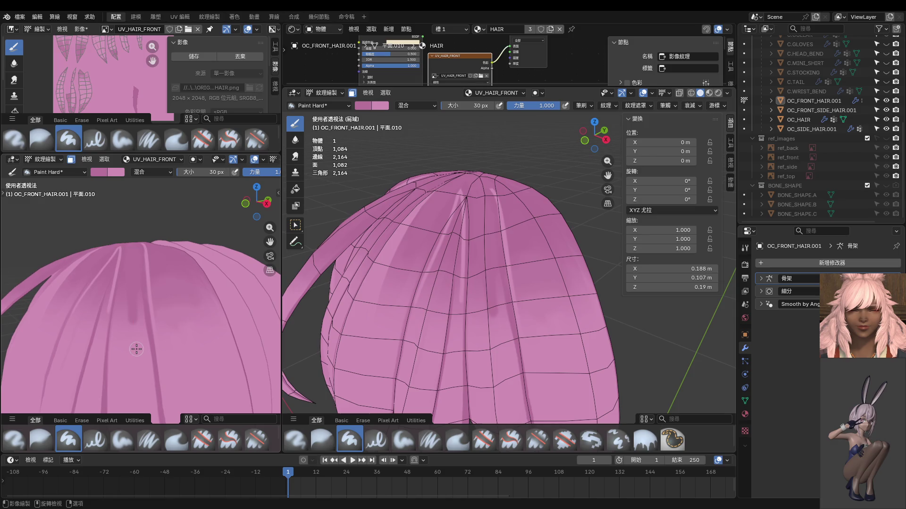
Step: Shrink the paint brush and lower its strength to 0.236
{"action": "key", "text": "f"}
{"action": "left_click", "coordinate": [137, 319]}
{"action": "key", "text": "shift+f"}
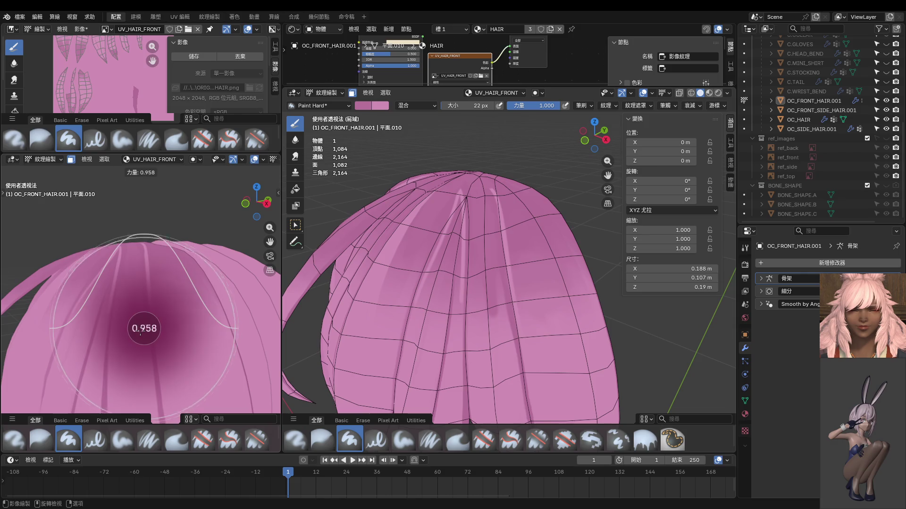
{"action": "left_click", "coordinate": [100, 339]}
Step: Paint faint darker strokes across the hair just below the roots, viewed from the front
{"action": "middle_click_drag", "start_coordinate": [129, 348], "coordinate": [177, 330]}
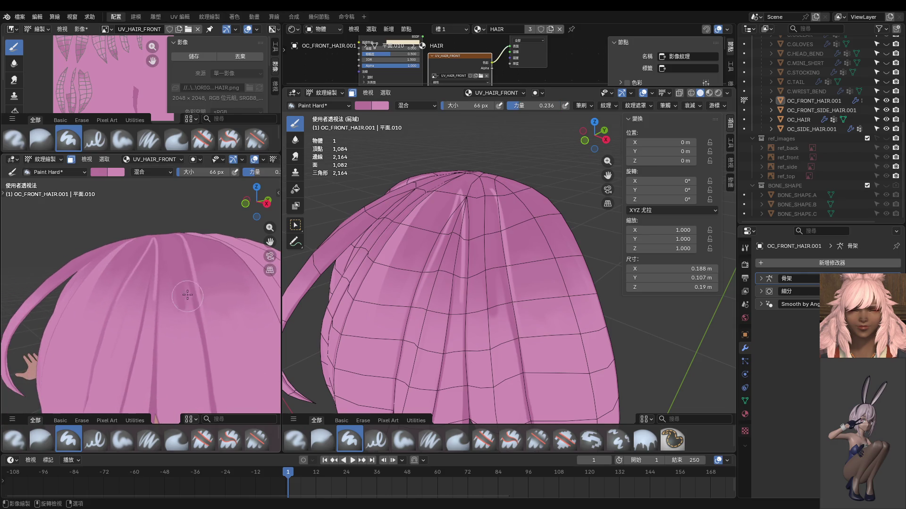
{"action": "left_click_drag", "start_coordinate": [186, 312], "coordinate": [189, 302]}
{"action": "middle_click_drag", "start_coordinate": [425, 306], "coordinate": [499, 317]}
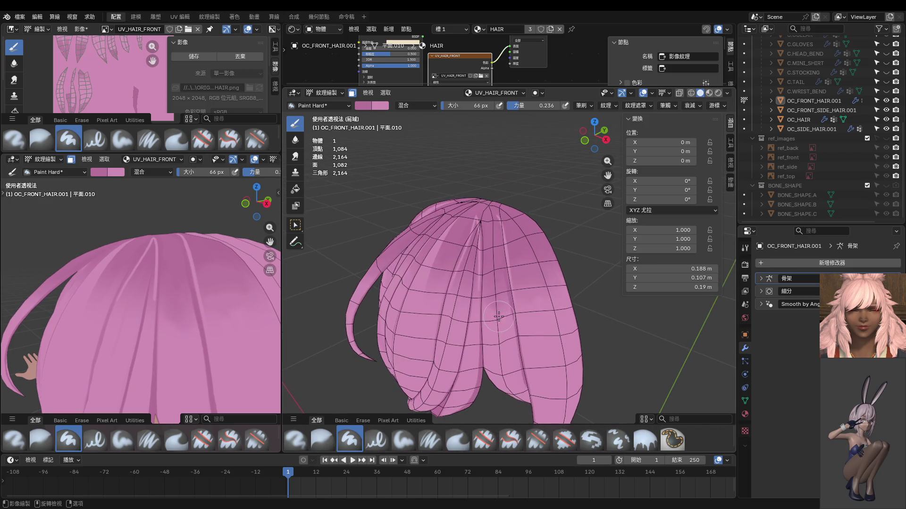
{"action": "key", "text": "KP_1"}
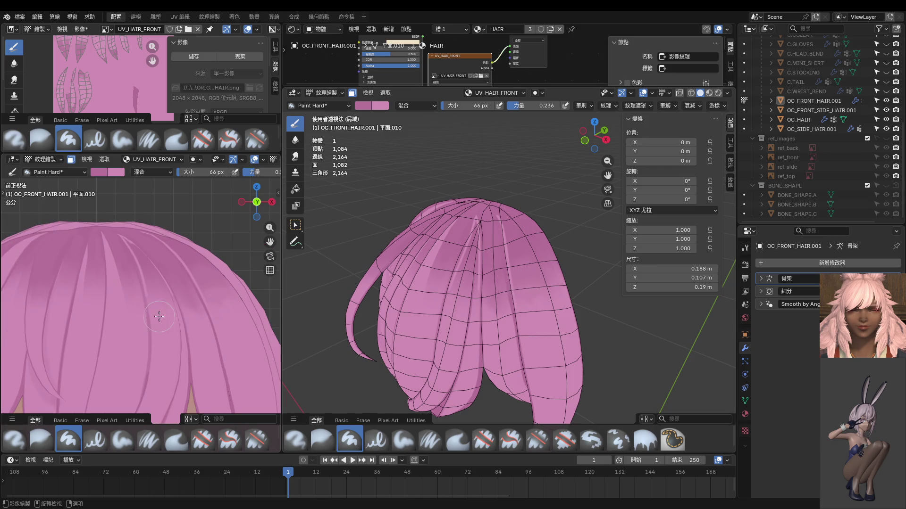
{"action": "middle_click_drag", "start_coordinate": [124, 304], "coordinate": [198, 300], "text": "shift"}
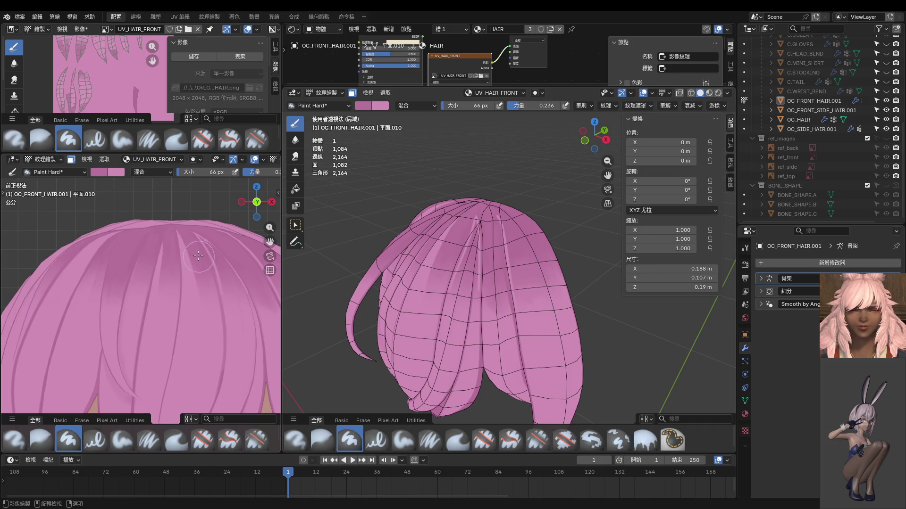
{"action": "mouse_move", "coordinate": [187, 252]}
{"action": "left_mouse_down"}
{"action": "mouse_move", "coordinate": [202, 325]}
{"action": "mouse_move", "coordinate": [238, 304]}
{"action": "left_mouse_up"}
Step: Zoom in and out on the front hair to check the soft root shading
{"action": "scroll", "coordinate": [255, 327], "scroll_direction": "down", "scroll_amount": 3}
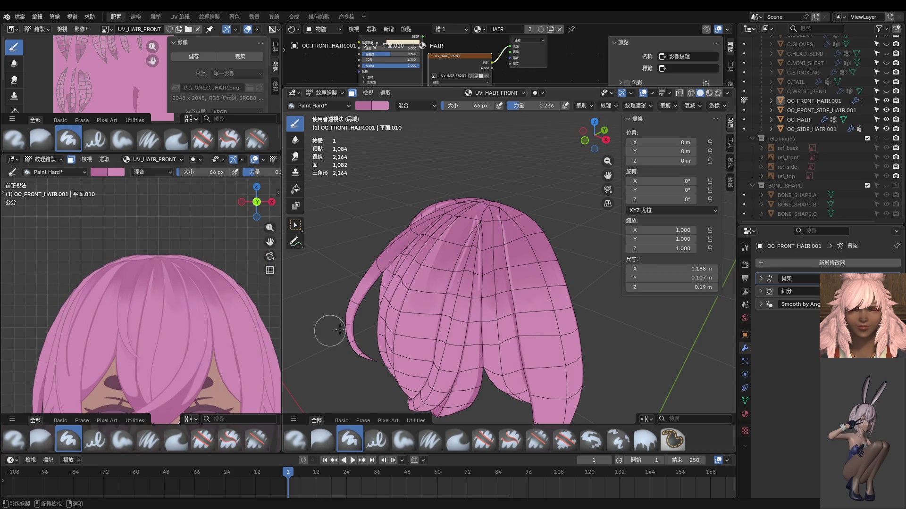
{"action": "scroll", "coordinate": [174, 283], "scroll_direction": "down", "scroll_amount": 2}
{"action": "scroll", "coordinate": [173, 243], "scroll_direction": "up", "scroll_amount": 5}
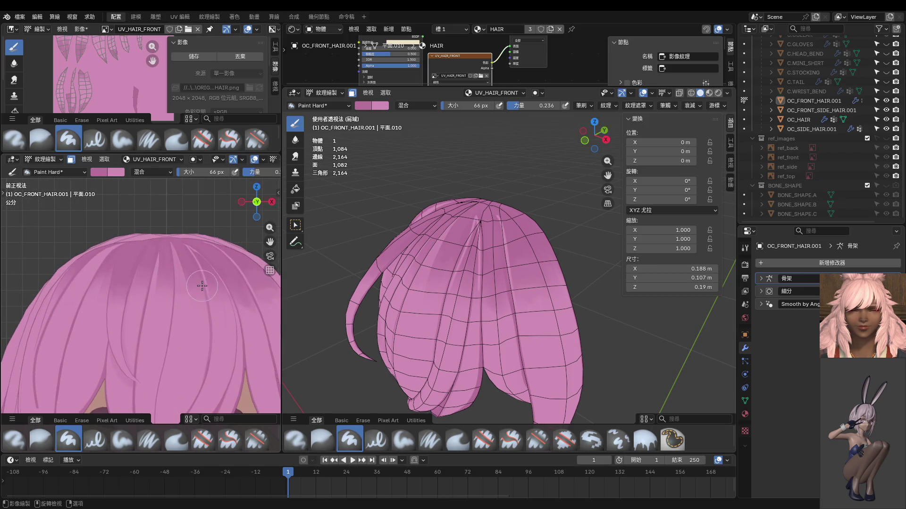
{"action": "scroll", "coordinate": [215, 335], "scroll_direction": "down", "scroll_amount": 1}
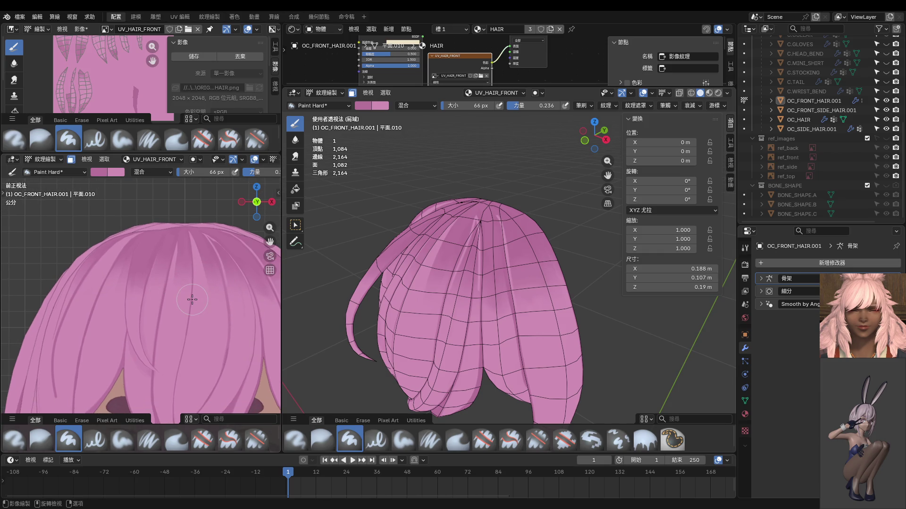
{"action": "scroll", "coordinate": [192, 299], "scroll_direction": "up", "scroll_amount": 1}
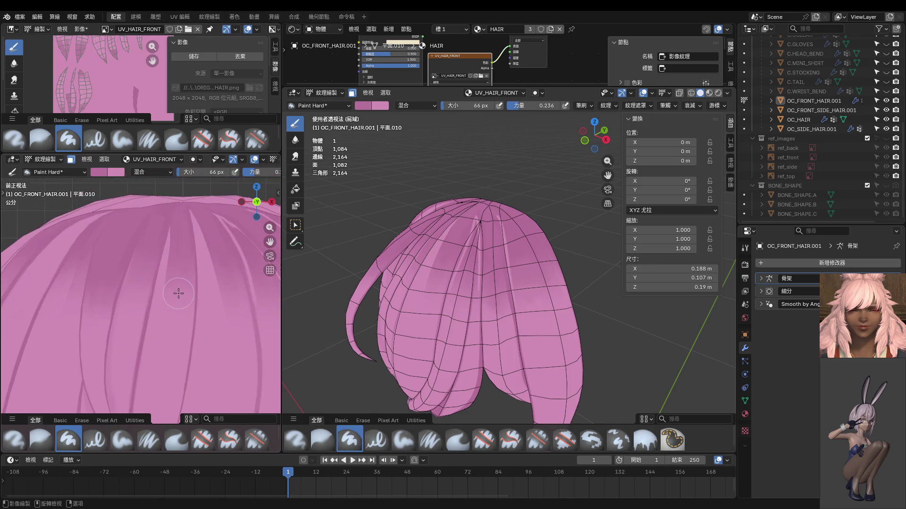
{"action": "scroll", "coordinate": [179, 294], "scroll_direction": "up", "scroll_amount": 4}
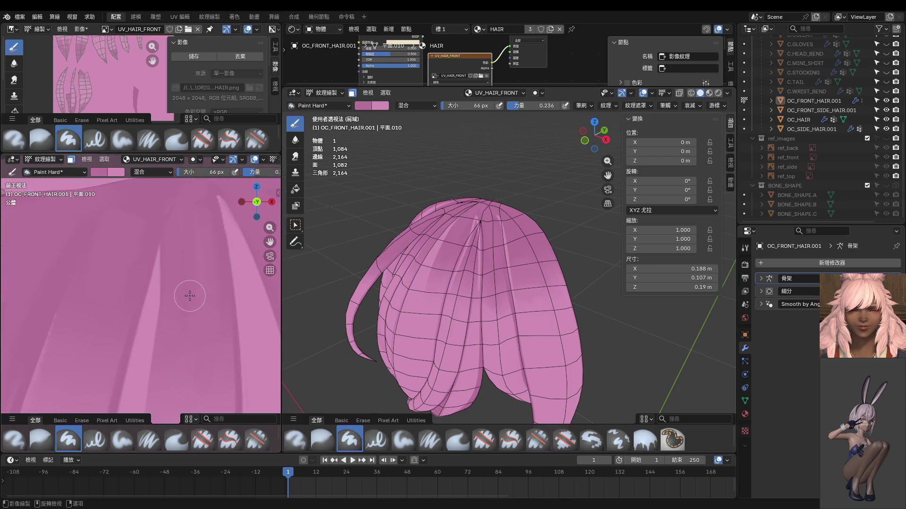
{"action": "key", "text": "shift+f"}
Step: Set the brush strength back to 1.000 and the brush size to 26 px
{"action": "left_click", "coordinate": [178, 264]}
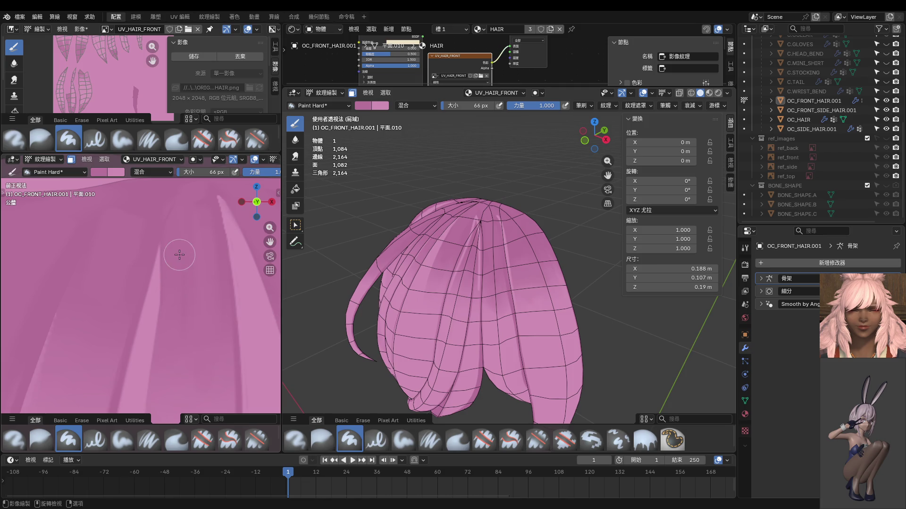
{"action": "scroll", "coordinate": [196, 354], "scroll_direction": "down", "scroll_amount": 2}
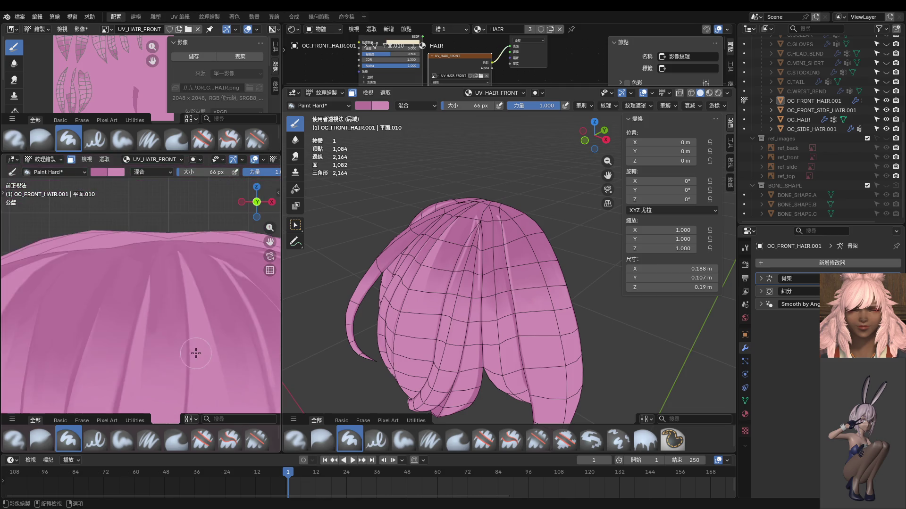
{"action": "scroll", "coordinate": [199, 331], "scroll_direction": "down", "scroll_amount": 2}
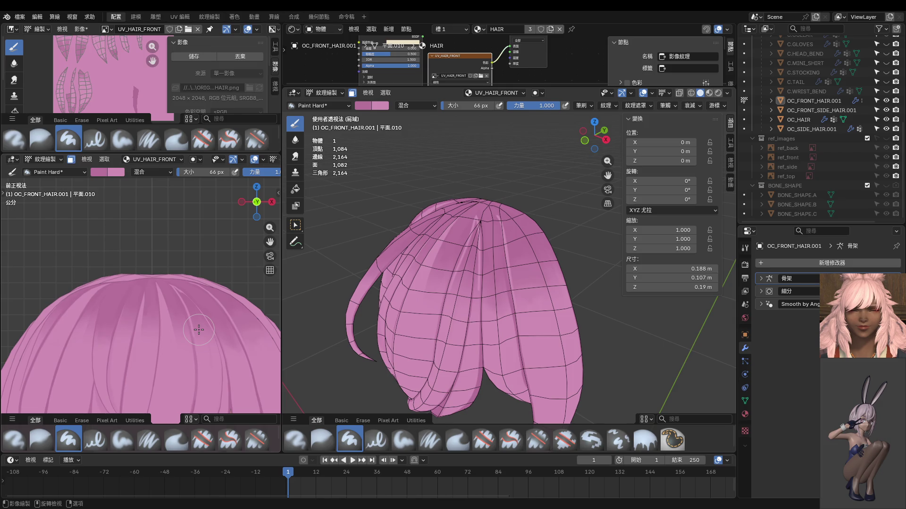
{"action": "scroll", "coordinate": [193, 326], "scroll_direction": "up", "scroll_amount": 5}
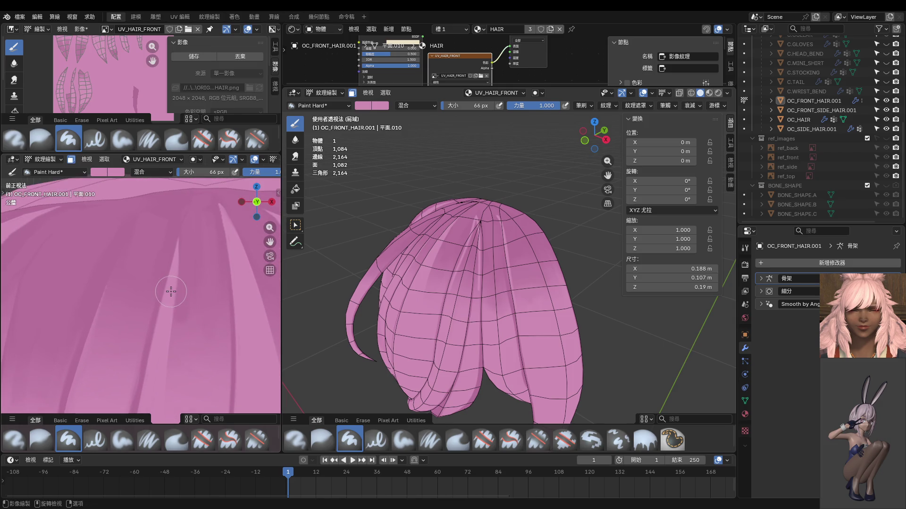
{"action": "key", "text": "f"}
{"action": "left_click", "coordinate": [175, 274]}
Step: Paint two light-pink highlight streaks down the front hair strands
{"action": "left_click_drag", "start_coordinate": [174, 307], "coordinate": [169, 356]}
{"action": "scroll", "coordinate": [174, 380], "scroll_direction": "down", "scroll_amount": 3}
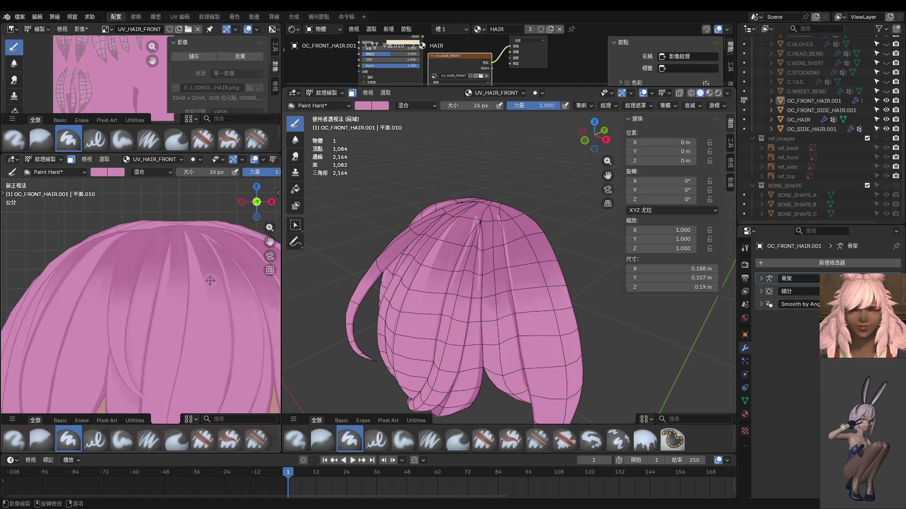
{"action": "scroll", "coordinate": [198, 252], "scroll_direction": "up", "scroll_amount": 3}
{"action": "scroll", "coordinate": [198, 253], "scroll_direction": "up", "scroll_amount": 2}
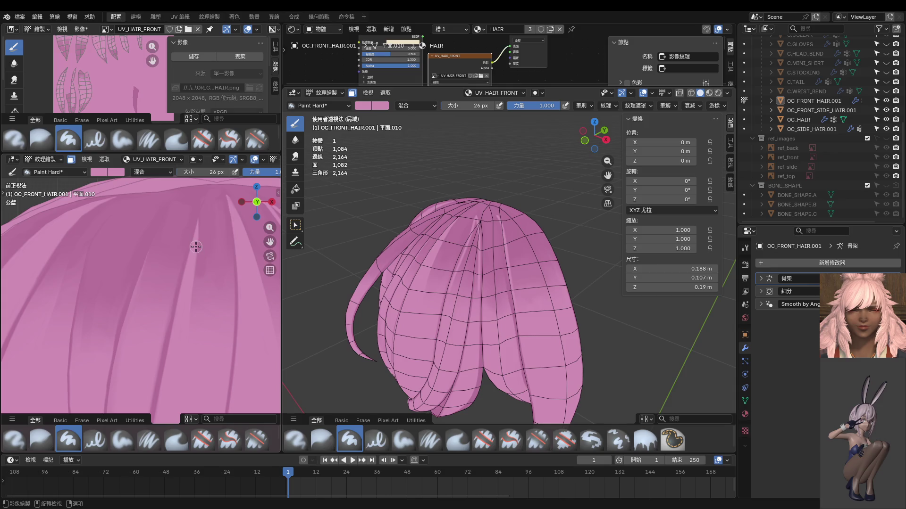
{"action": "scroll", "coordinate": [207, 259], "scroll_direction": "up", "scroll_amount": 2}
{"action": "left_click_drag", "start_coordinate": [211, 239], "coordinate": [201, 367]}
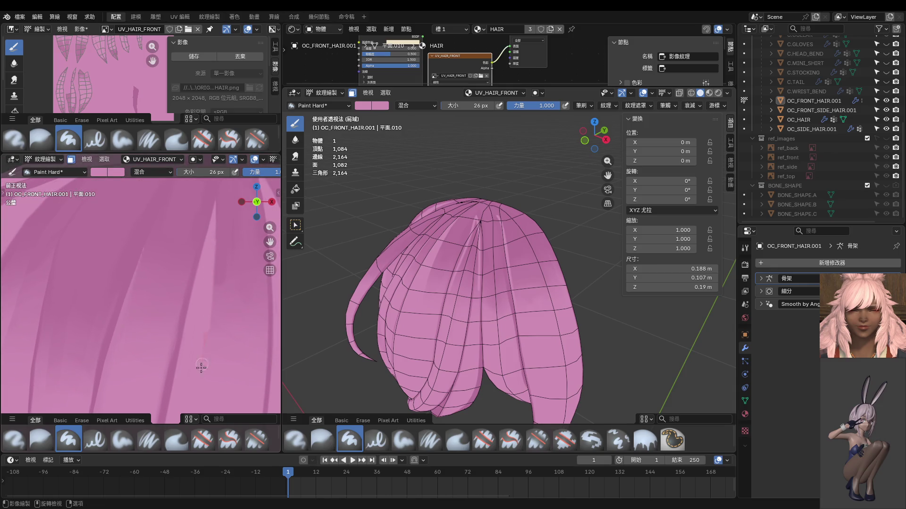
{"action": "scroll", "coordinate": [216, 362], "scroll_direction": "down", "scroll_amount": 5}
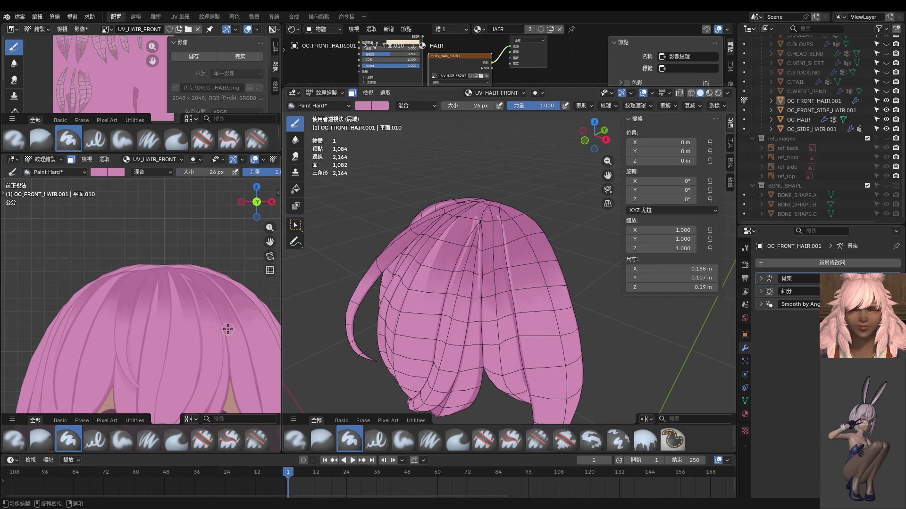
{"action": "scroll", "coordinate": [224, 329], "scroll_direction": "up", "scroll_amount": 6}
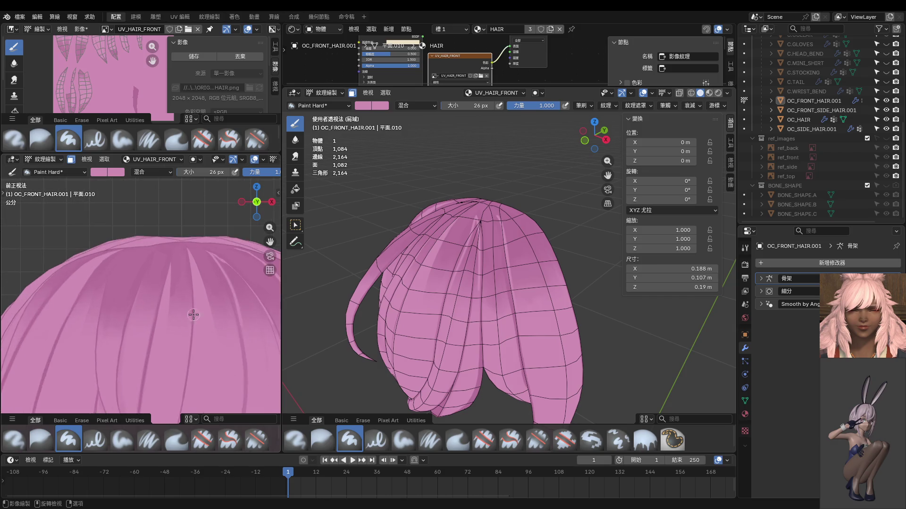
Step: Enlarge the brush to 78 px and lower its strength to 0.315
{"action": "key", "text": "f"}
{"action": "left_click", "coordinate": [148, 303]}
{"action": "key", "text": "shift+f"}
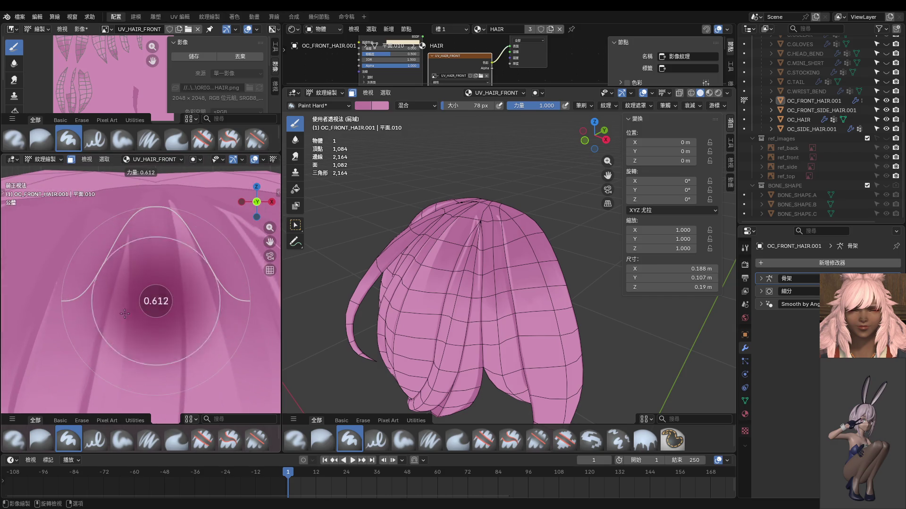
{"action": "left_click", "coordinate": [131, 305]}
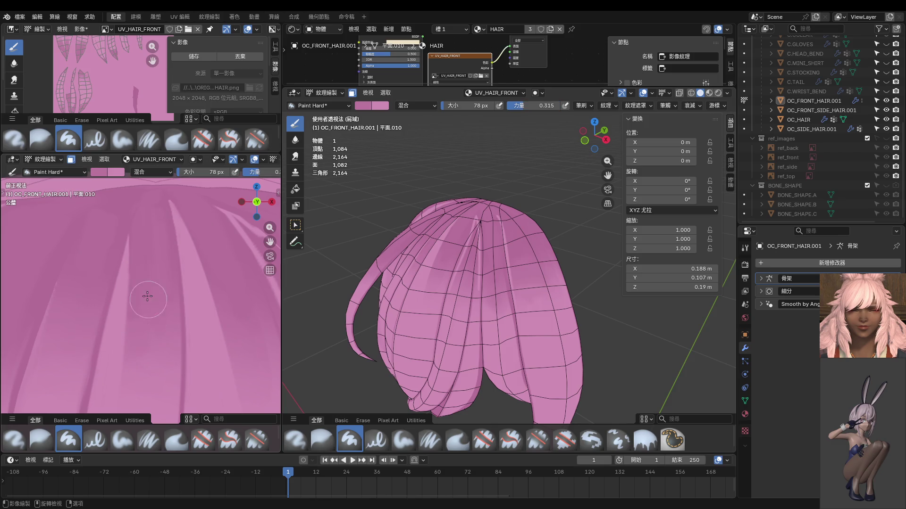
{"action": "scroll", "coordinate": [142, 378], "scroll_direction": "down", "scroll_amount": 2}
{"action": "scroll", "coordinate": [156, 352], "scroll_direction": "down", "scroll_amount": 2}
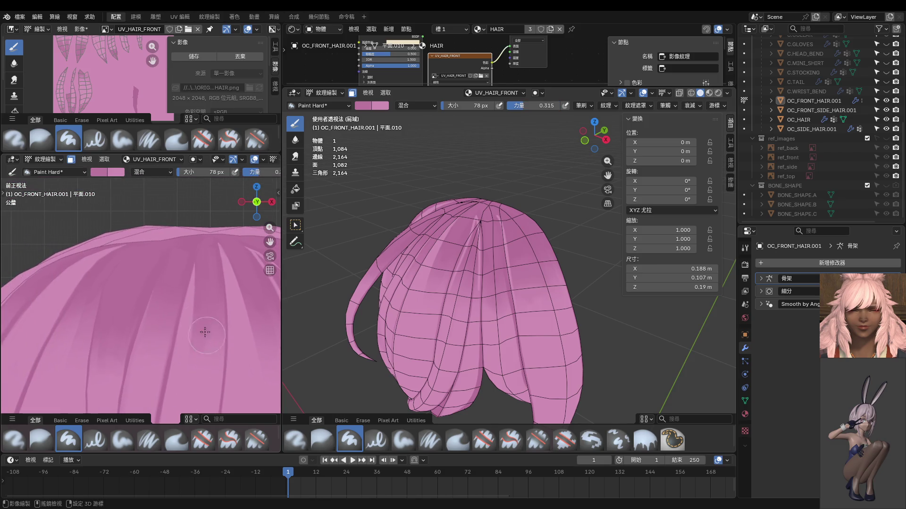
{"action": "scroll", "coordinate": [178, 323], "scroll_direction": "down", "scroll_amount": 4}
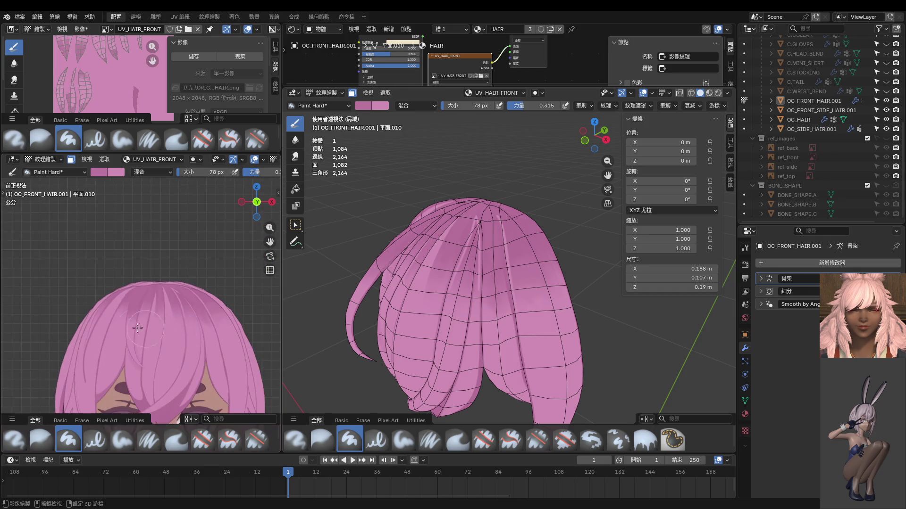